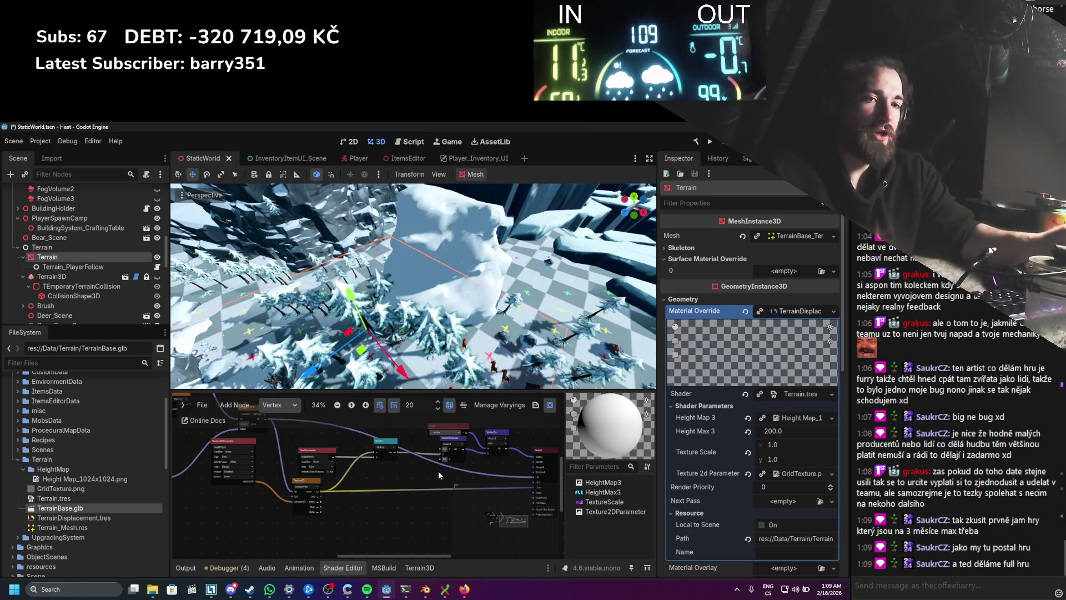
Step: Save the StaticWorld terrain scene after panning across the snowy terrain
{"action": "mouse_move", "coordinate": [411, 242]}
{"action": "left_mouse_down"}
{"action": "mouse_move", "coordinate": [420, 223]}
{"action": "mouse_move", "coordinate": [454, 258]}
{"action": "left_mouse_up"}
{"action": "scroll", "coordinate": [420, 224], "scroll_direction": "down", "scroll_amount": 2}
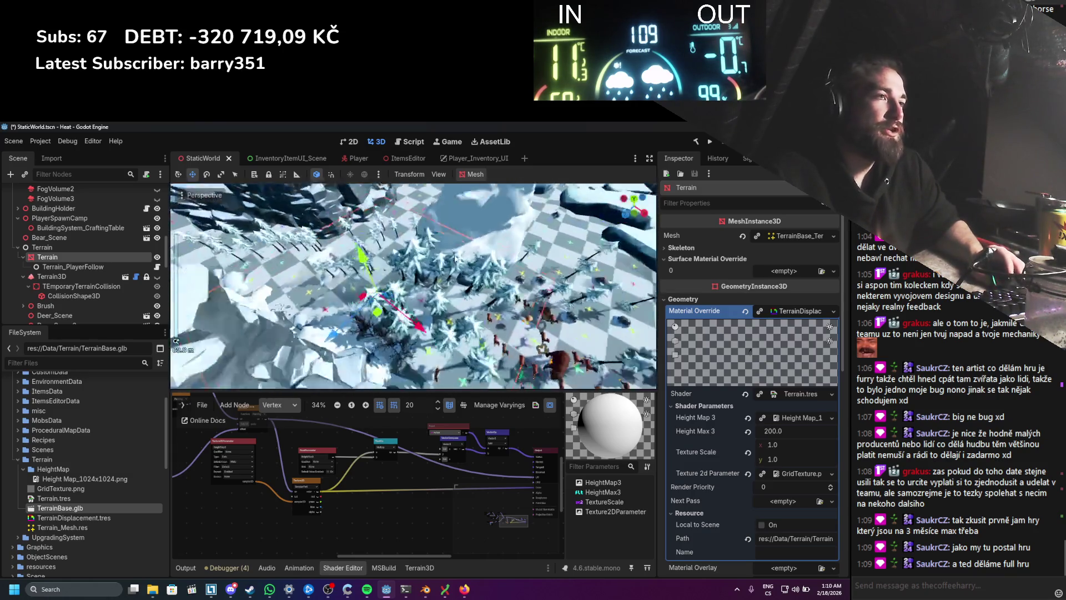
{"action": "scroll", "coordinate": [454, 258], "scroll_direction": "up", "scroll_amount": 3}
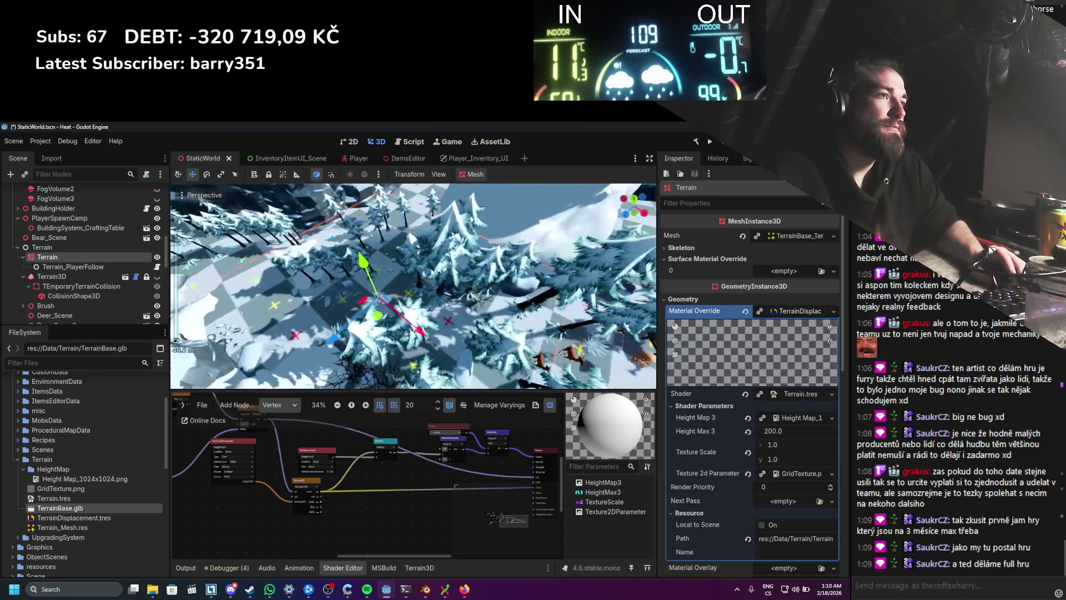
{"action": "key", "text": "ctrl+s"}
{"action": "scroll", "coordinate": [407, 261], "scroll_direction": "down", "scroll_amount": 1}
{"action": "scroll", "coordinate": [362, 280], "scroll_direction": "up", "scroll_amount": 5}
{"action": "key", "text": "ctrl+s"}
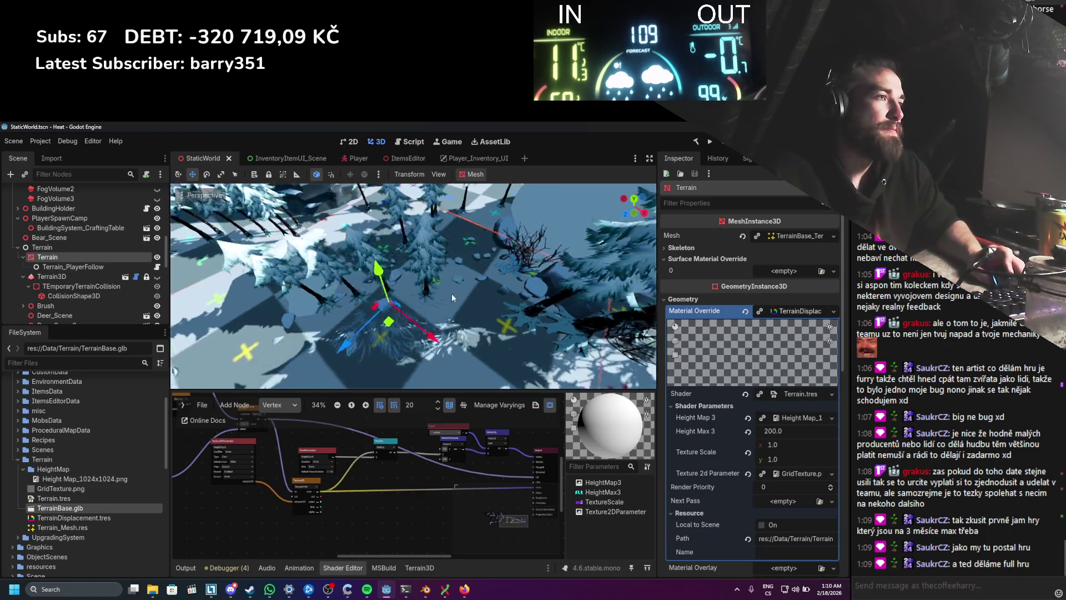
{"action": "scroll", "coordinate": [451, 297], "scroll_direction": "up", "scroll_amount": 3}
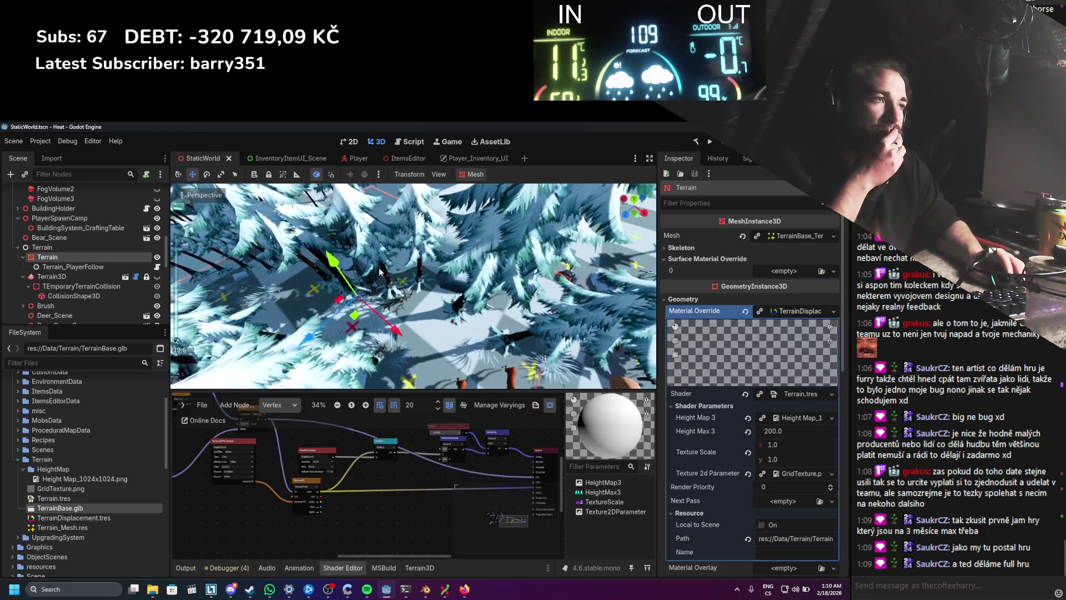
Step: Run the project to test the terrain, stop it, and switch to Blender
{"action": "left_click", "coordinate": [711, 143]}
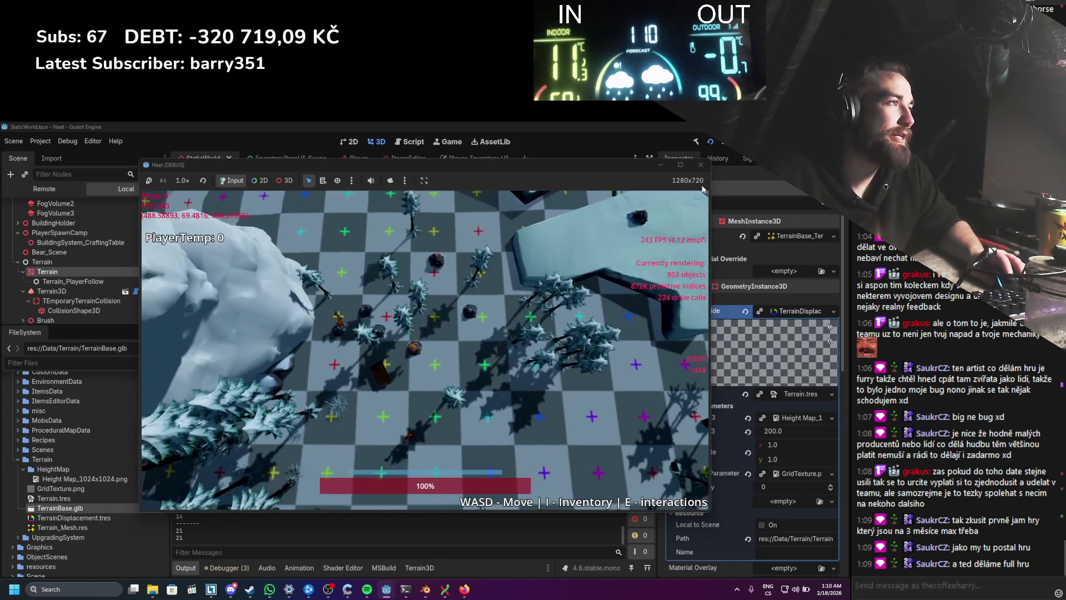
{"action": "left_click", "coordinate": [701, 164]}
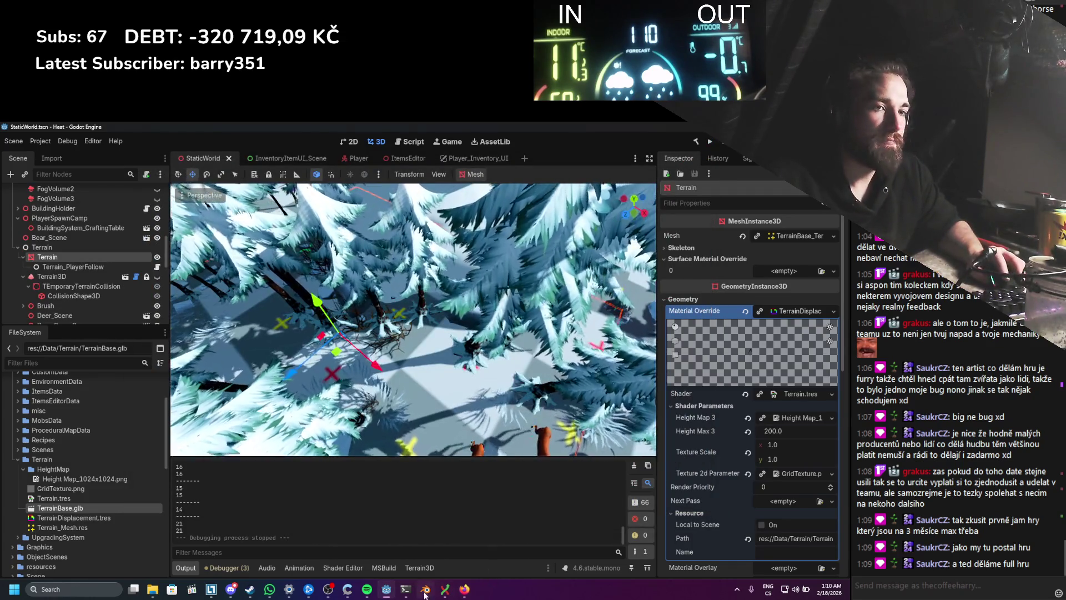
{"action": "key", "text": "alt+Tab"}
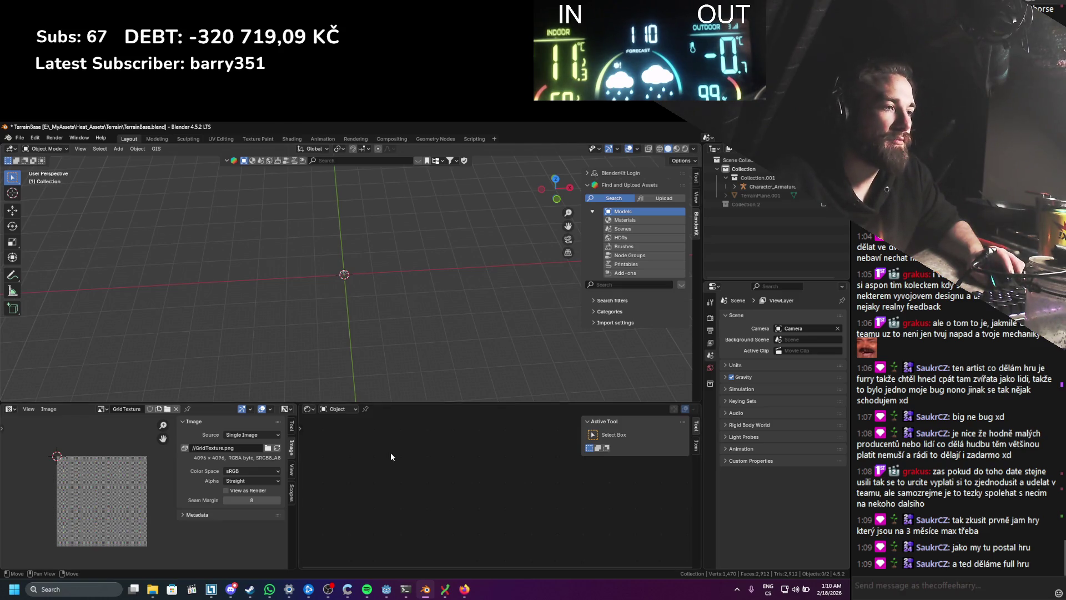
Step: Add a Mesh > Plane at the origin, then return to the terrain LOD image results in Firefox
{"action": "key", "text": "shift+a"}
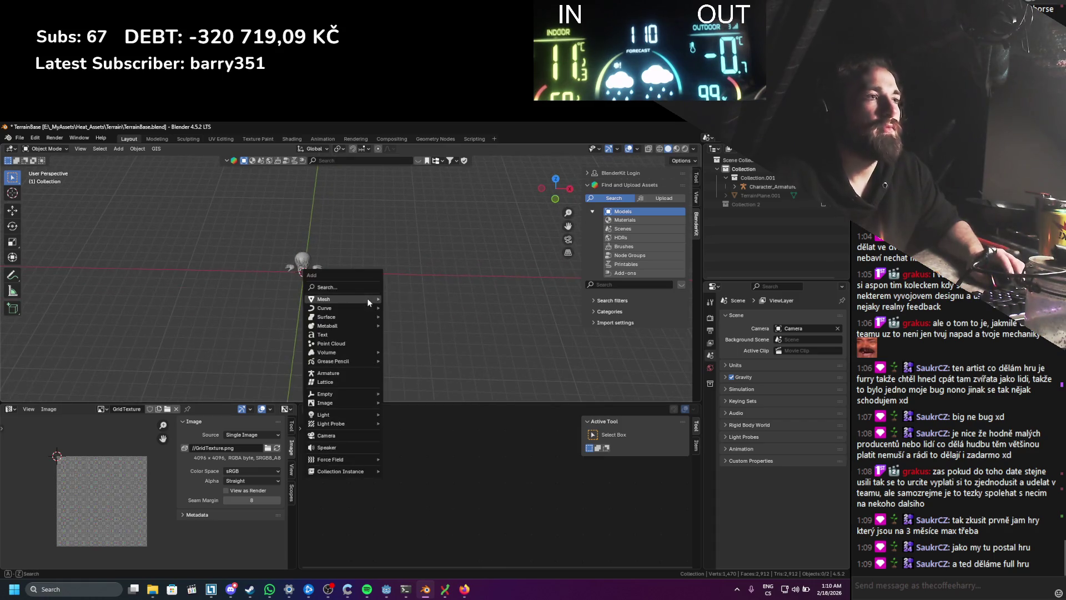
{"action": "mouse_move", "coordinate": [368, 294]}
{"action": "left_click", "coordinate": [431, 299]}
{"action": "scroll", "coordinate": [336, 316], "scroll_direction": "up", "scroll_amount": 5}
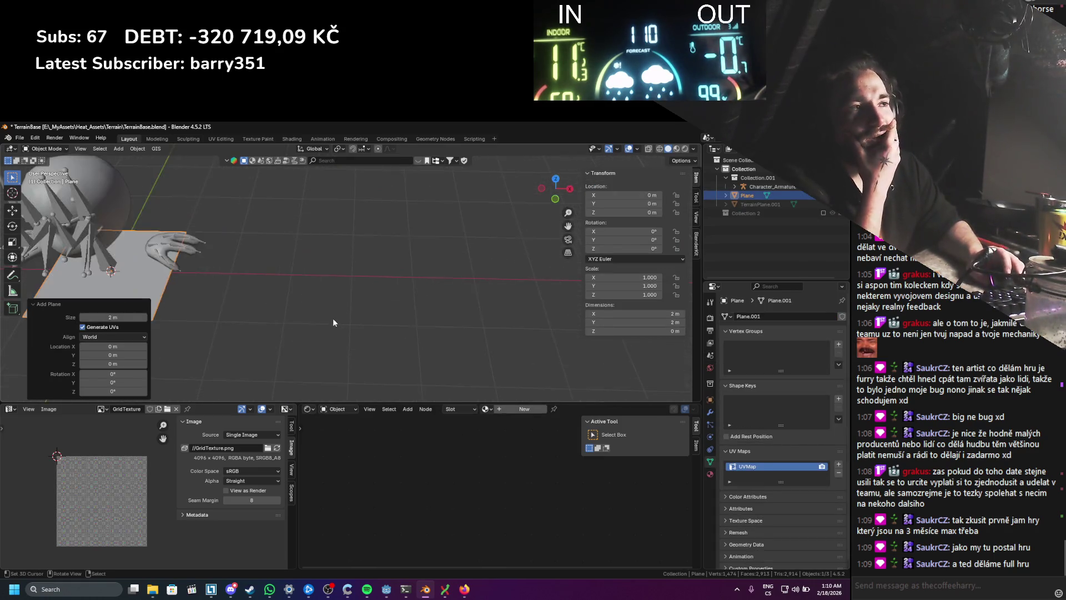
{"action": "scroll", "coordinate": [331, 319], "scroll_direction": "down", "scroll_amount": 2}
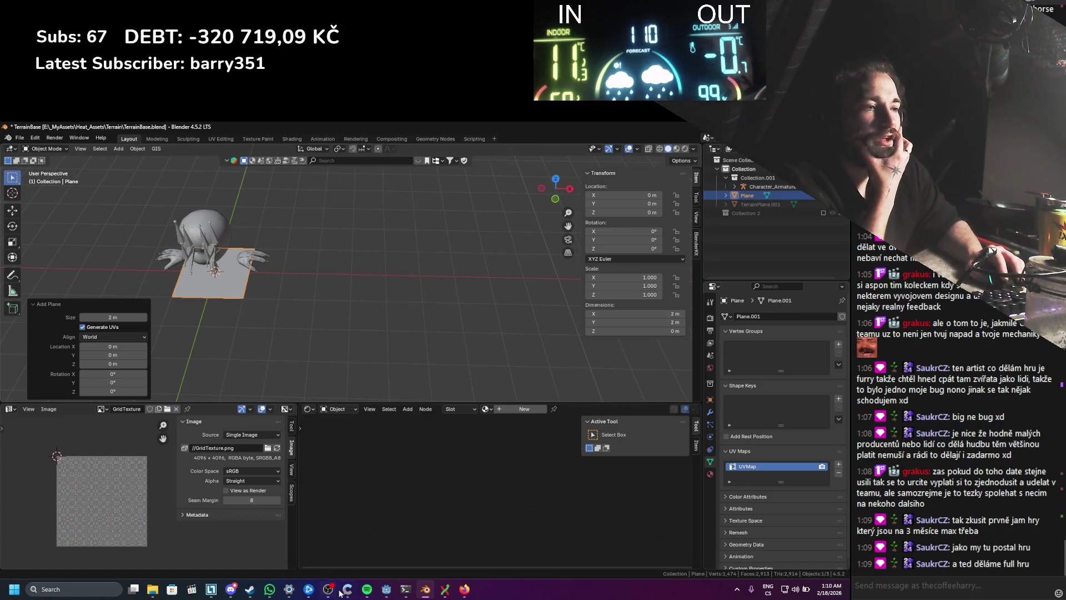
{"action": "left_click", "coordinate": [465, 589]}
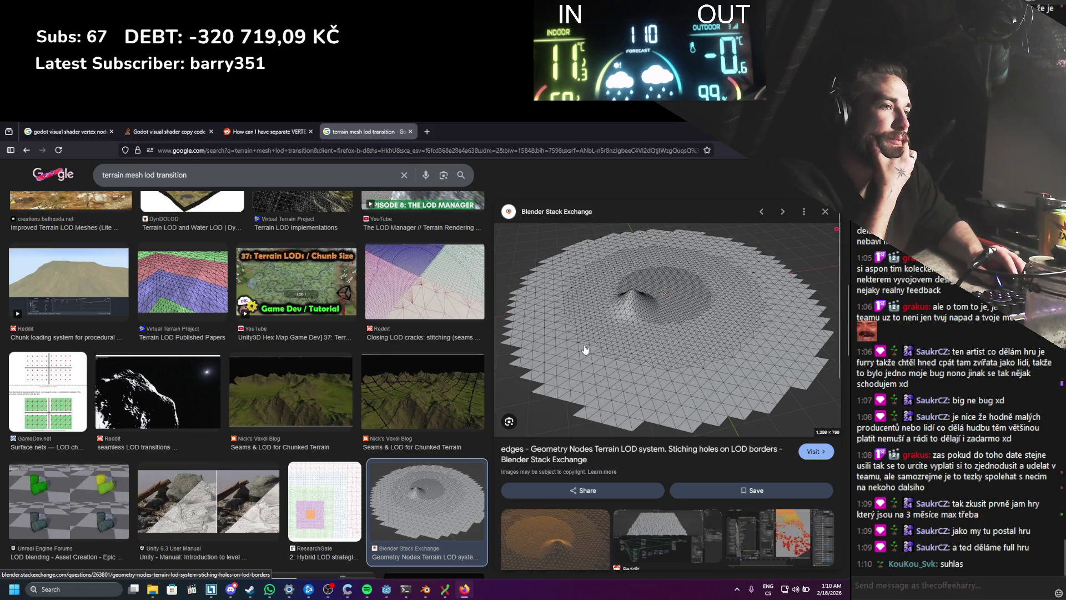
Step: Search Google for 'BLENDER FLAT ICOSPHERE' in a new tab
{"action": "key", "text": "ctrl+t"}
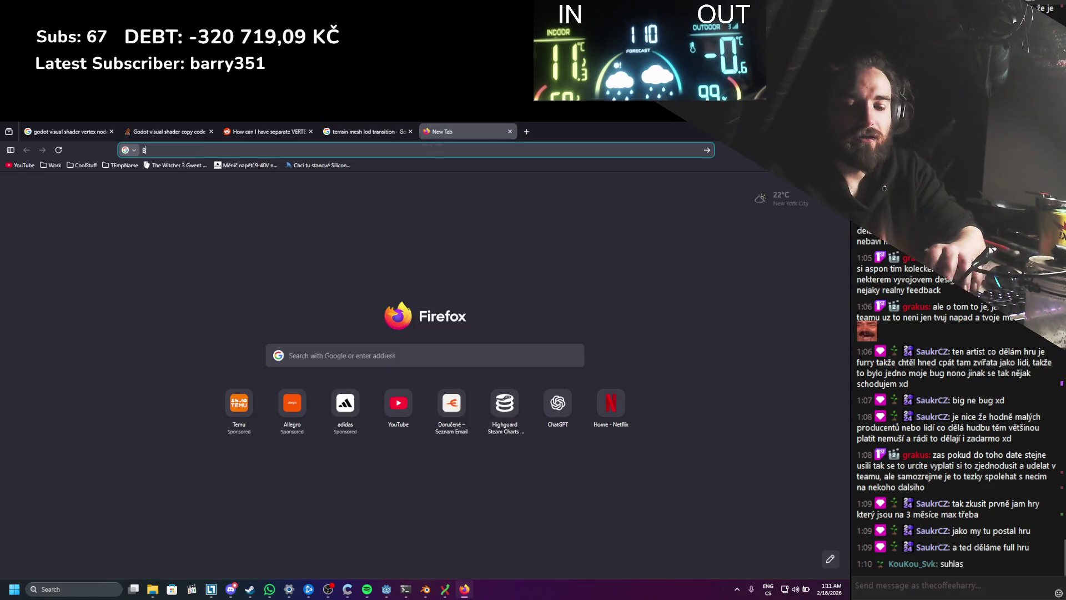
{"action": "type", "text": "BLENDER FLAT I"}
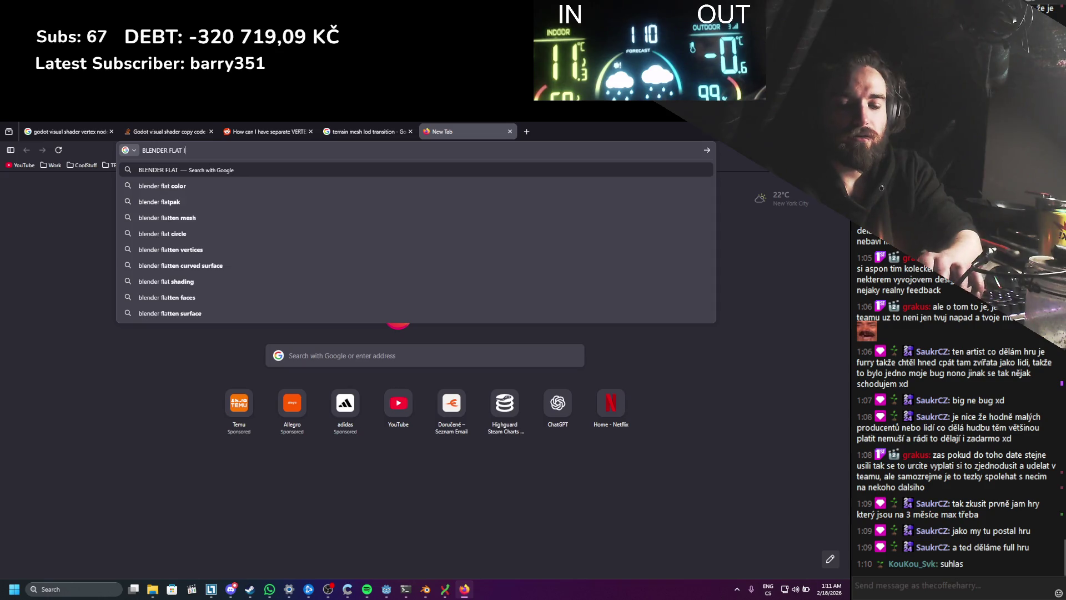
{"action": "type", "text": "COSPHERE"}
{"action": "key", "text": "Return"}
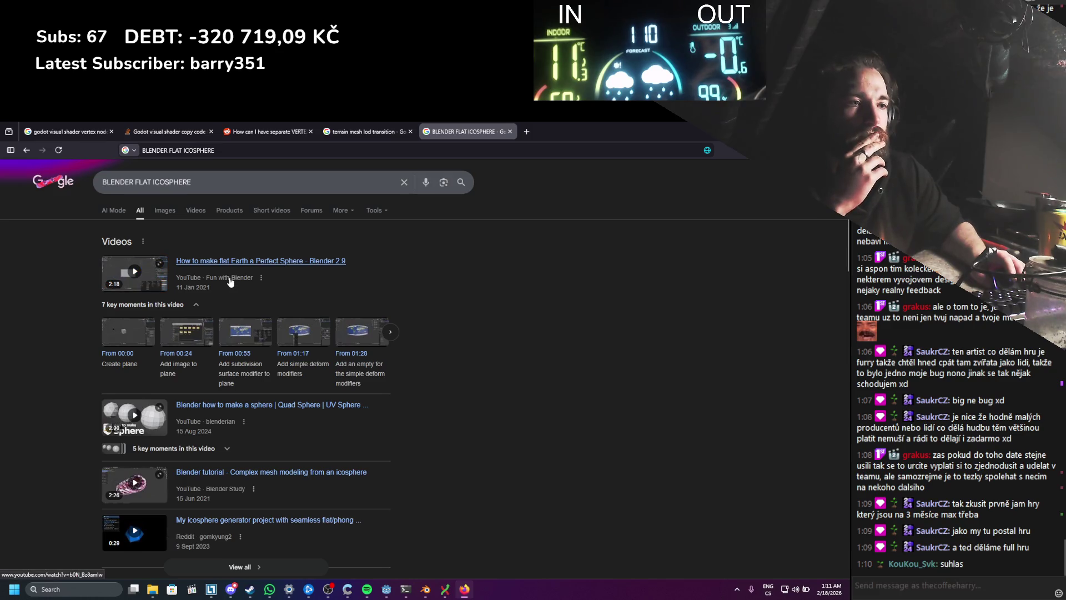
{"action": "scroll", "coordinate": [231, 283], "scroll_direction": "down", "scroll_amount": 1}
{"action": "scroll", "coordinate": [231, 283], "scroll_direction": "down", "scroll_amount": 4}
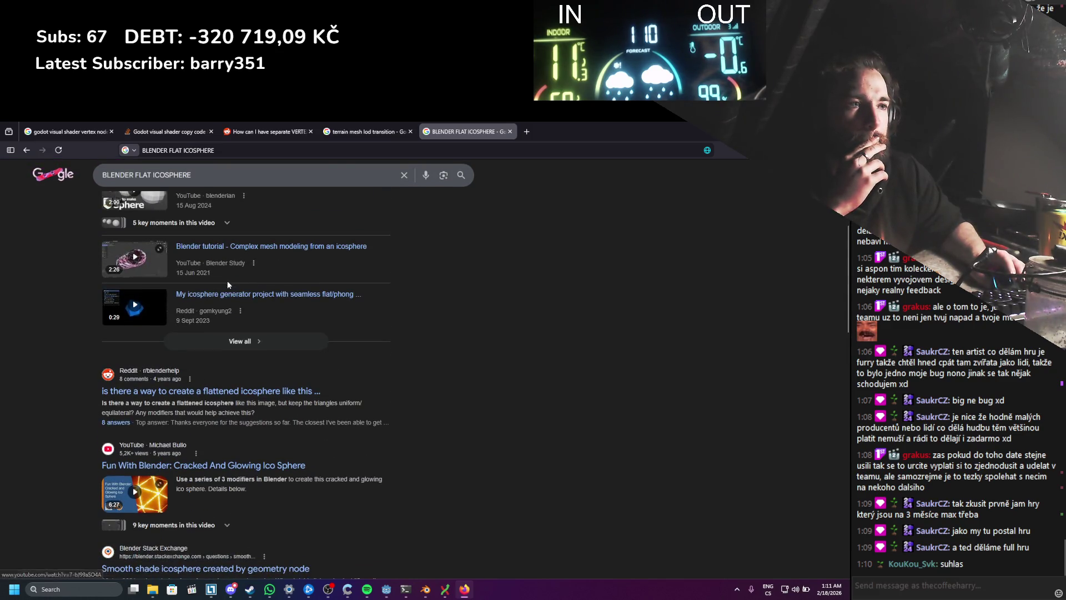
Step: Open the flattened-icosphere Reddit thread in its own tab, skim it, then start a new 'blender' query
{"action": "middle_click", "coordinate": [216, 395]}
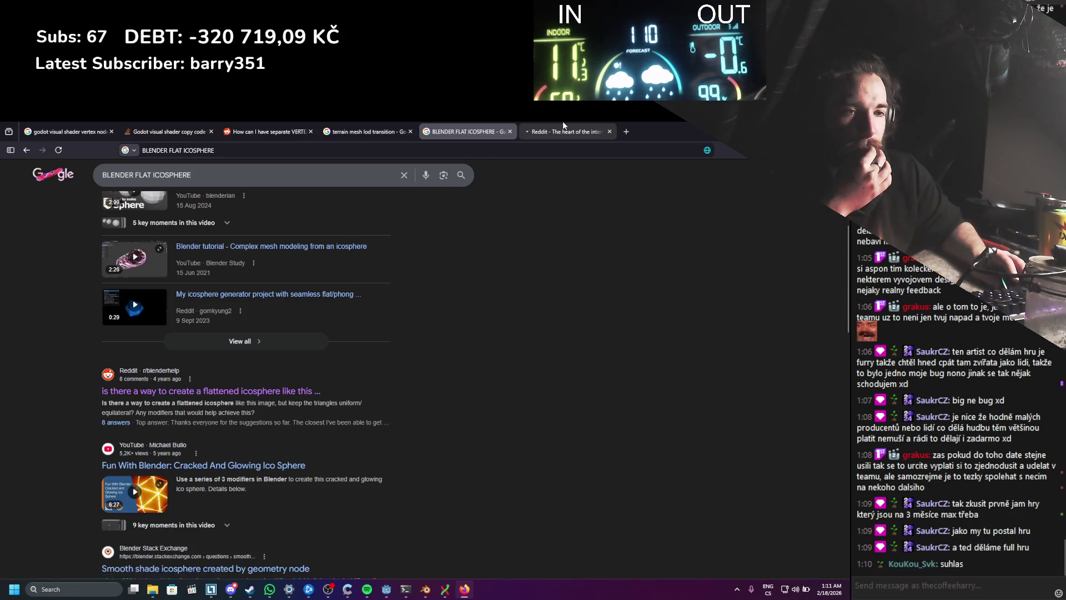
{"action": "left_click", "coordinate": [562, 123]}
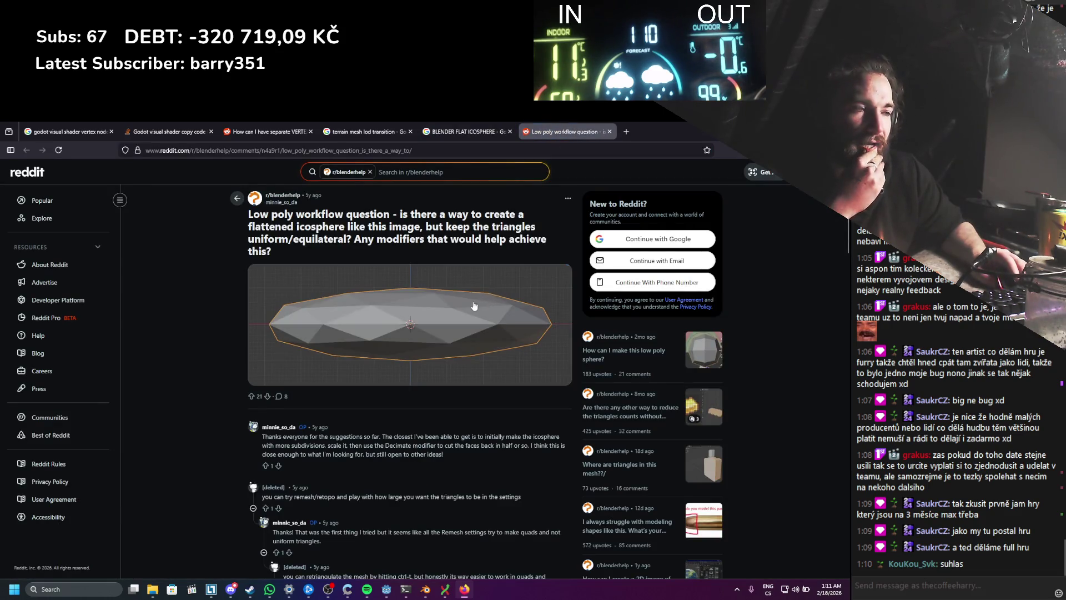
{"action": "scroll", "coordinate": [476, 305], "scroll_direction": "down", "scroll_amount": 1}
{"action": "left_click", "coordinate": [467, 132]}
{"action": "scroll", "coordinate": [293, 331], "scroll_direction": "down", "scroll_amount": 1}
{"action": "scroll", "coordinate": [286, 330], "scroll_direction": "down", "scroll_amount": 3}
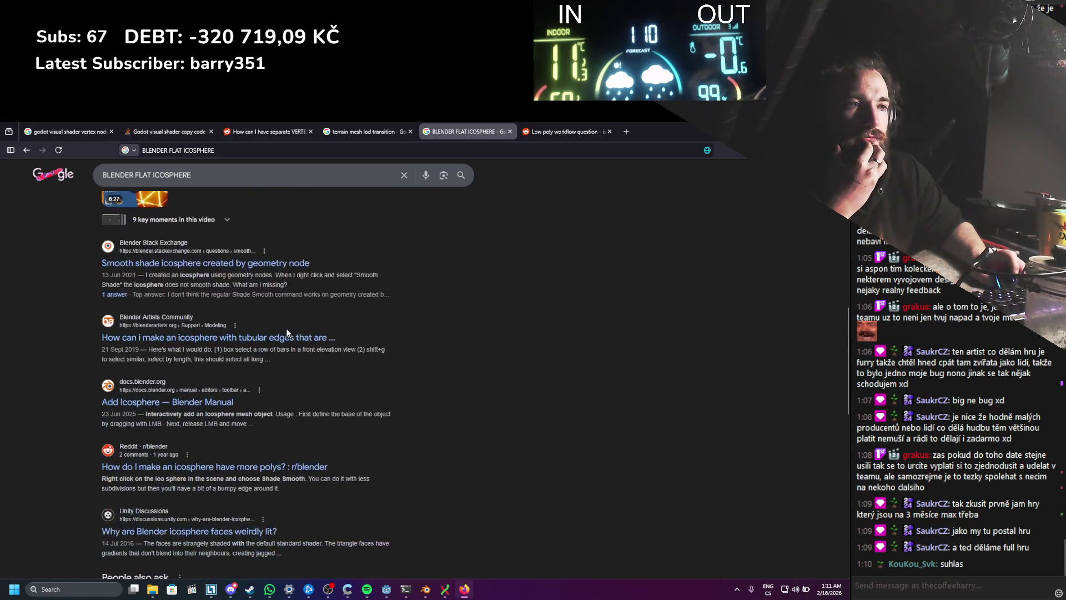
{"action": "scroll", "coordinate": [284, 329], "scroll_direction": "up", "scroll_amount": 5}
{"action": "scroll", "coordinate": [283, 330], "scroll_direction": "up", "scroll_amount": 3}
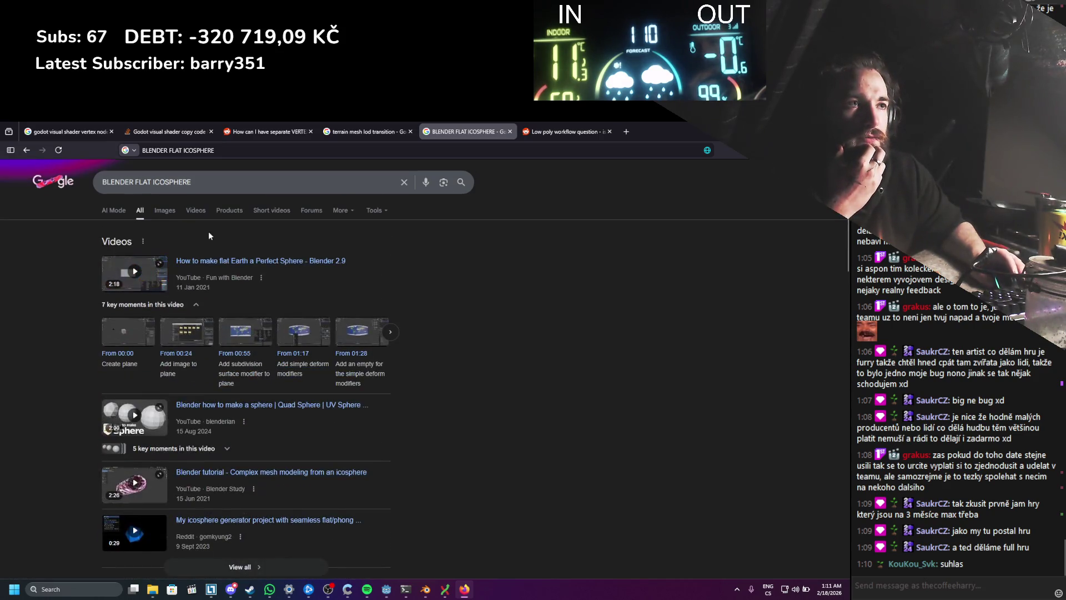
{"action": "left_click", "coordinate": [102, 180]}
{"action": "type", "text": "blender"}
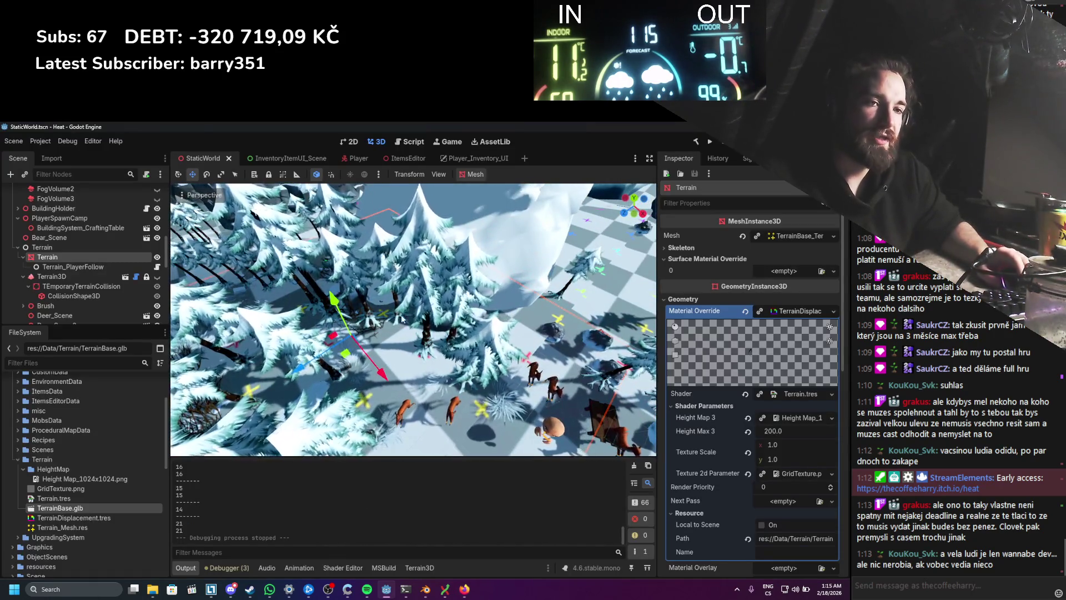
{"action": "scroll", "coordinate": [442, 288], "scroll_direction": "down", "scroll_amount": 3}
{"action": "scroll", "coordinate": [442, 288], "scroll_direction": "up", "scroll_amount": 3}
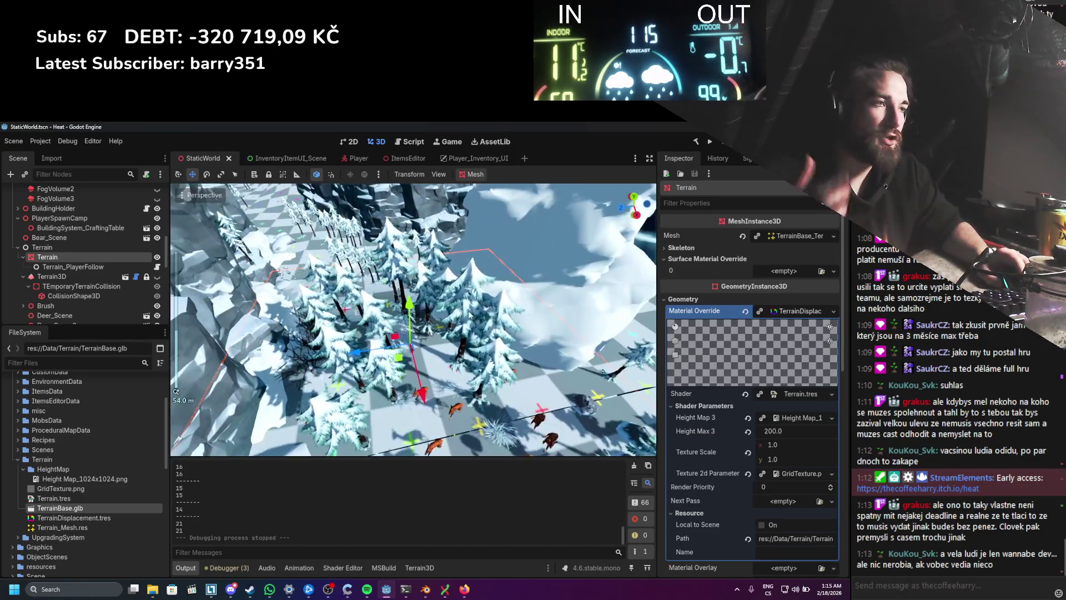
{"action": "left_click_drag", "start_coordinate": [484, 314], "coordinate": [398, 305]}
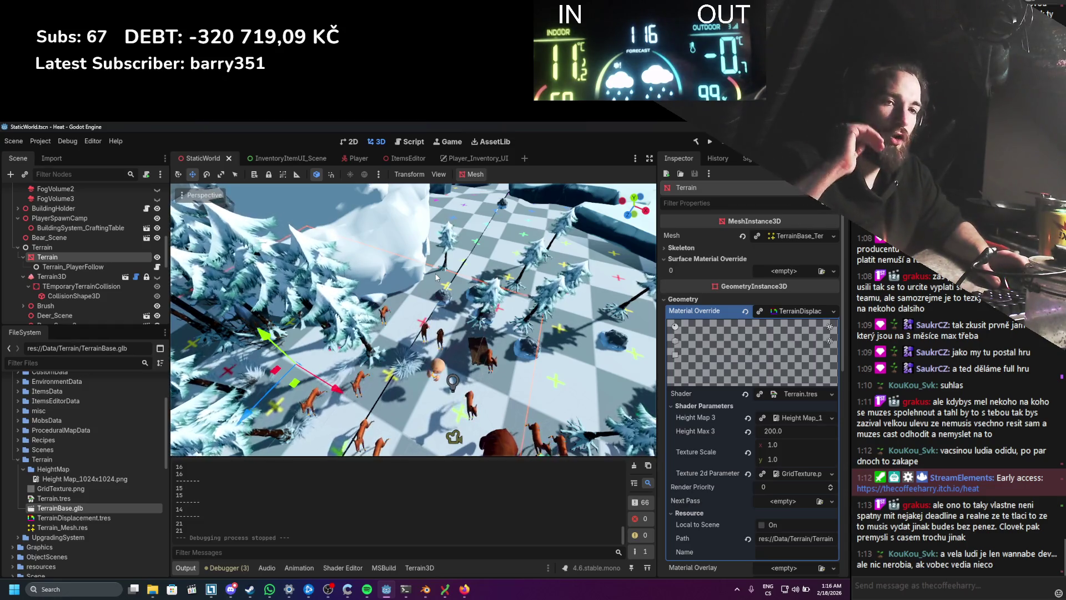
{"action": "scroll", "coordinate": [435, 273], "scroll_direction": "up", "scroll_amount": 5}
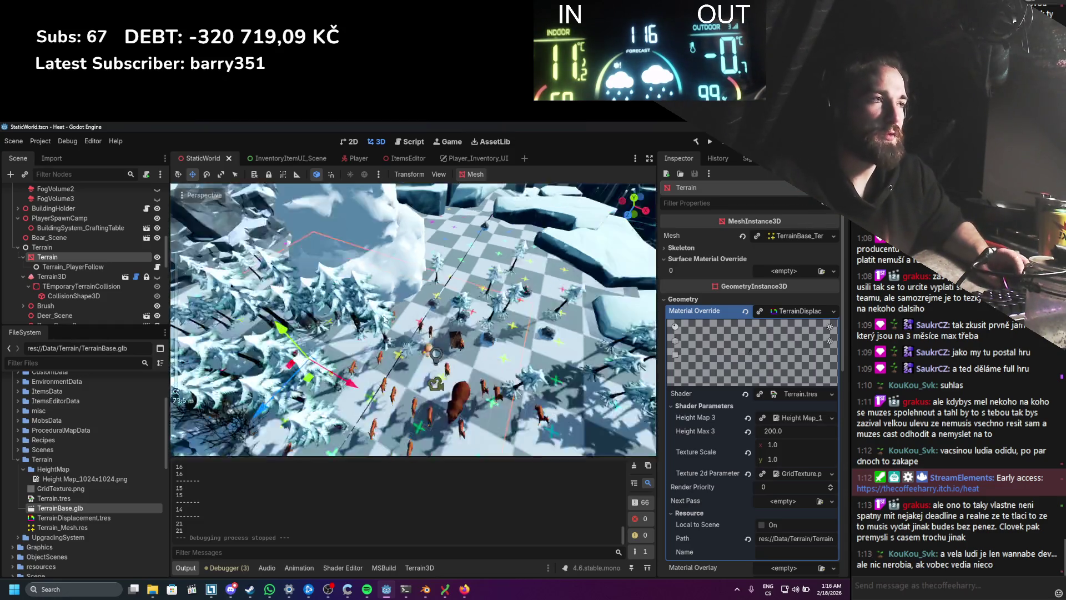
Step: Inspect the terrain with the deer, bear and trees by zooming the Godot viewport, then switch to Blender
{"action": "left_click_drag", "start_coordinate": [406, 311], "coordinate": [405, 326]}
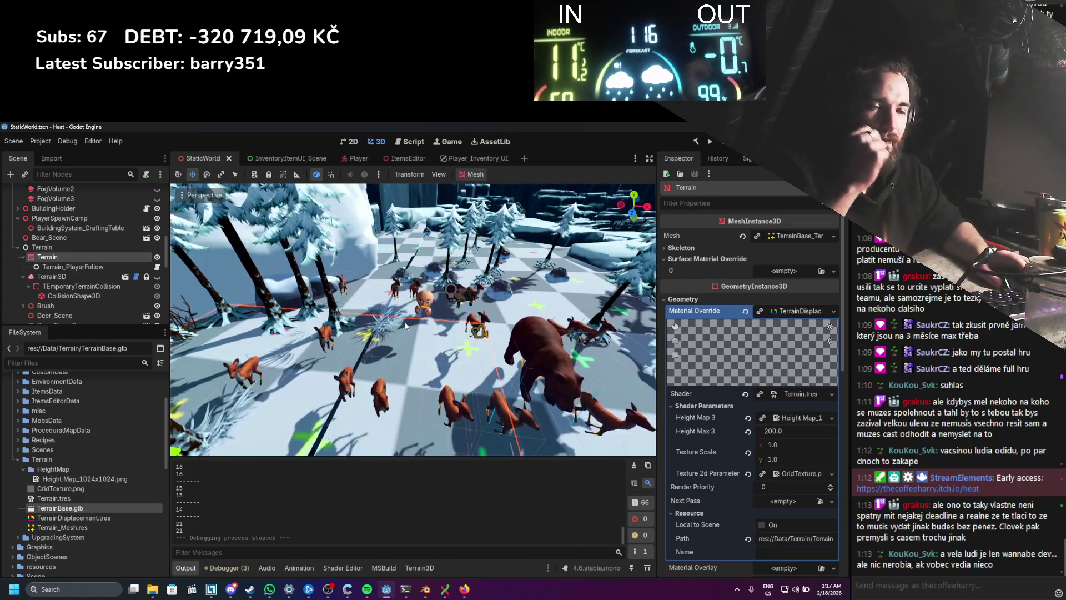
{"action": "scroll", "coordinate": [397, 330], "scroll_direction": "down", "scroll_amount": 4}
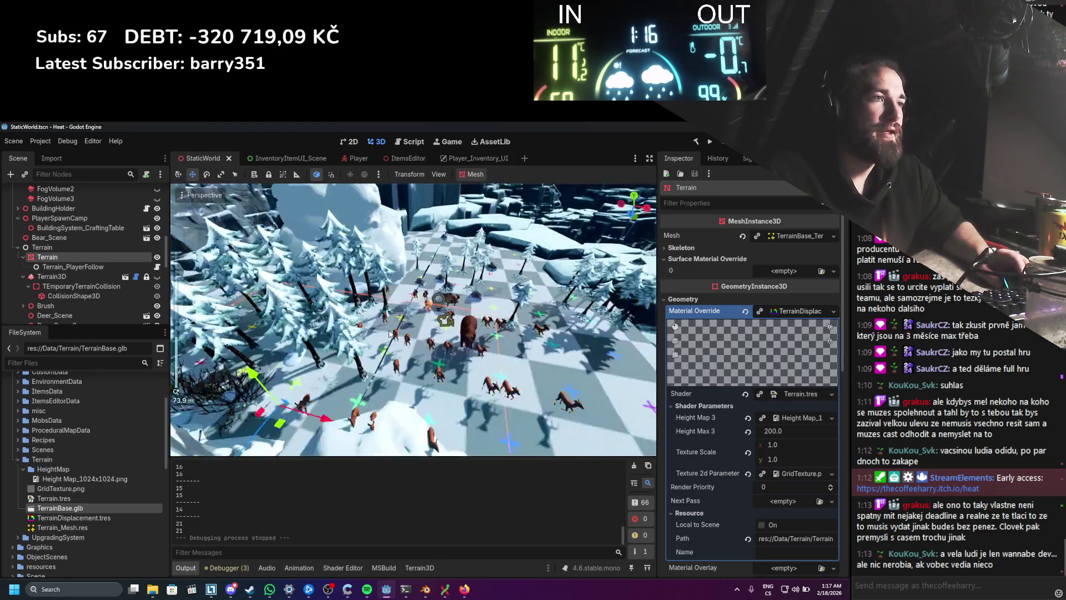
{"action": "scroll", "coordinate": [391, 333], "scroll_direction": "up", "scroll_amount": 3}
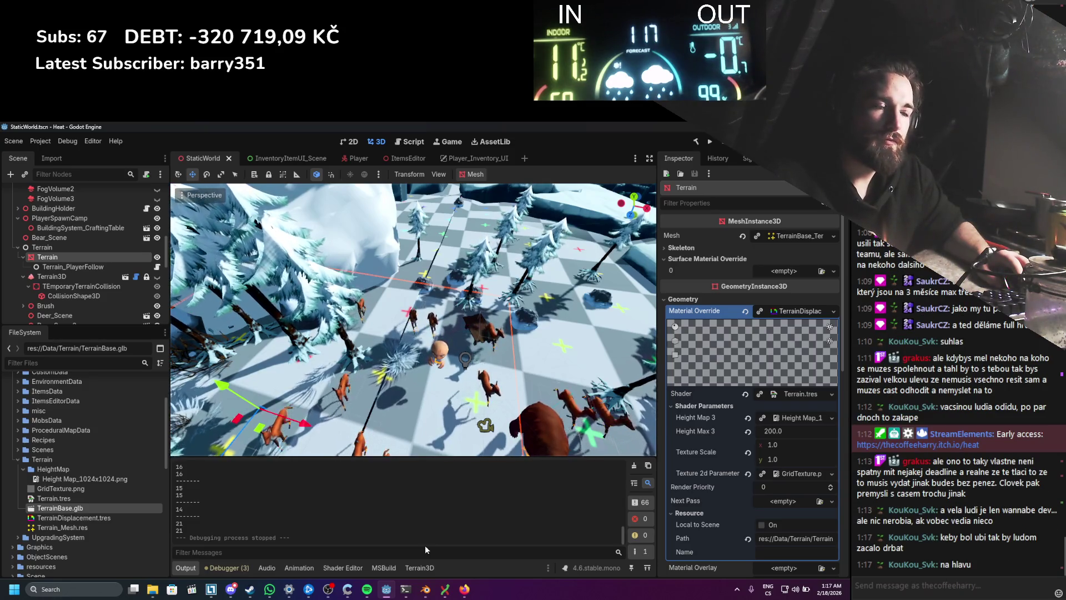
{"action": "scroll", "coordinate": [411, 386], "scroll_direction": "down", "scroll_amount": 4}
{"action": "scroll", "coordinate": [411, 386], "scroll_direction": "up", "scroll_amount": 4}
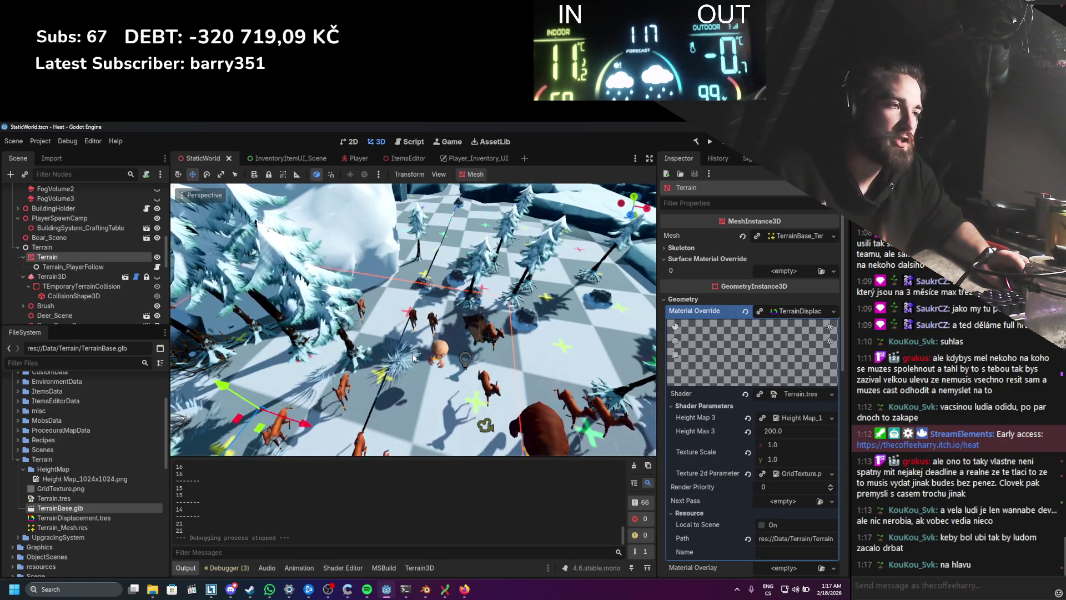
{"action": "scroll", "coordinate": [412, 356], "scroll_direction": "up", "scroll_amount": 5}
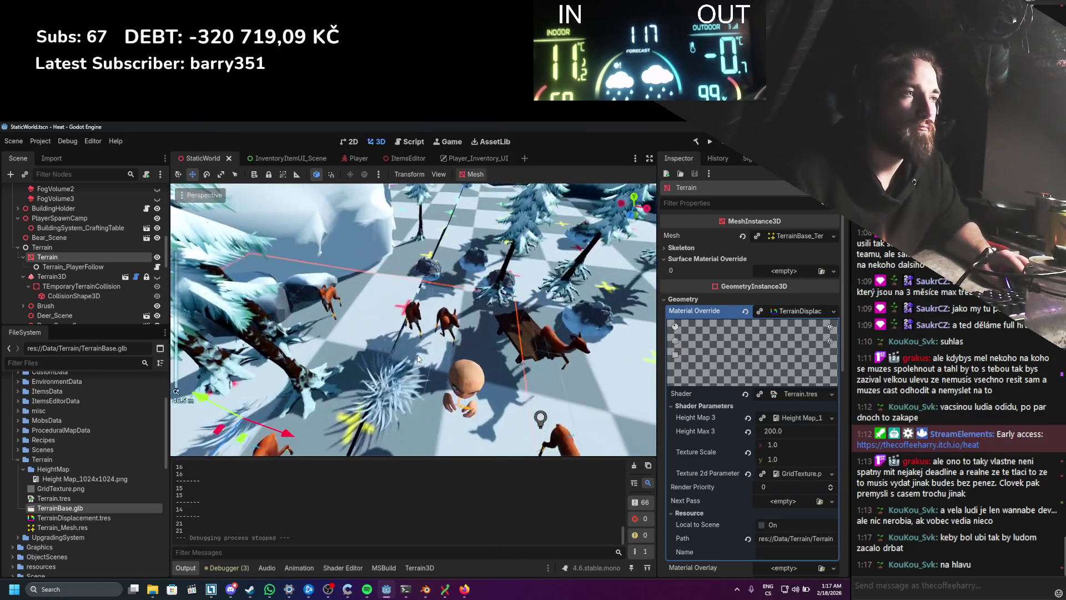
{"action": "scroll", "coordinate": [406, 361], "scroll_direction": "down", "scroll_amount": 3}
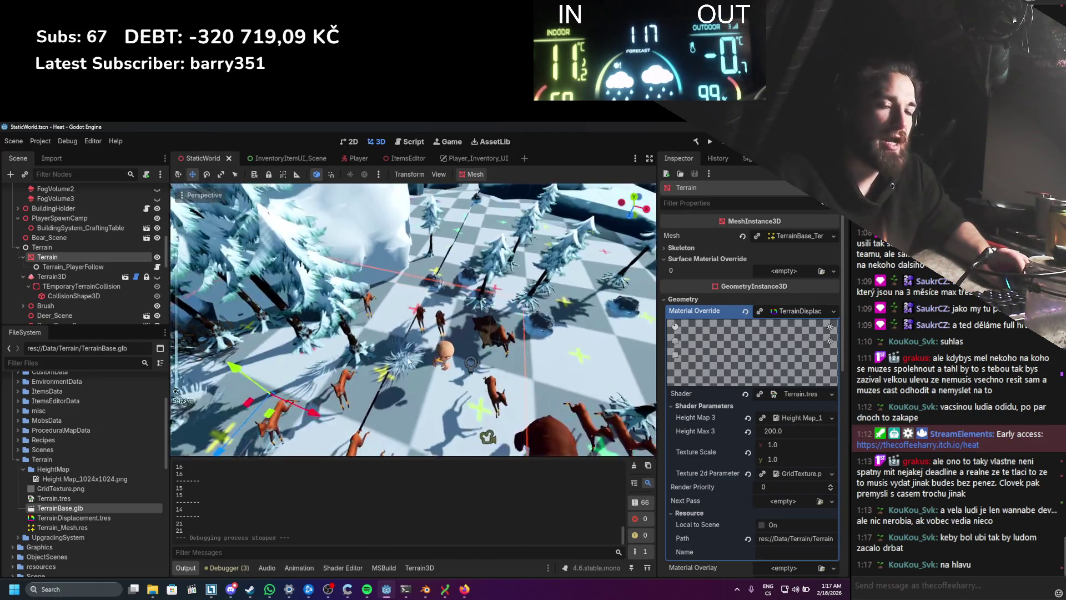
{"action": "scroll", "coordinate": [406, 361], "scroll_direction": "down", "scroll_amount": 2}
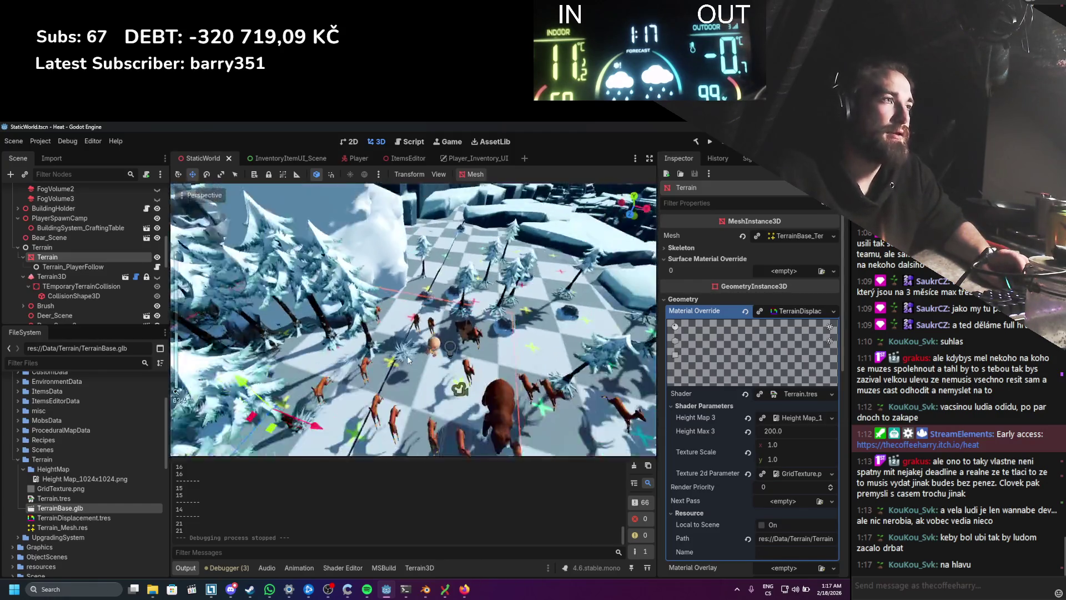
{"action": "scroll", "coordinate": [409, 359], "scroll_direction": "up", "scroll_amount": 2}
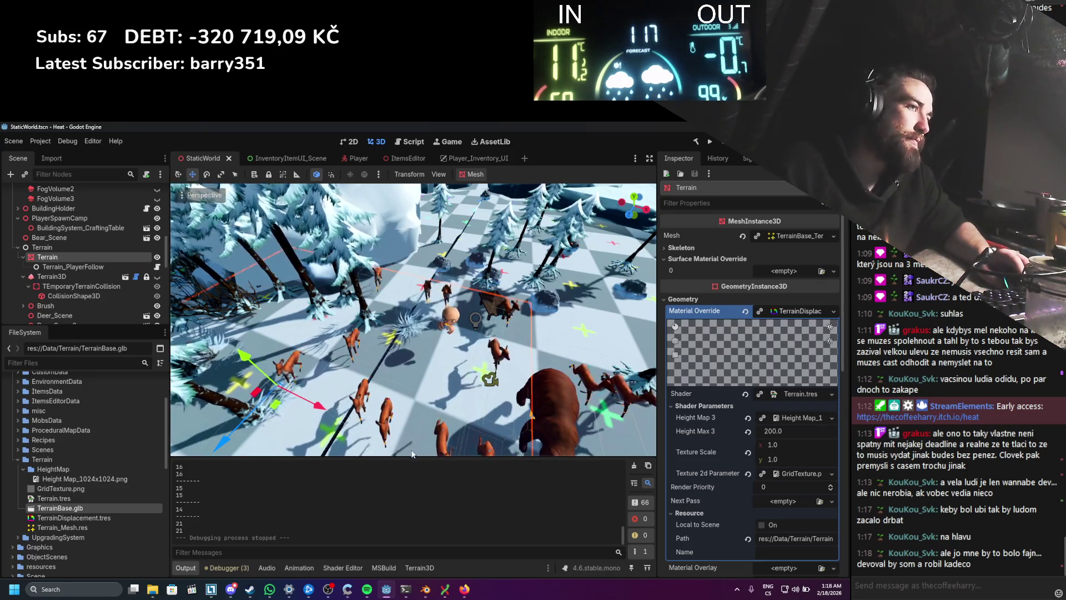
{"action": "scroll", "coordinate": [413, 422], "scroll_direction": "up", "scroll_amount": 5}
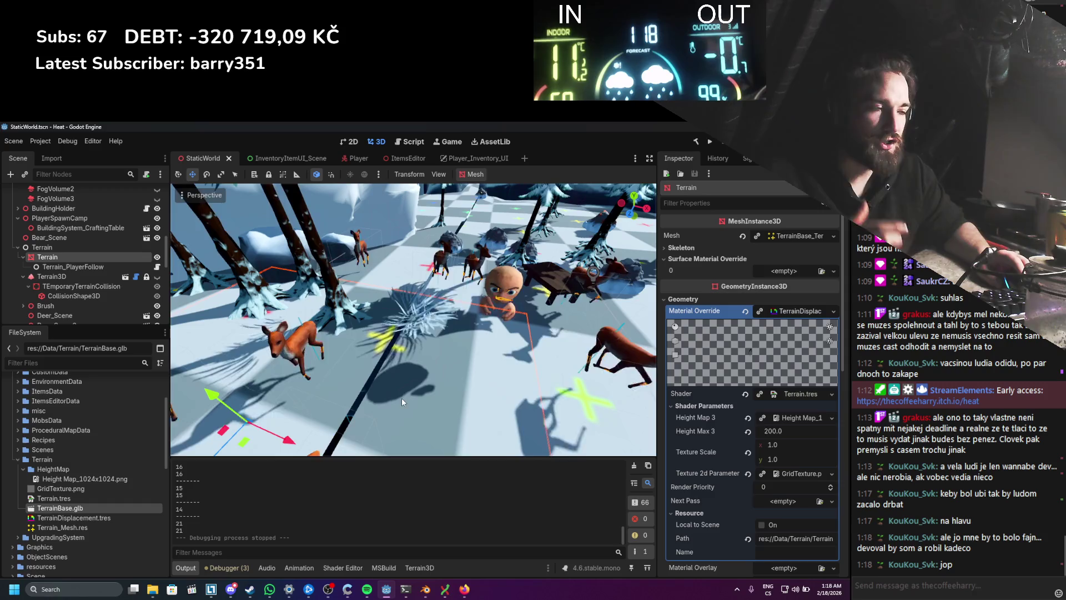
{"action": "scroll", "coordinate": [394, 404], "scroll_direction": "up", "scroll_amount": 5}
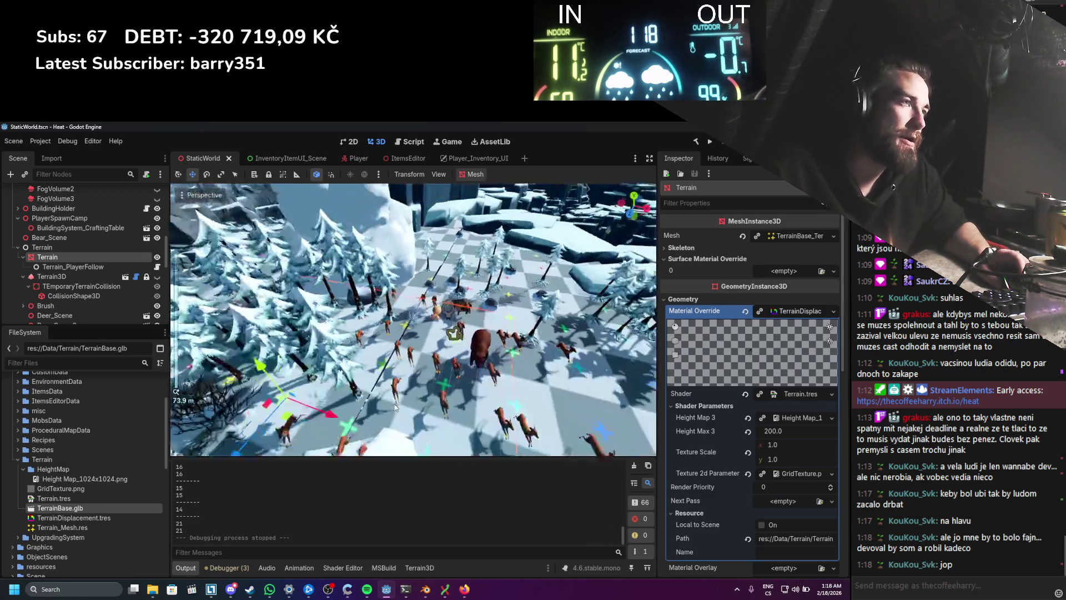
{"action": "scroll", "coordinate": [399, 401], "scroll_direction": "down", "scroll_amount": 4}
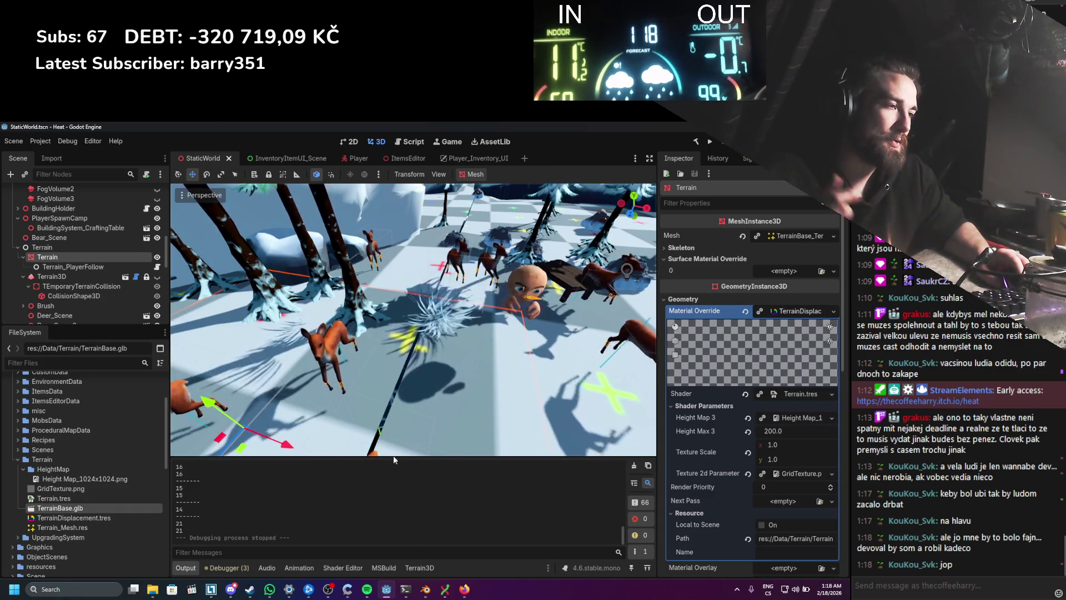
{"action": "left_click", "coordinate": [427, 584]}
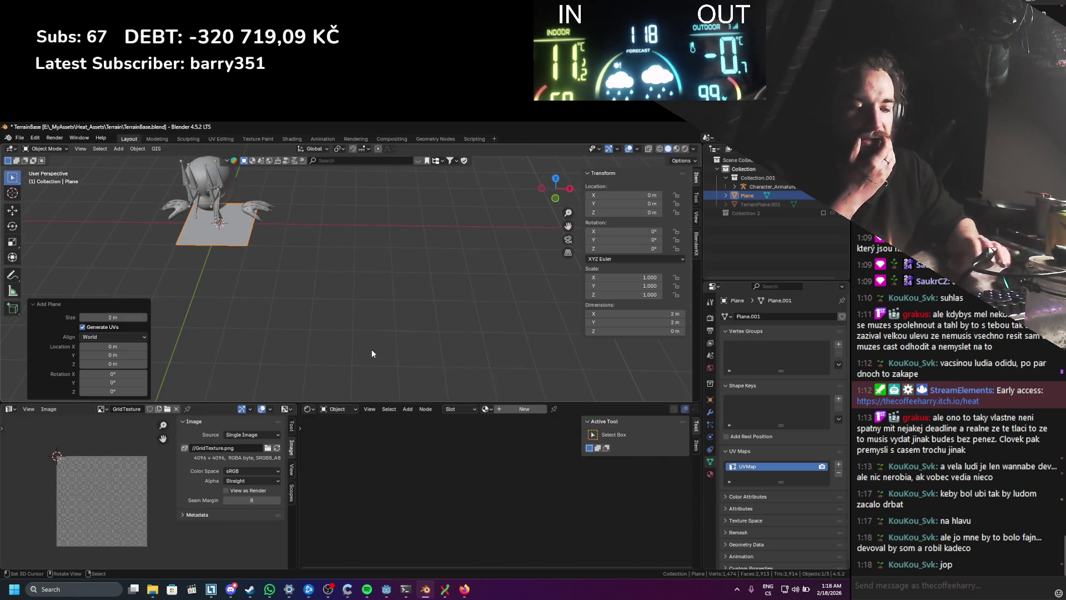
Step: Delete the plane and add an Ico Sphere at the origin
{"action": "key", "text": "Delete"}
{"action": "key", "text": "Home"}
{"action": "key", "text": "shift+a"}
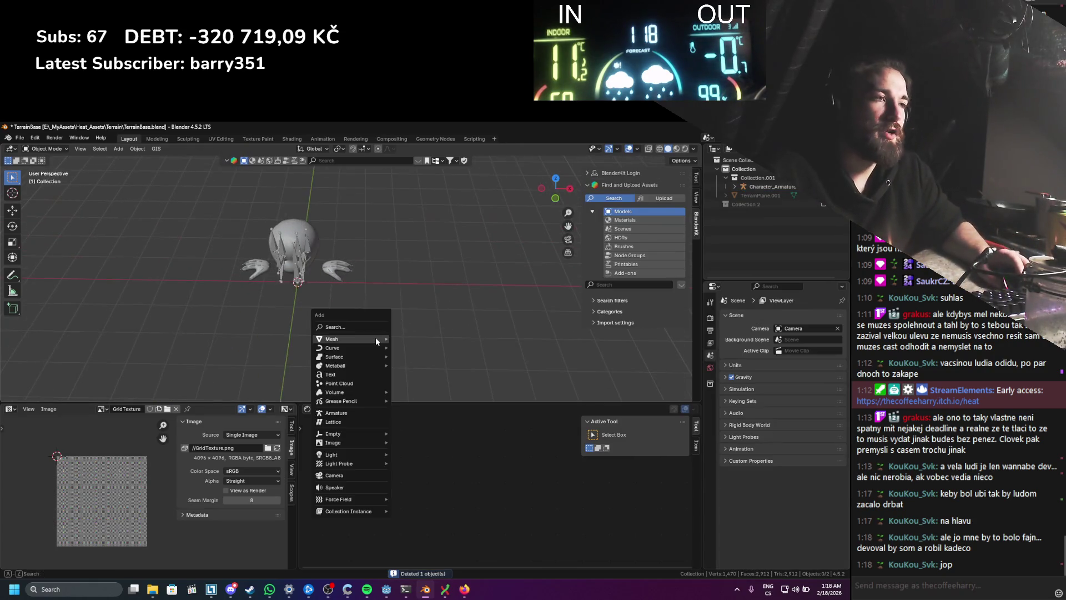
{"action": "mouse_move", "coordinate": [375, 338]}
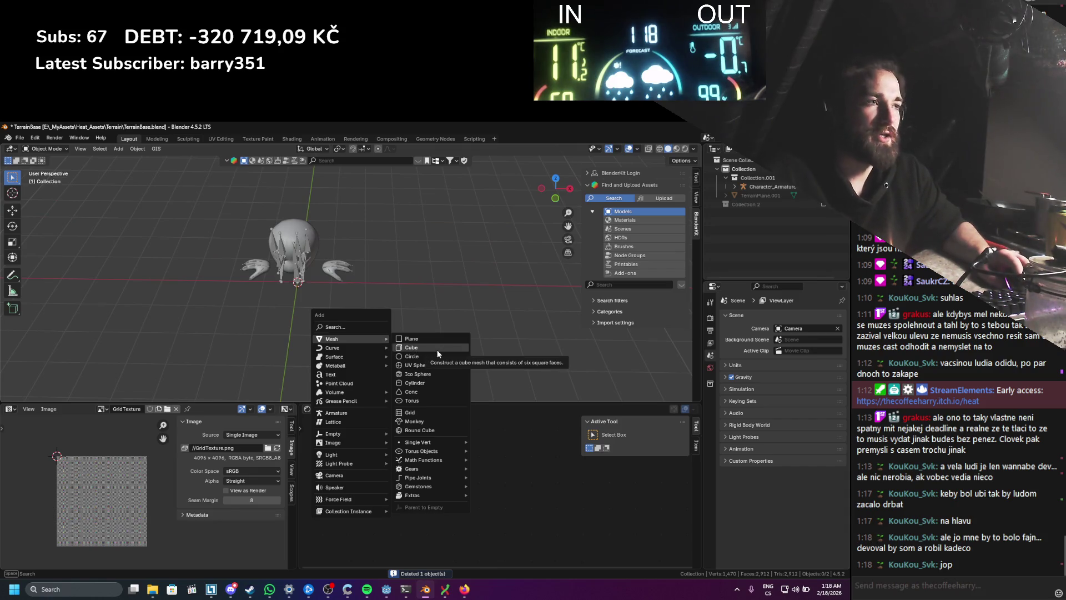
{"action": "left_click", "coordinate": [434, 373]}
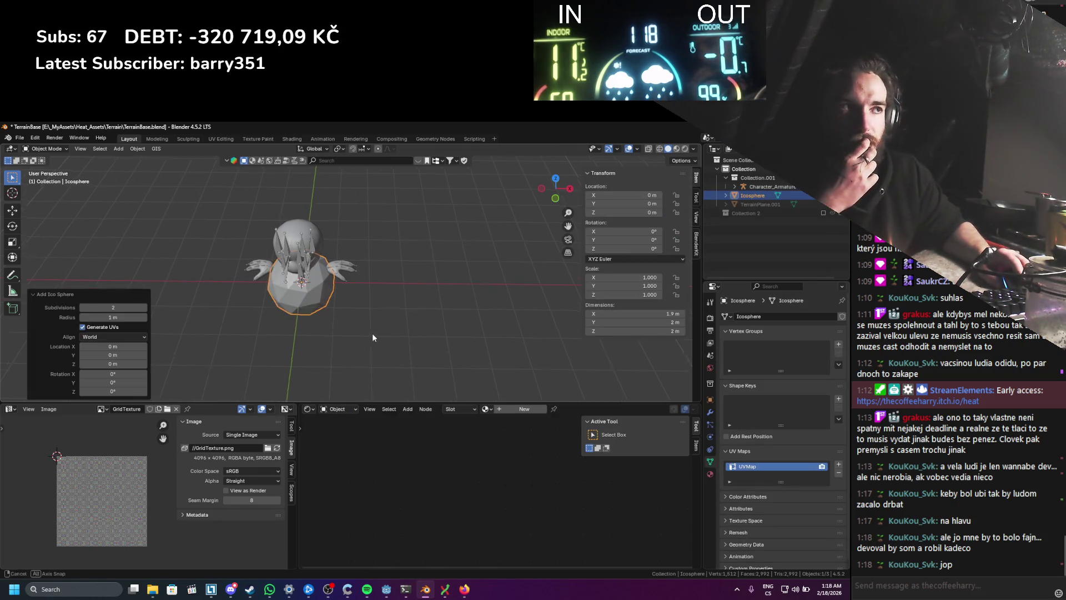
Step: In Edit Mode with X-ray on, select and delete the lower half of the ico sphere
{"action": "key", "text": "KP_Decimal"}
{"action": "key", "text": "Tab"}
{"action": "left_click", "coordinate": [382, 277]}
{"action": "key", "text": "KP_Decimal"}
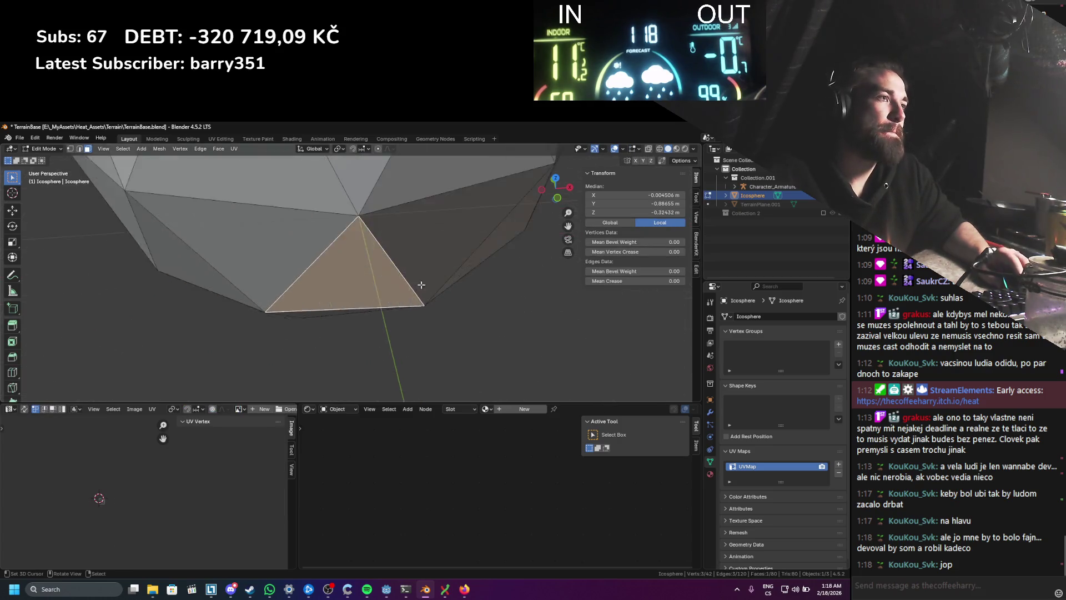
{"action": "scroll", "coordinate": [422, 284], "scroll_direction": "down", "scroll_amount": 6}
{"action": "key", "text": "shift+z"}
{"action": "scroll", "coordinate": [317, 303], "scroll_direction": "down", "scroll_amount": 5}
{"action": "mouse_move", "coordinate": [306, 292]}
{"action": "left_mouse_down"}
{"action": "mouse_move", "coordinate": [250, 322]}
{"action": "mouse_move", "coordinate": [467, 330]}
{"action": "left_mouse_up"}
{"action": "right_click", "coordinate": [468, 331]}
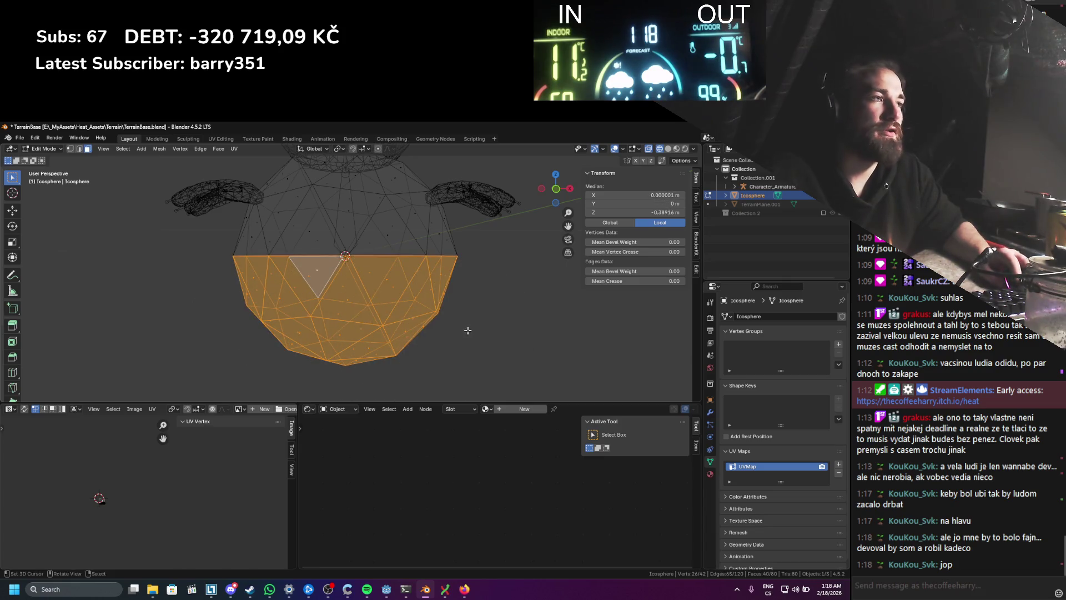
{"action": "left_click", "coordinate": [468, 330]}
{"action": "key", "text": "ctrl+z"}
{"action": "key", "text": "x"}
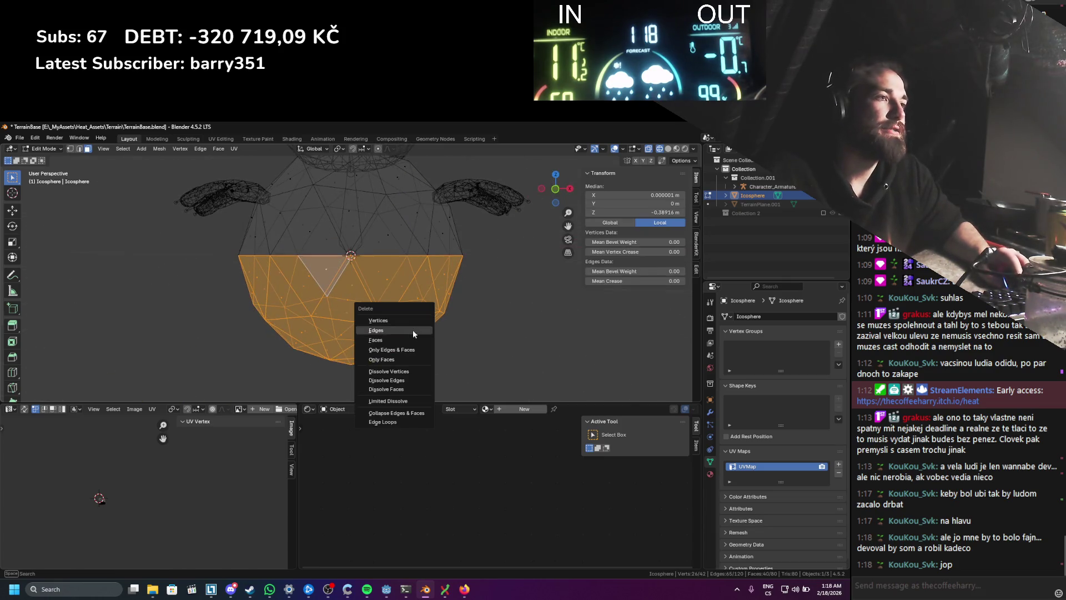
{"action": "left_click", "coordinate": [371, 340]}
Step: Flatten the remaining half with S Z 0, then delete the ico sphere and return to the Reddit thread
{"action": "left_click", "coordinate": [453, 295]}
{"action": "type", "text": "a"}
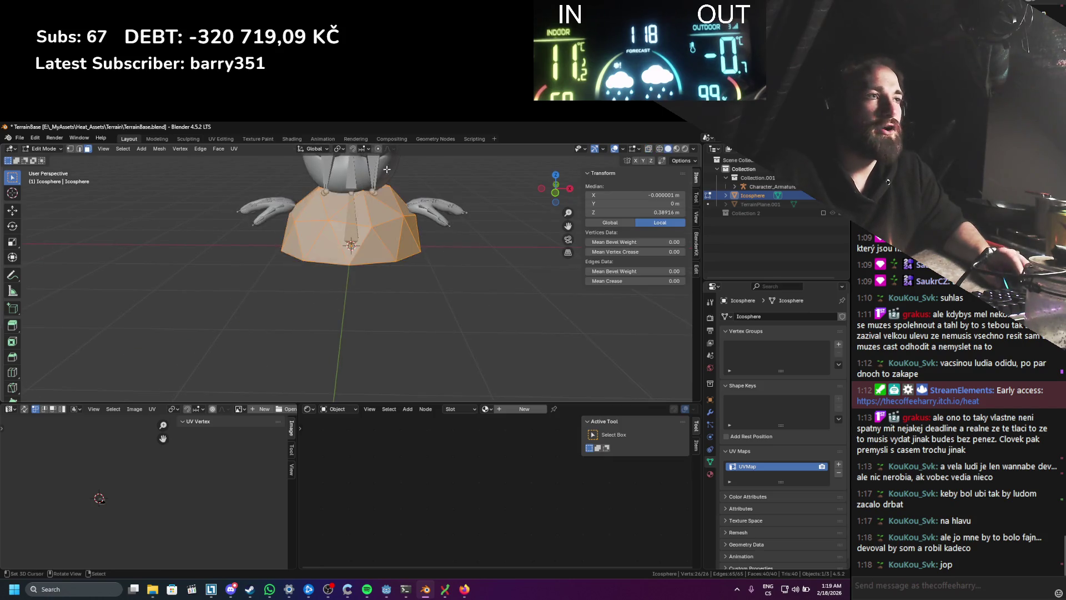
{"action": "type", "text": "sz"}
{"action": "type", "text": "0"}
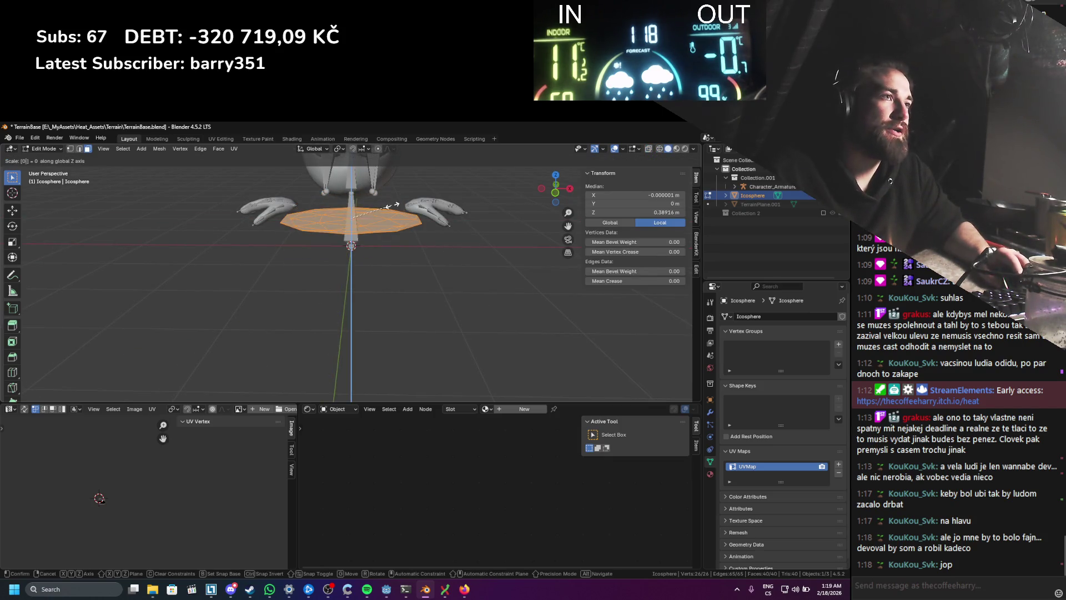
{"action": "key", "text": "Return"}
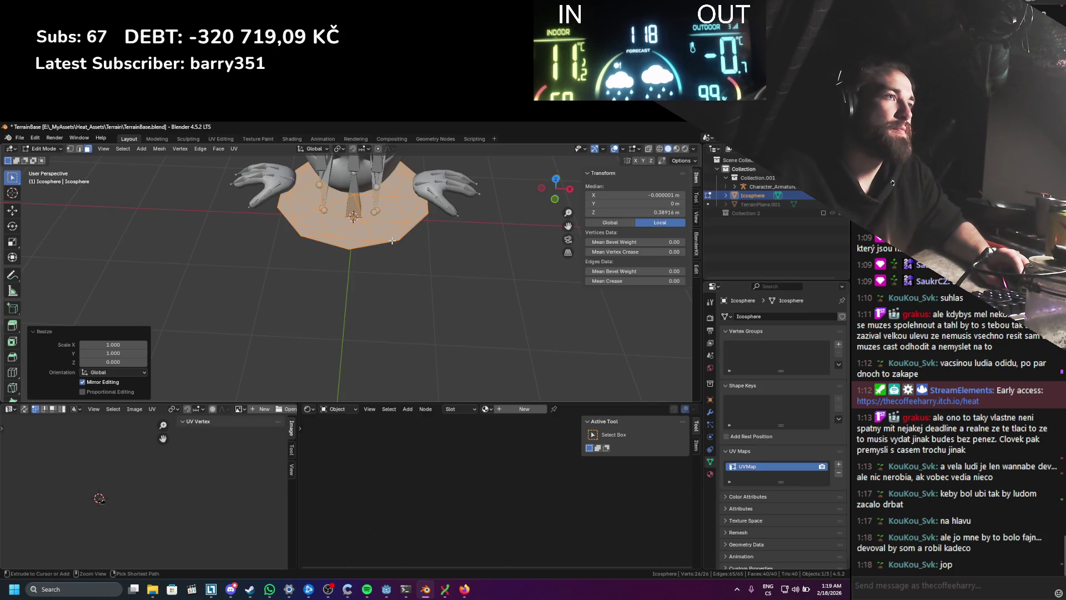
{"action": "key", "text": "x"}
{"action": "left_click", "coordinate": [391, 237]}
{"action": "key", "text": "Tab"}
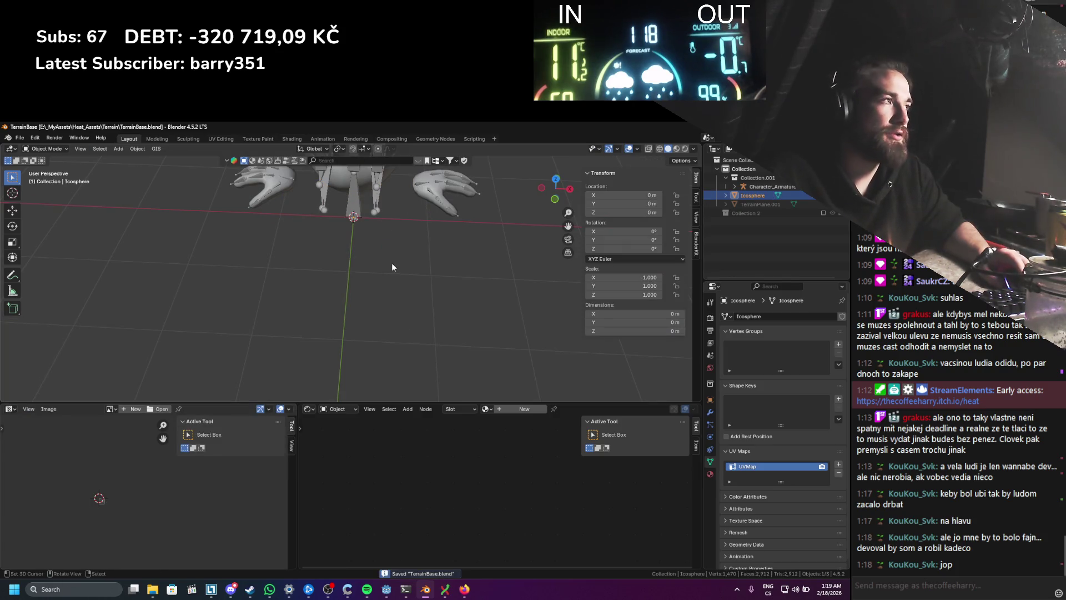
{"action": "key", "text": "x"}
{"action": "left_click", "coordinate": [400, 290]}
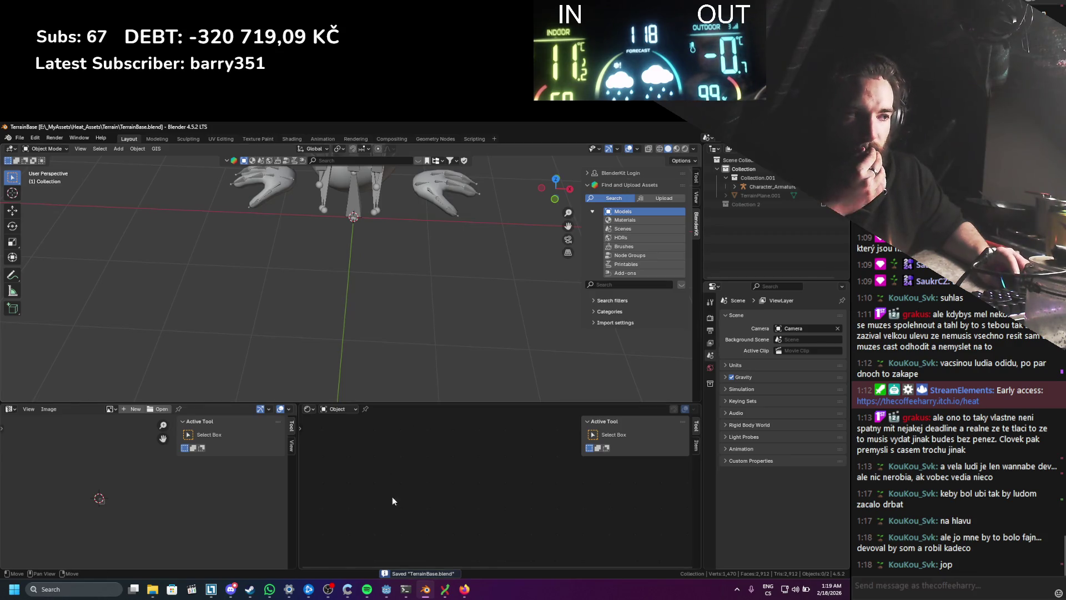
{"action": "left_click", "coordinate": [473, 594]}
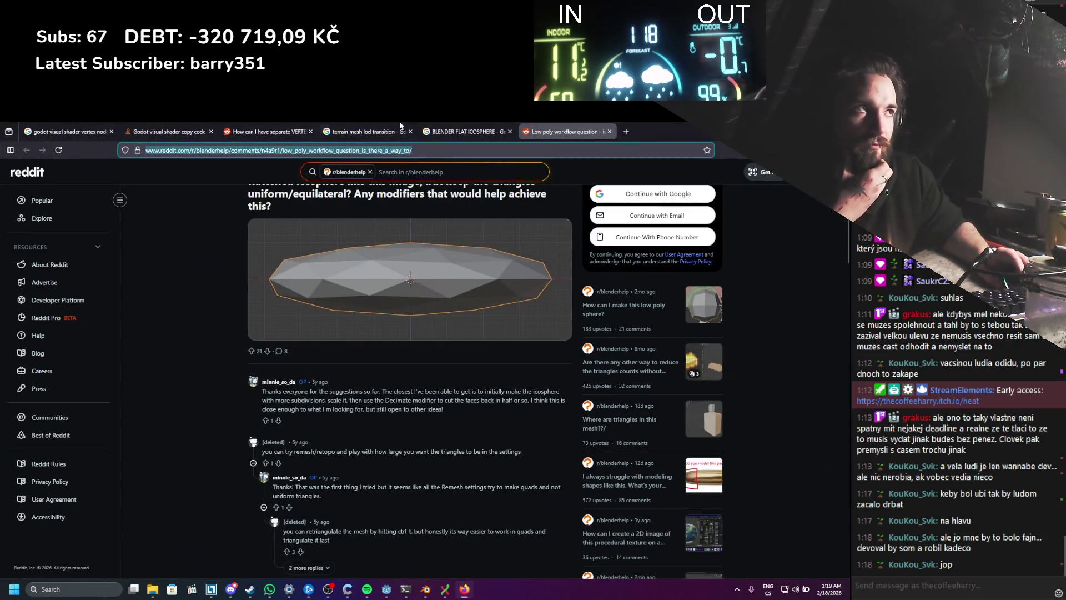
Step: Switch to the 'terrain mesh lod transition' Google Images tab
{"action": "left_click", "coordinate": [400, 125]}
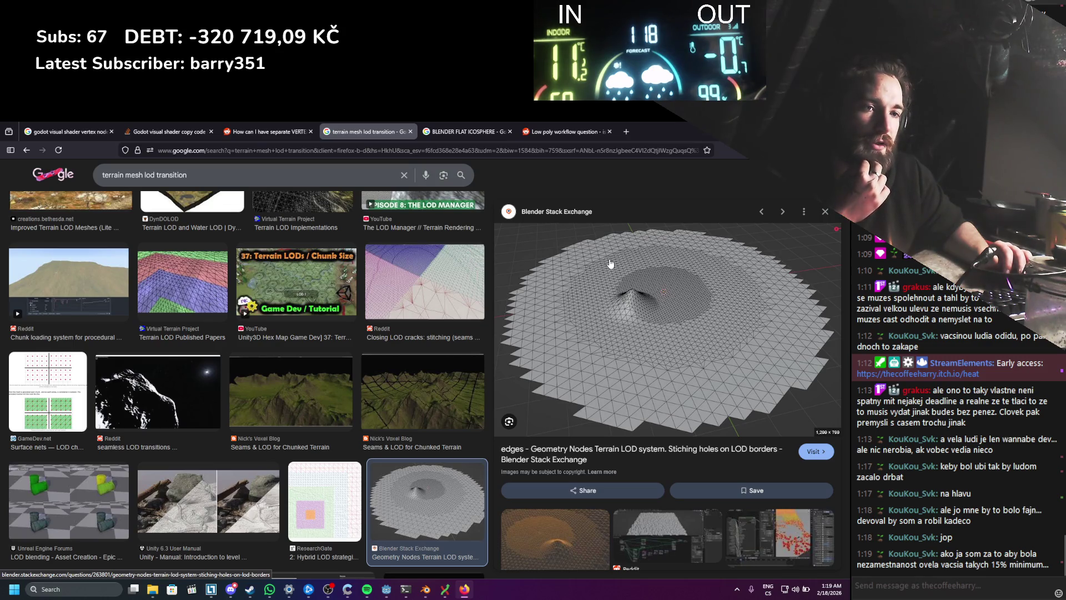
Step: Scroll through the image results and preview the Terrain LOD Implementations image
{"action": "scroll", "coordinate": [422, 345], "scroll_direction": "down", "scroll_amount": 4}
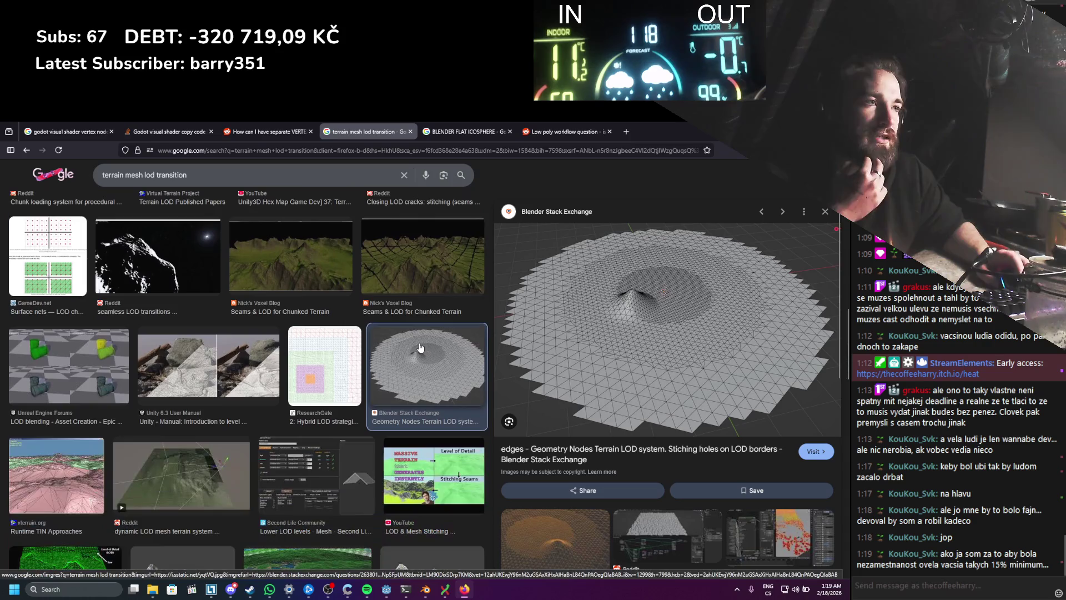
{"action": "scroll", "coordinate": [419, 351], "scroll_direction": "down", "scroll_amount": 2}
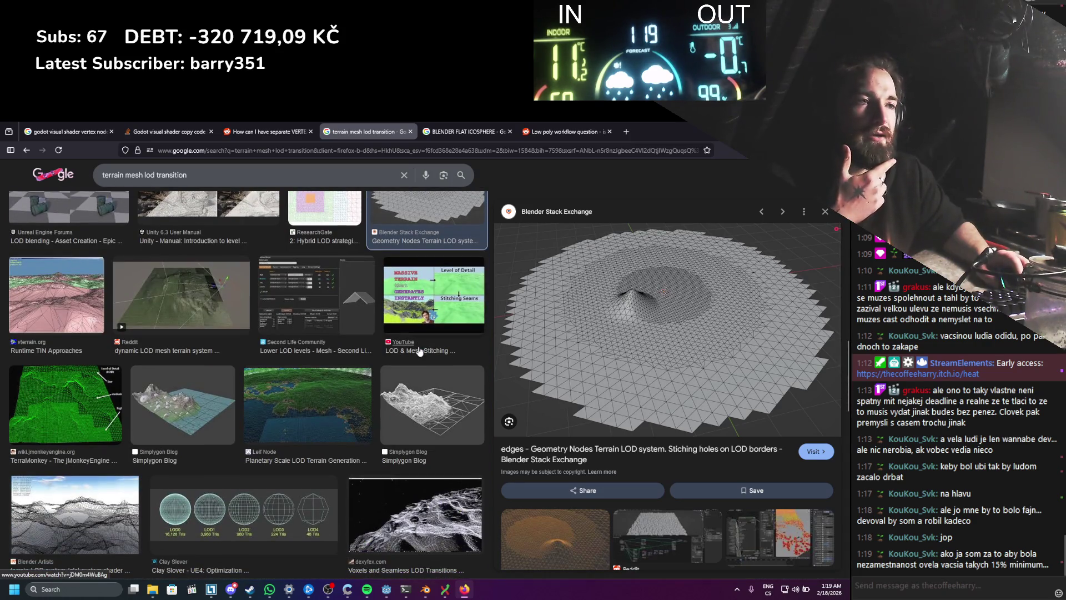
{"action": "scroll", "coordinate": [395, 349], "scroll_direction": "down", "scroll_amount": 1}
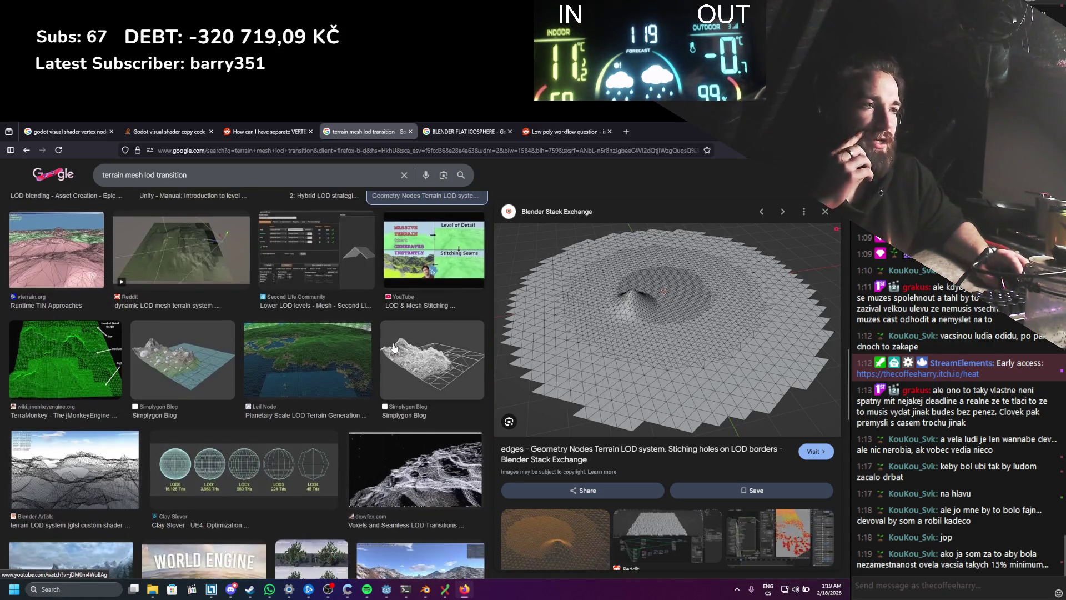
{"action": "scroll", "coordinate": [439, 346], "scroll_direction": "down", "scroll_amount": 4}
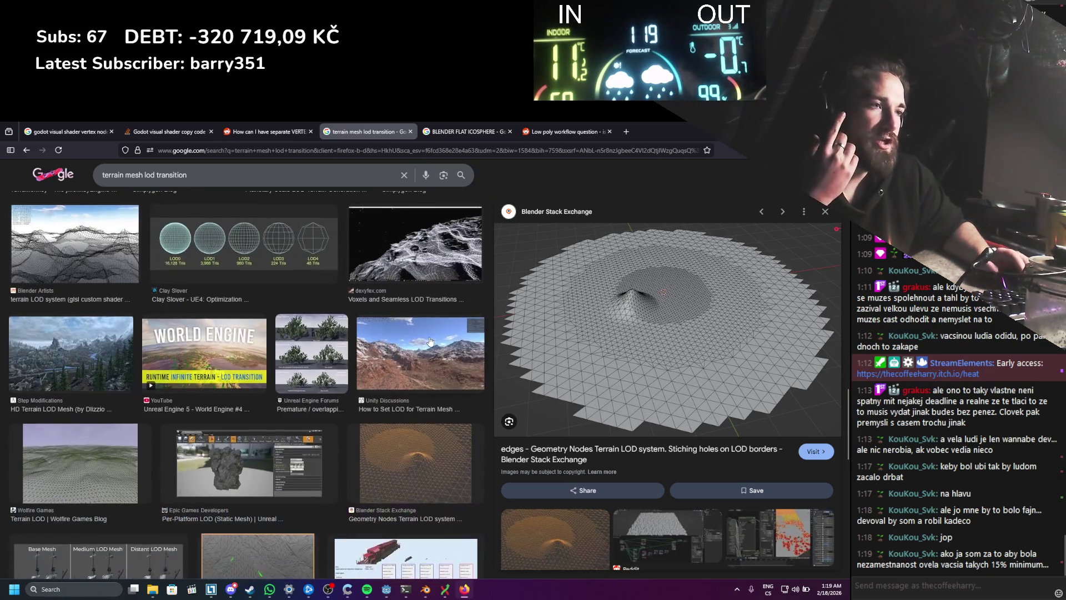
{"action": "scroll", "coordinate": [429, 341], "scroll_direction": "down", "scroll_amount": 4}
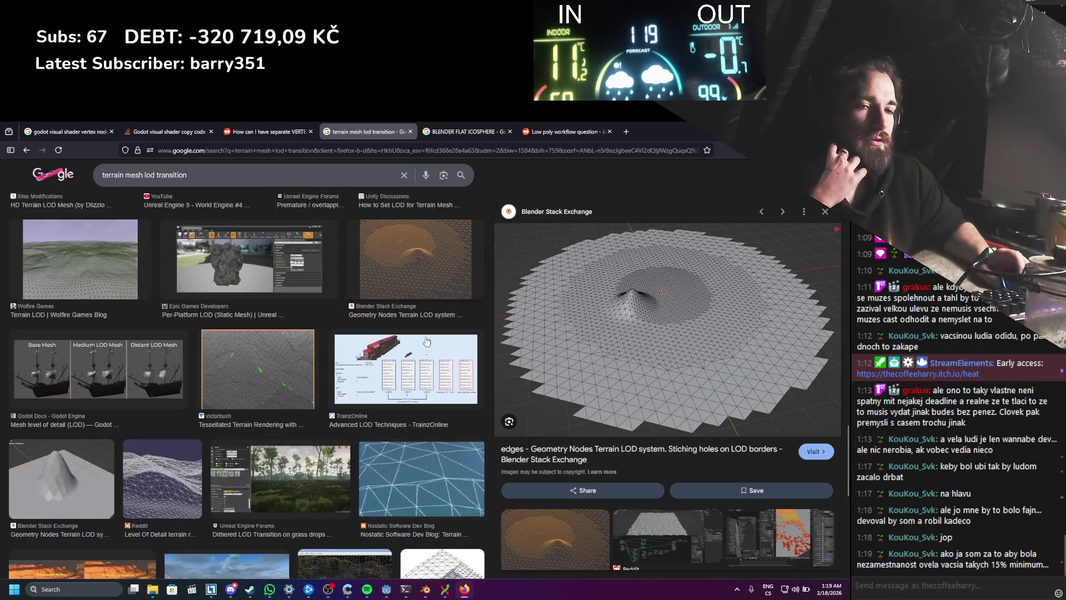
{"action": "scroll", "coordinate": [426, 341], "scroll_direction": "down", "scroll_amount": 3}
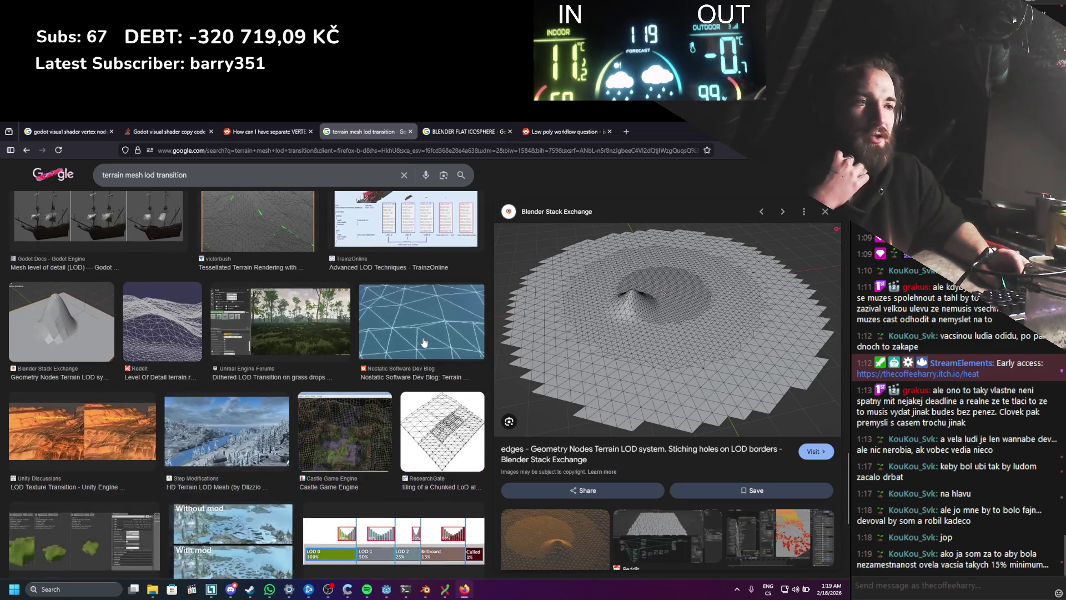
{"action": "scroll", "coordinate": [424, 342], "scroll_direction": "down", "scroll_amount": 5}
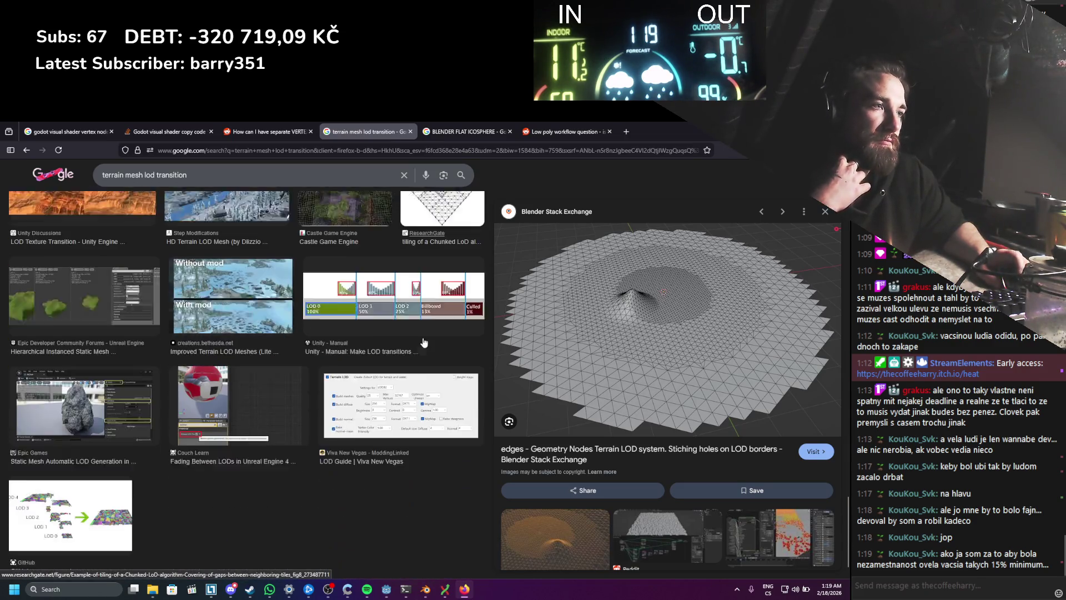
{"action": "scroll", "coordinate": [424, 341], "scroll_direction": "down", "scroll_amount": 1}
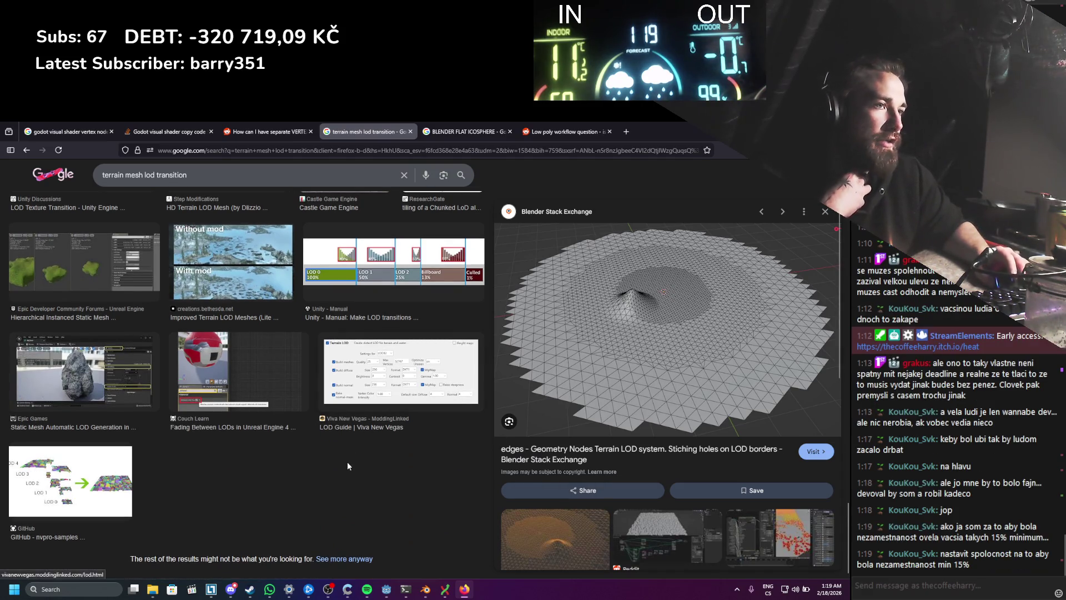
{"action": "scroll", "coordinate": [345, 466], "scroll_direction": "up", "scroll_amount": 8}
{"action": "scroll", "coordinate": [324, 452], "scroll_direction": "down", "scroll_amount": 2}
{"action": "scroll", "coordinate": [331, 442], "scroll_direction": "up", "scroll_amount": 3}
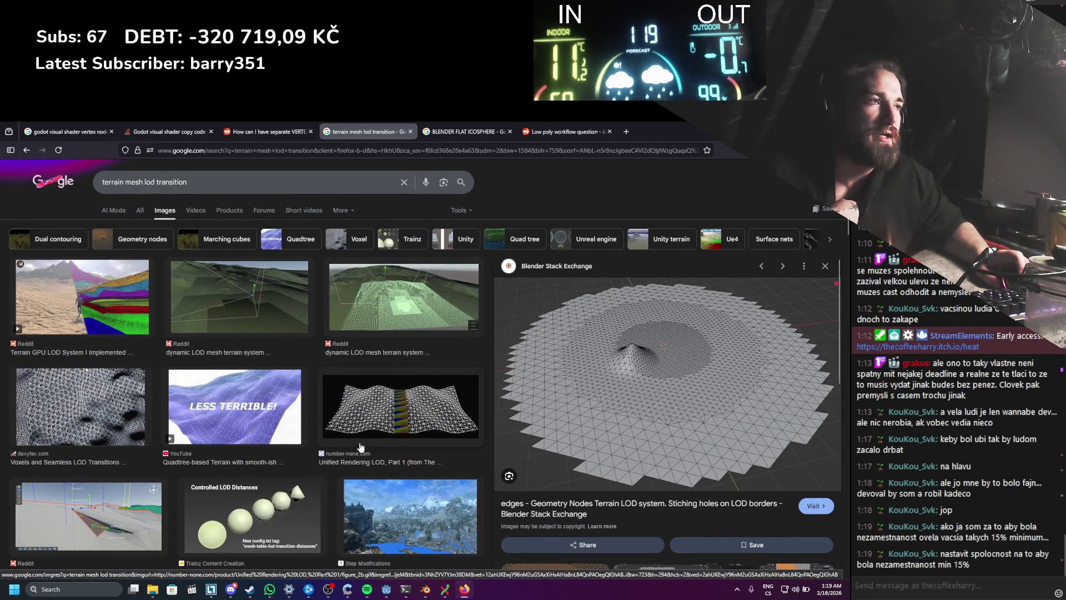
{"action": "scroll", "coordinate": [360, 445], "scroll_direction": "down", "scroll_amount": 3}
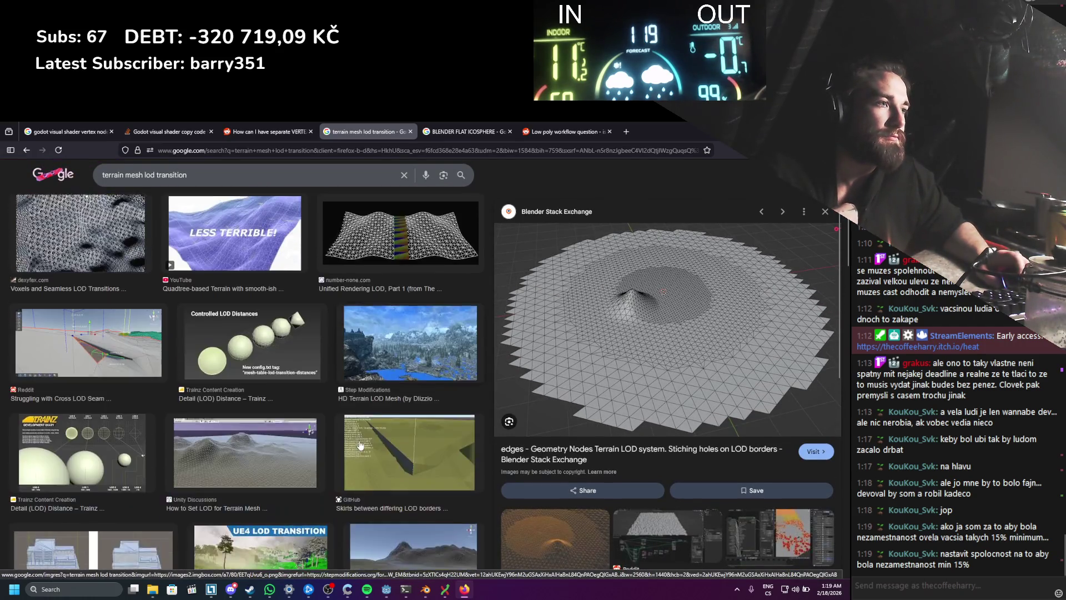
{"action": "scroll", "coordinate": [361, 444], "scroll_direction": "down", "scroll_amount": 2}
{"action": "scroll", "coordinate": [360, 445], "scroll_direction": "down", "scroll_amount": 2}
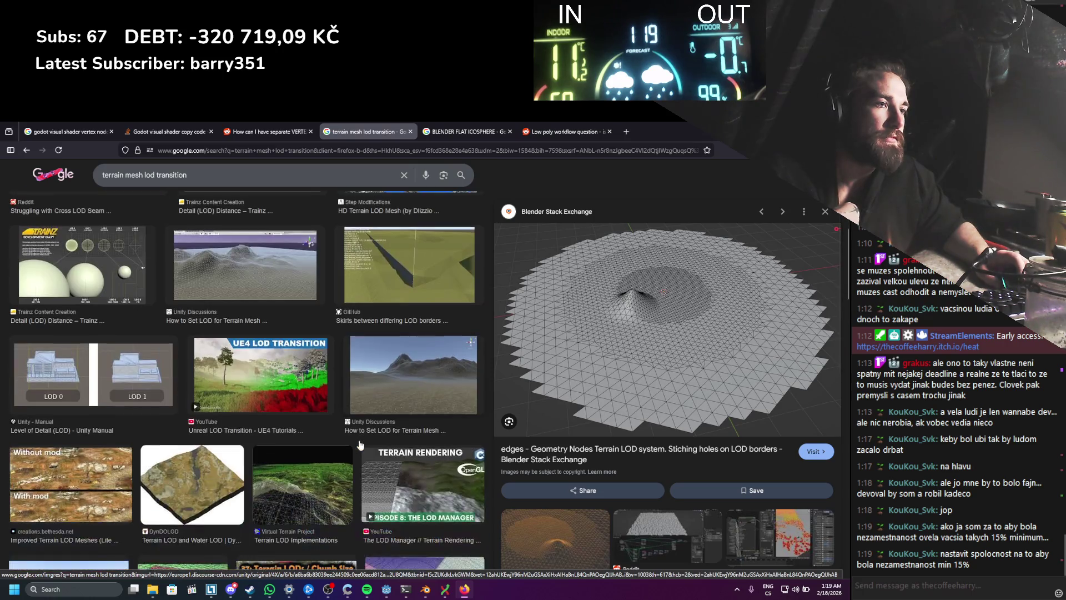
{"action": "scroll", "coordinate": [359, 440], "scroll_direction": "down", "scroll_amount": 2}
{"action": "left_click", "coordinate": [307, 381]}
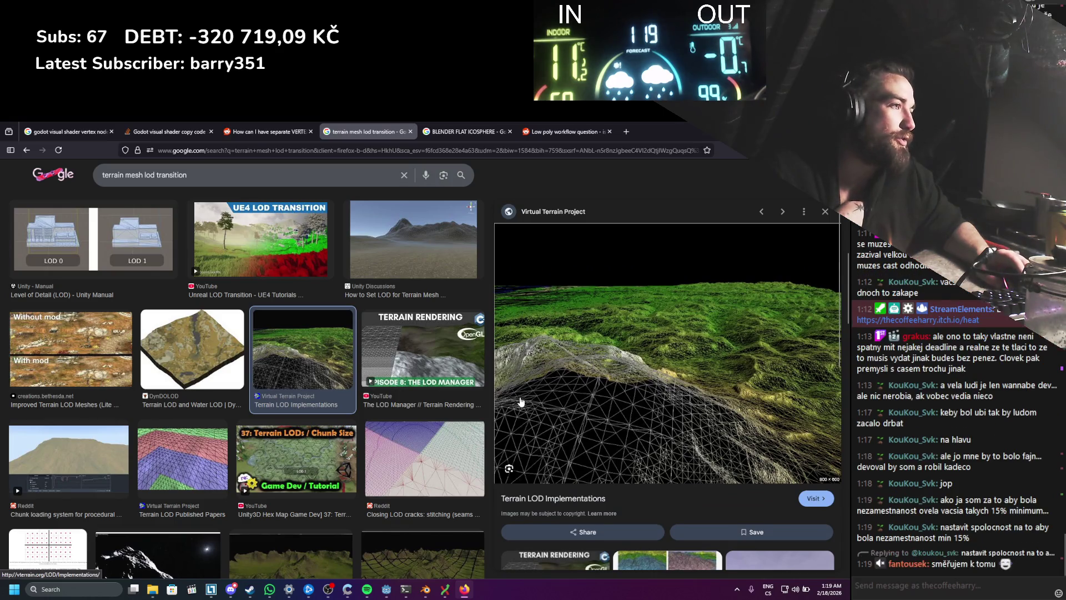
Step: Preview the Terrain LOD Published Papers, Hybrid LOD strategies, and dexyfex Voxels and Seamless LOD Transitions images
{"action": "scroll", "coordinate": [521, 401], "scroll_direction": "down", "scroll_amount": 1}
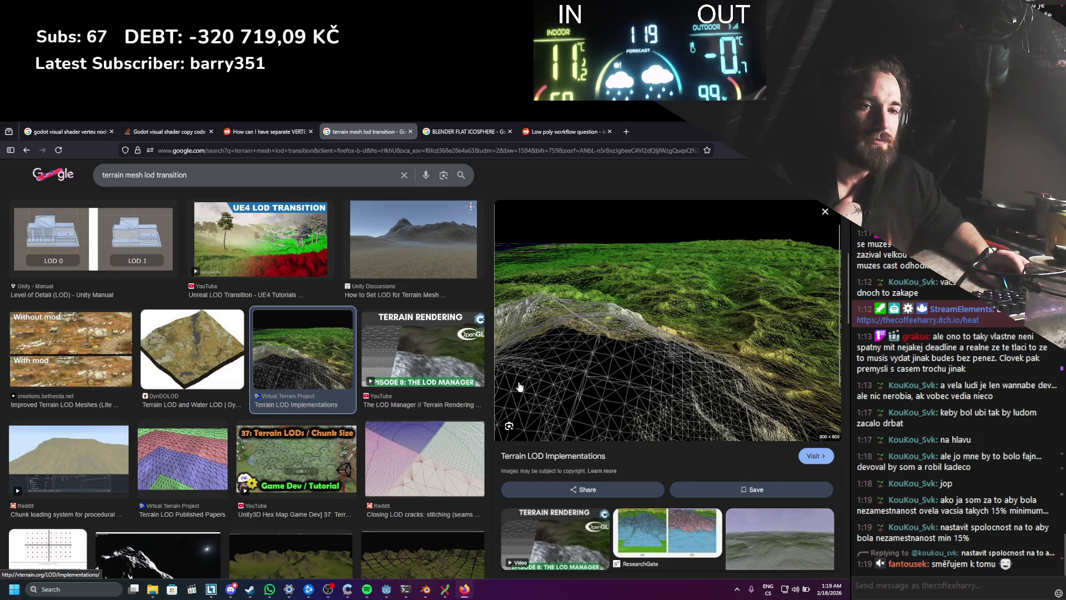
{"action": "scroll", "coordinate": [278, 388], "scroll_direction": "down", "scroll_amount": 1}
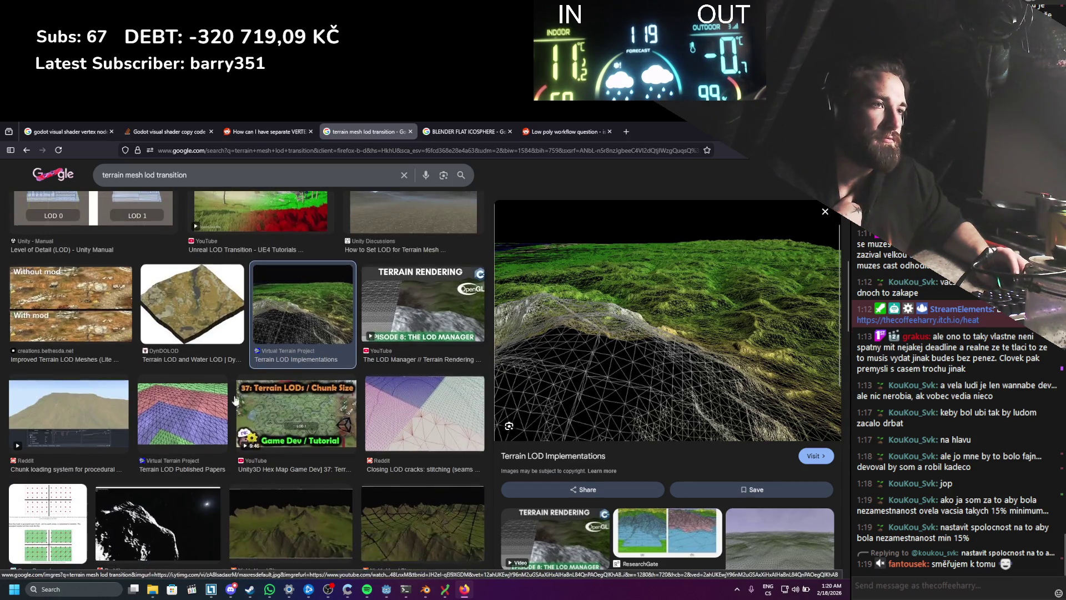
{"action": "left_click", "coordinate": [183, 414]}
{"action": "scroll", "coordinate": [370, 380], "scroll_direction": "down", "scroll_amount": 5}
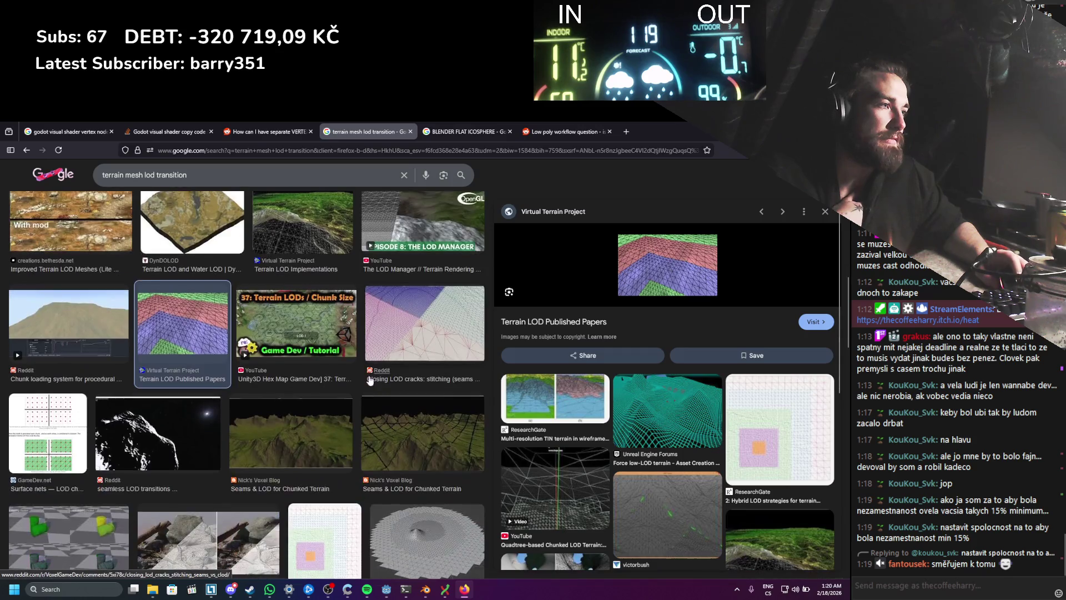
{"action": "left_click", "coordinate": [333, 414]}
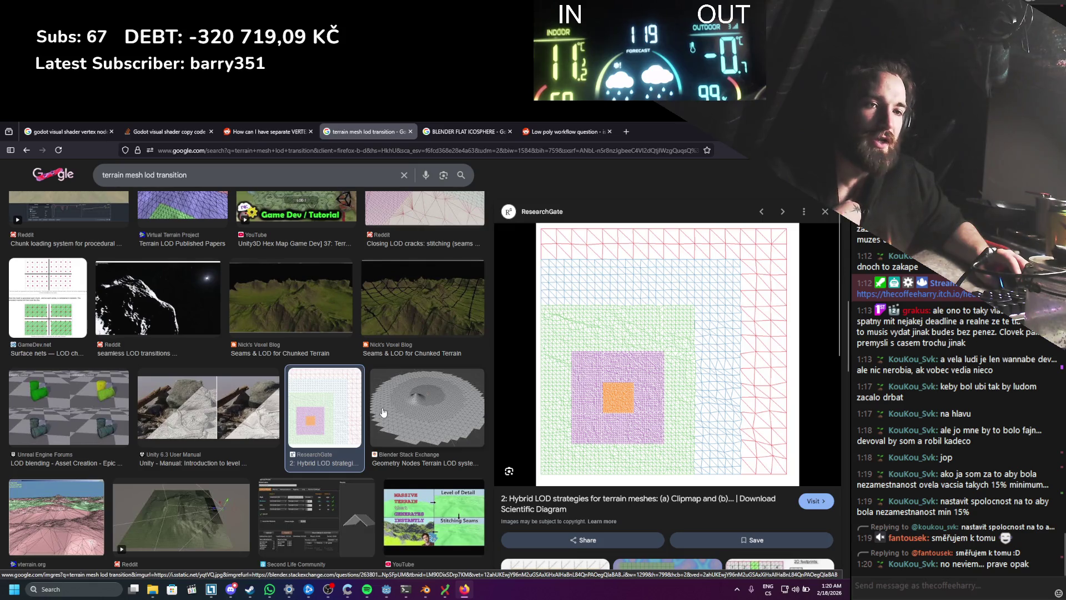
{"action": "scroll", "coordinate": [383, 412], "scroll_direction": "down", "scroll_amount": 2}
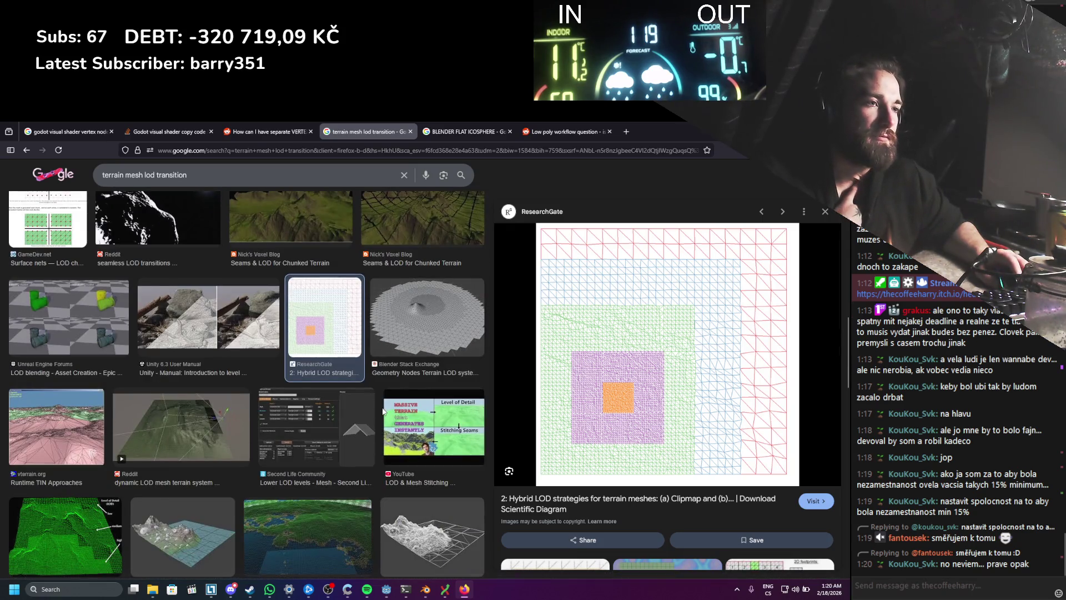
{"action": "scroll", "coordinate": [383, 411], "scroll_direction": "down", "scroll_amount": 5}
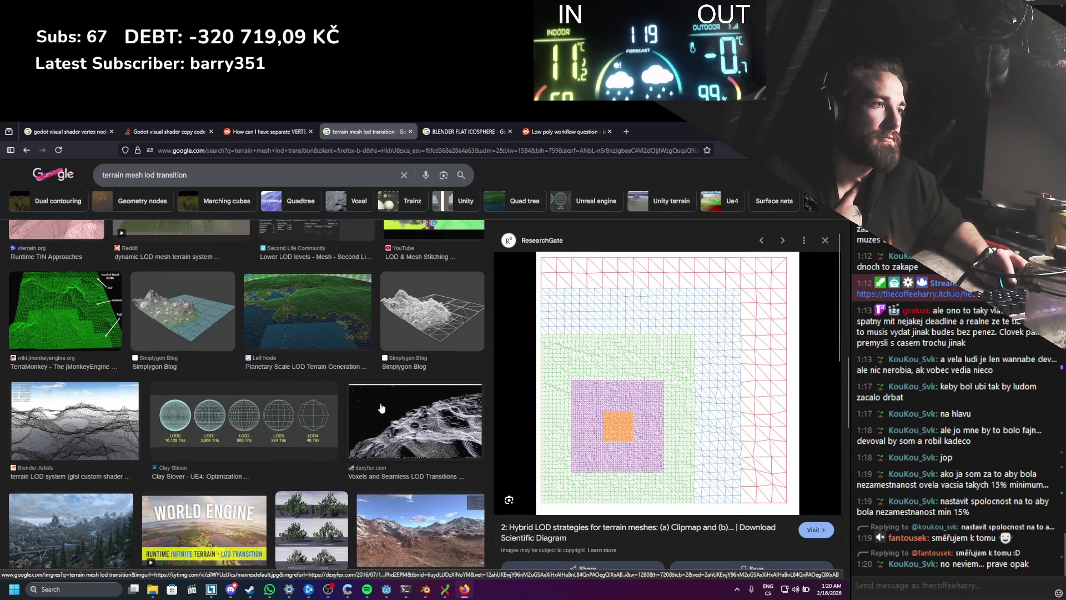
{"action": "left_click", "coordinate": [381, 408]}
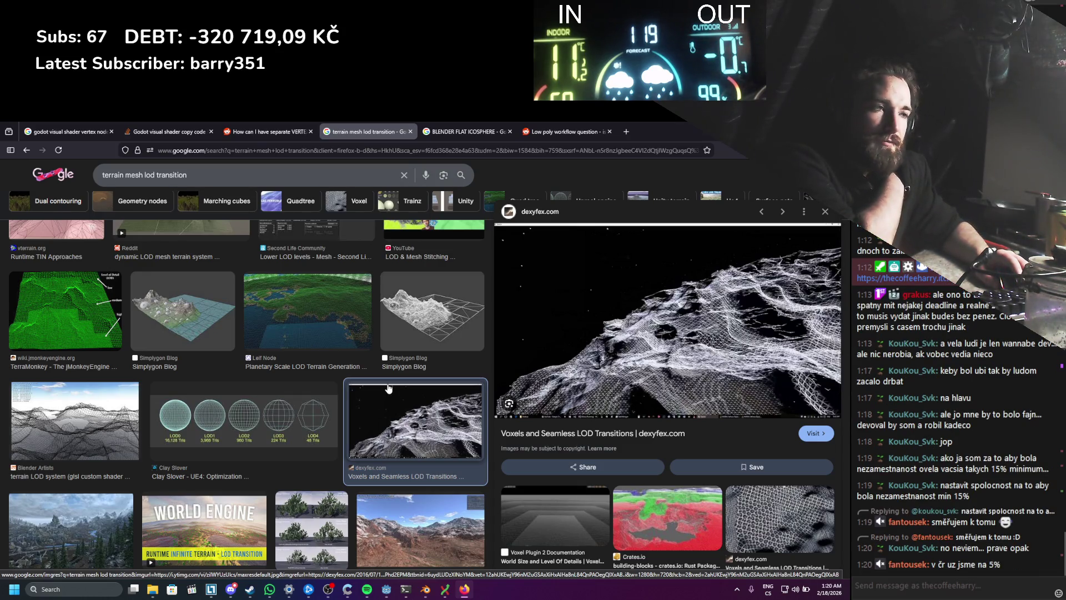
{"action": "scroll", "coordinate": [389, 388], "scroll_direction": "down", "scroll_amount": 3}
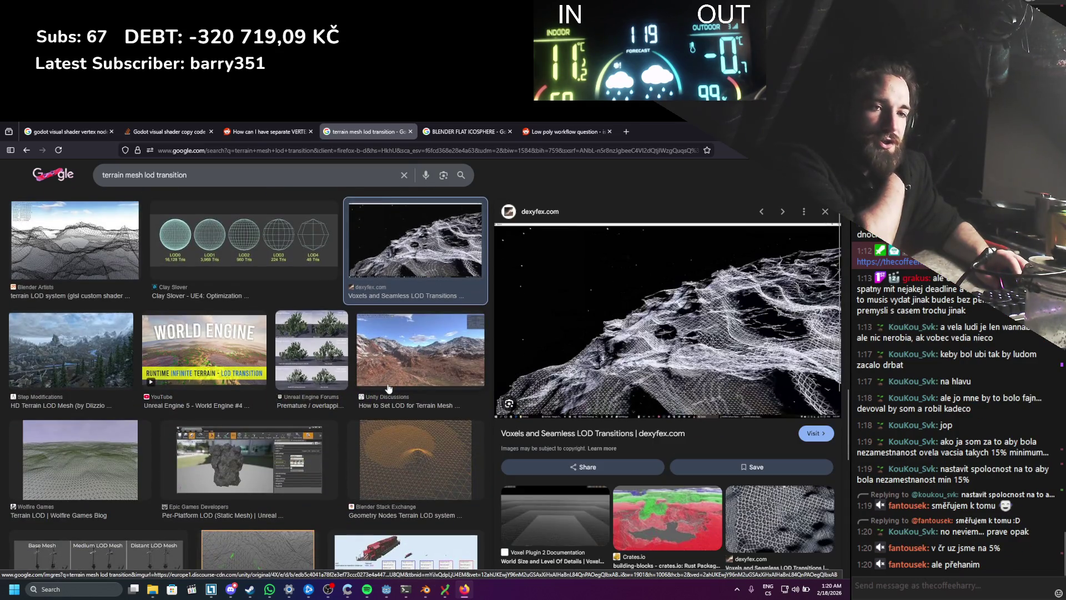
{"action": "scroll", "coordinate": [389, 388], "scroll_direction": "down", "scroll_amount": 2}
Step: Search Google for 'nezaměstnanost čr' in a new tab, then close that tab
{"action": "left_click", "coordinate": [626, 132]}
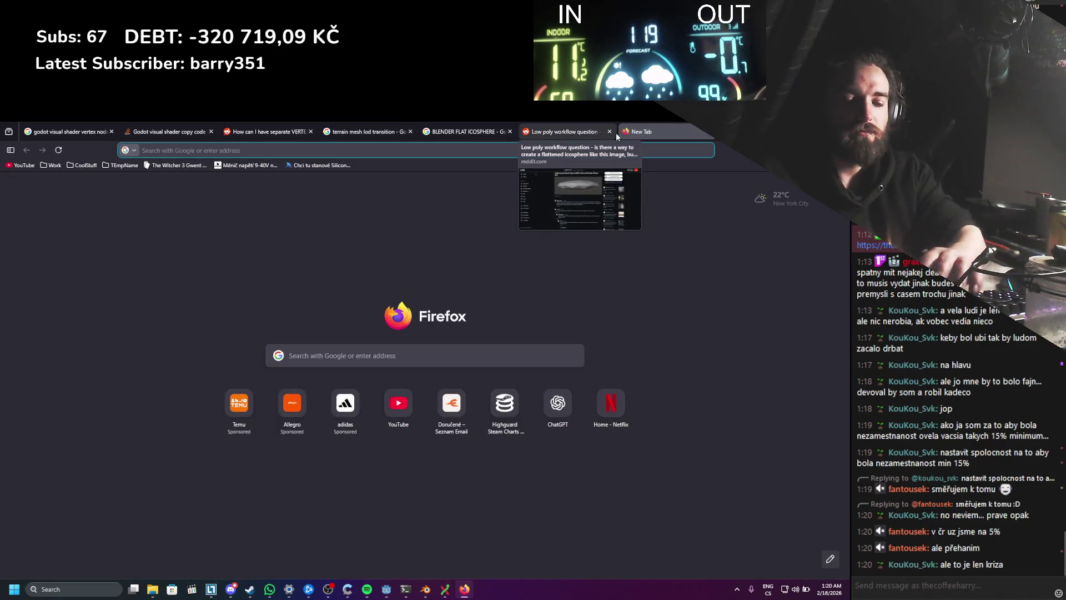
{"action": "type", "text": "nezaměstano"}
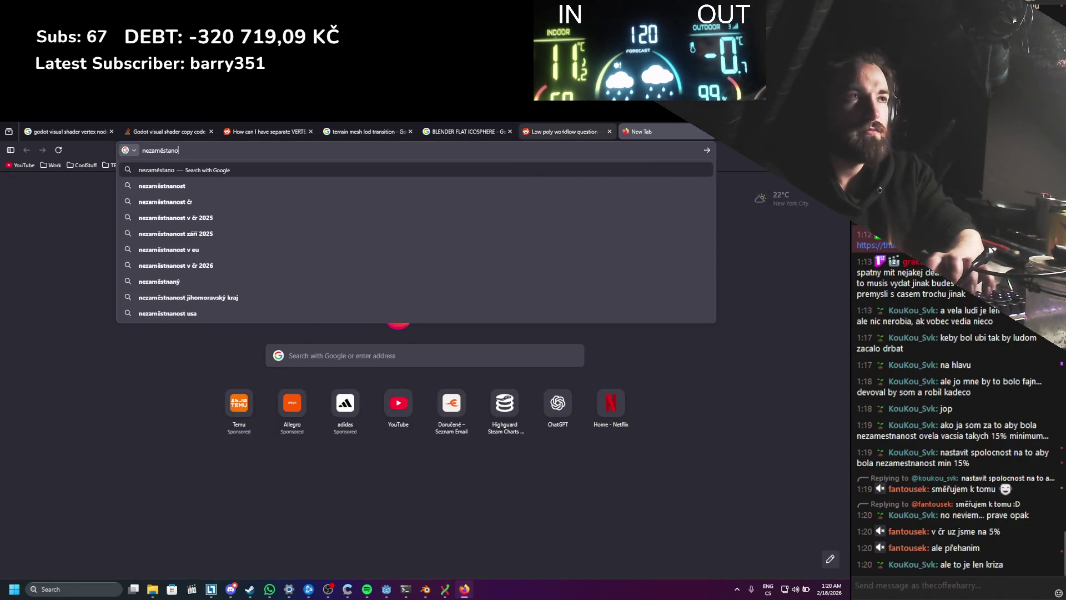
{"action": "key", "text": "Down"}
{"action": "key", "text": "Down"}
{"action": "key", "text": "Return"}
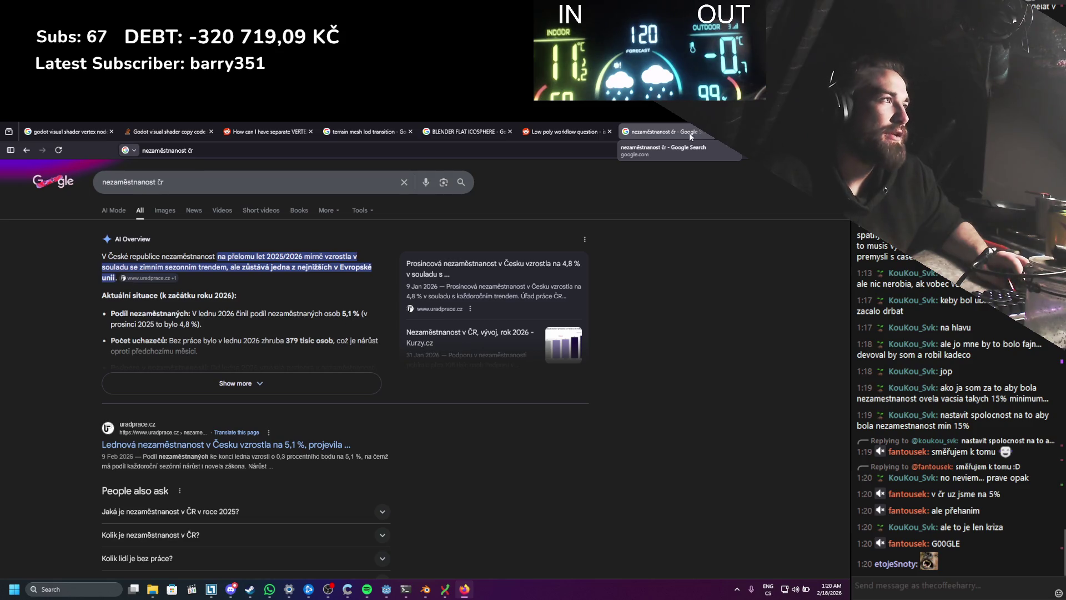
{"action": "left_click", "coordinate": [707, 135]}
Step: Preview the 'LESS TERRIBLE' Quadtree-based Terrain thumbnail and open its YouTube video in a background tab
{"action": "scroll", "coordinate": [386, 307], "scroll_direction": "down", "scroll_amount": 5}
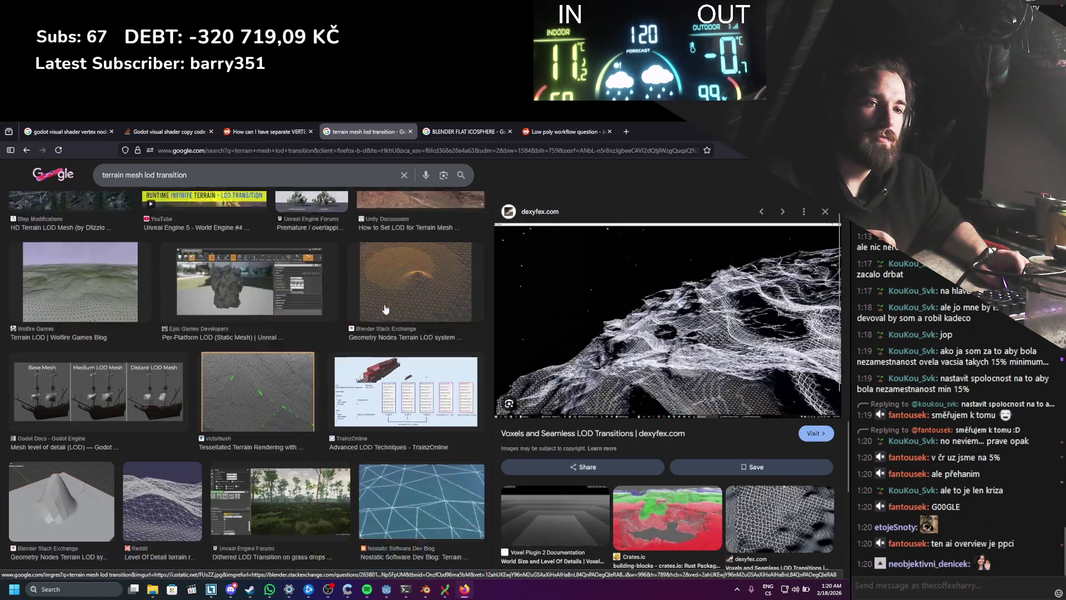
{"action": "scroll", "coordinate": [386, 307], "scroll_direction": "down", "scroll_amount": 3}
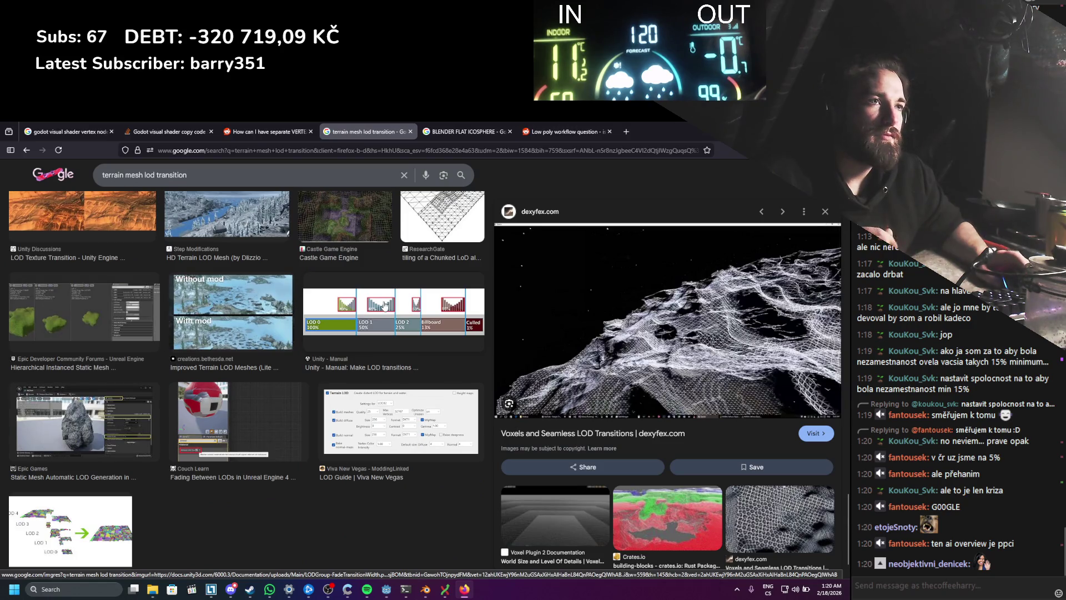
{"action": "scroll", "coordinate": [385, 305], "scroll_direction": "up", "scroll_amount": 2}
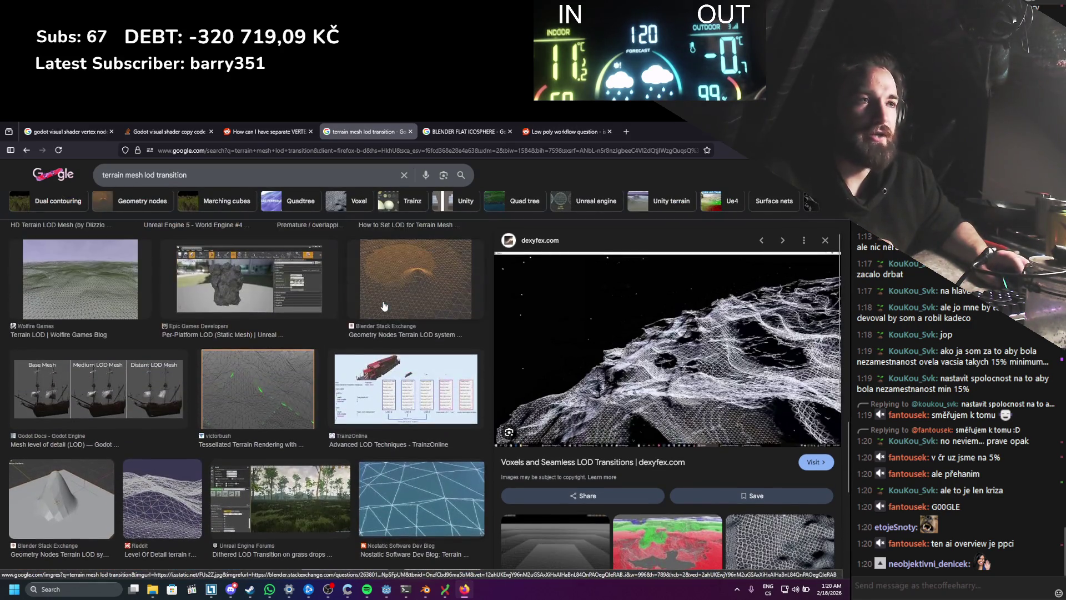
{"action": "scroll", "coordinate": [384, 306], "scroll_direction": "up", "scroll_amount": 5}
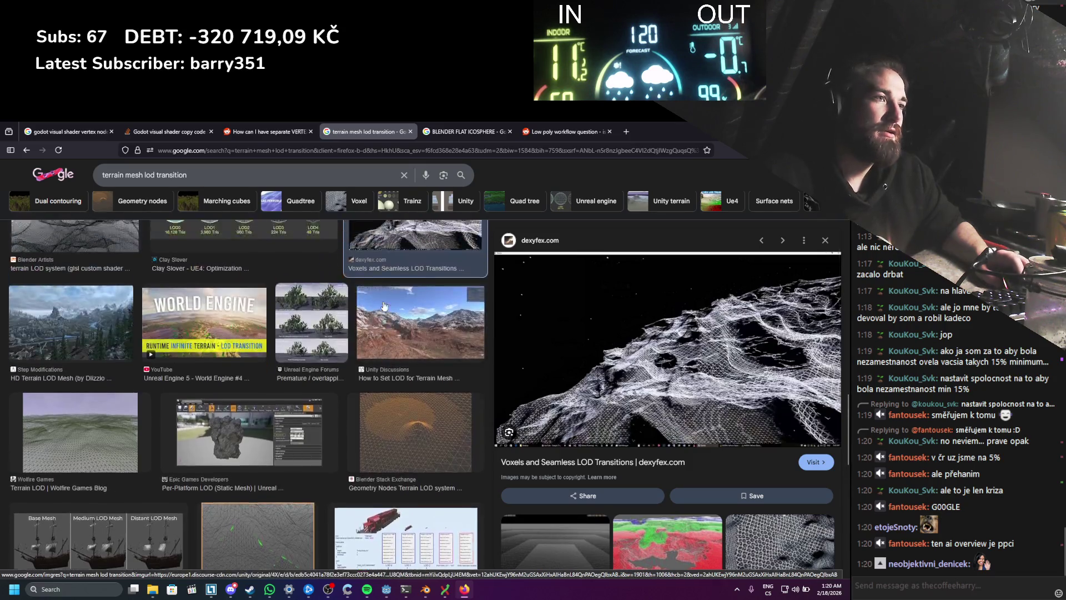
{"action": "scroll", "coordinate": [385, 306], "scroll_direction": "down", "scroll_amount": 10}
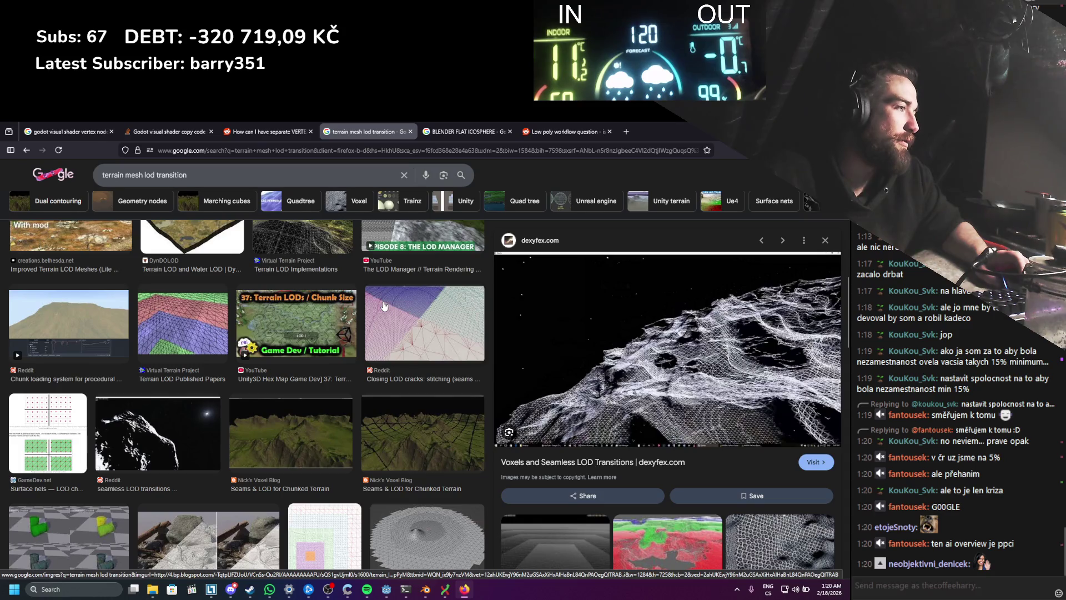
{"action": "scroll", "coordinate": [360, 311], "scroll_direction": "up", "scroll_amount": 10}
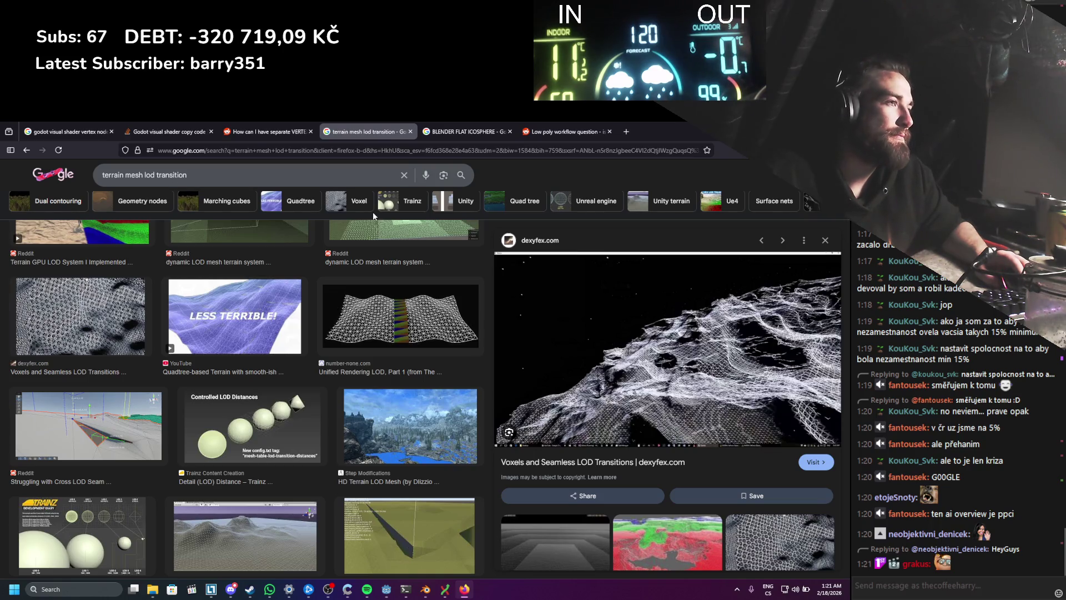
{"action": "scroll", "coordinate": [372, 214], "scroll_direction": "up", "scroll_amount": 3}
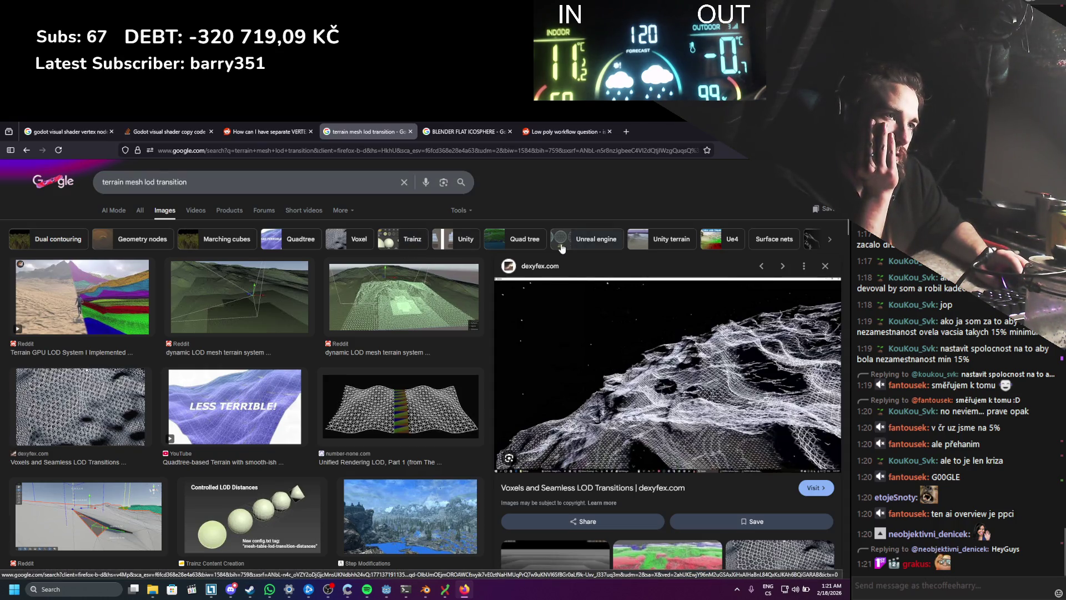
{"action": "left_click", "coordinate": [291, 403]}
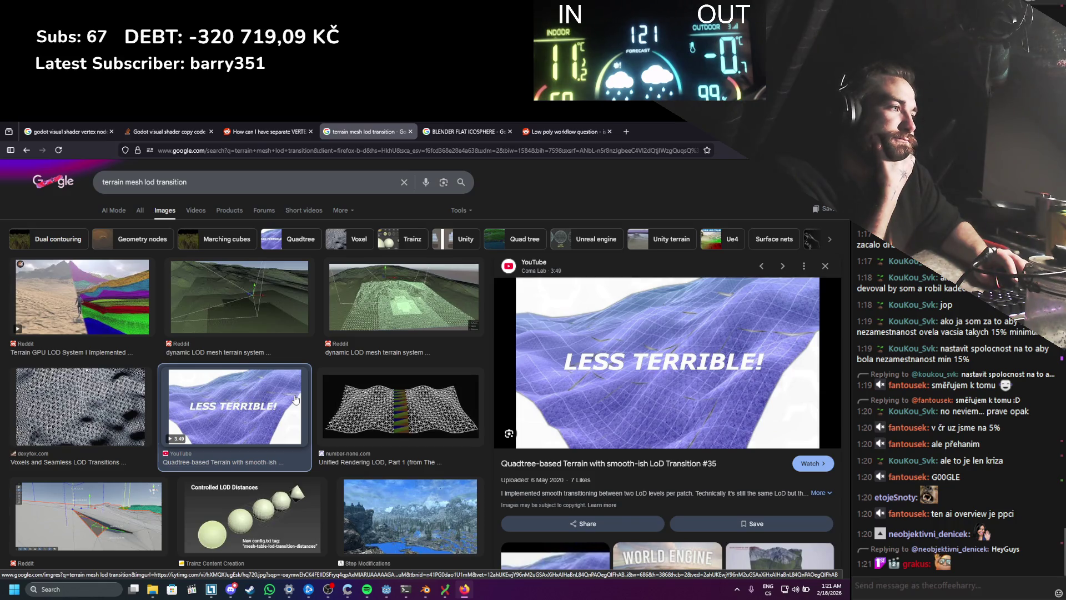
{"action": "middle_click", "coordinate": [617, 472]}
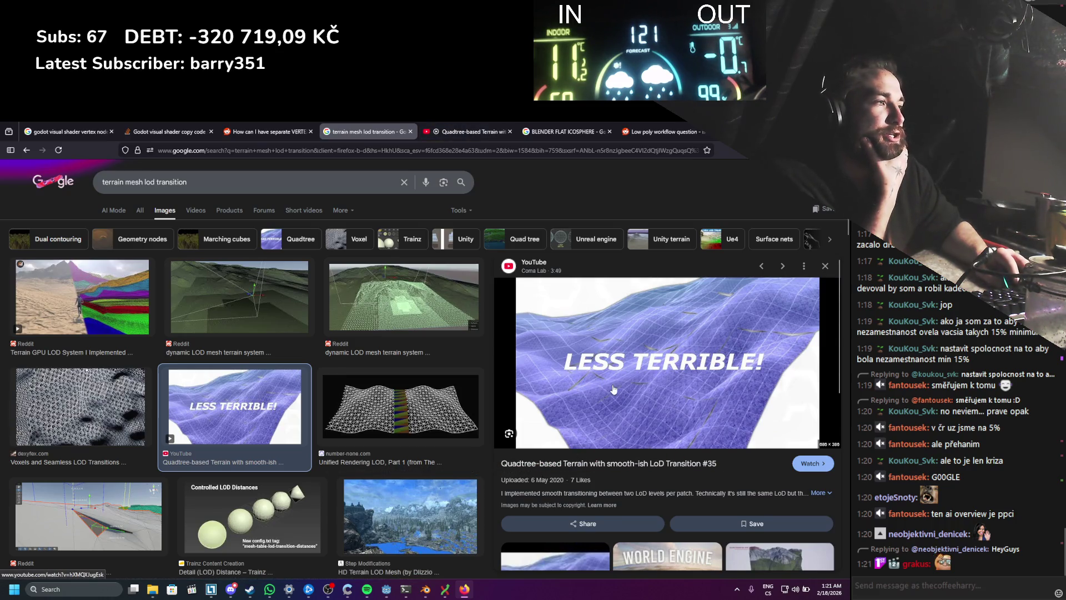
Step: Play the Quadtree-based Terrain video, skipping ahead to 0:22 and pausing around 0:35
{"action": "left_click", "coordinate": [483, 131]}
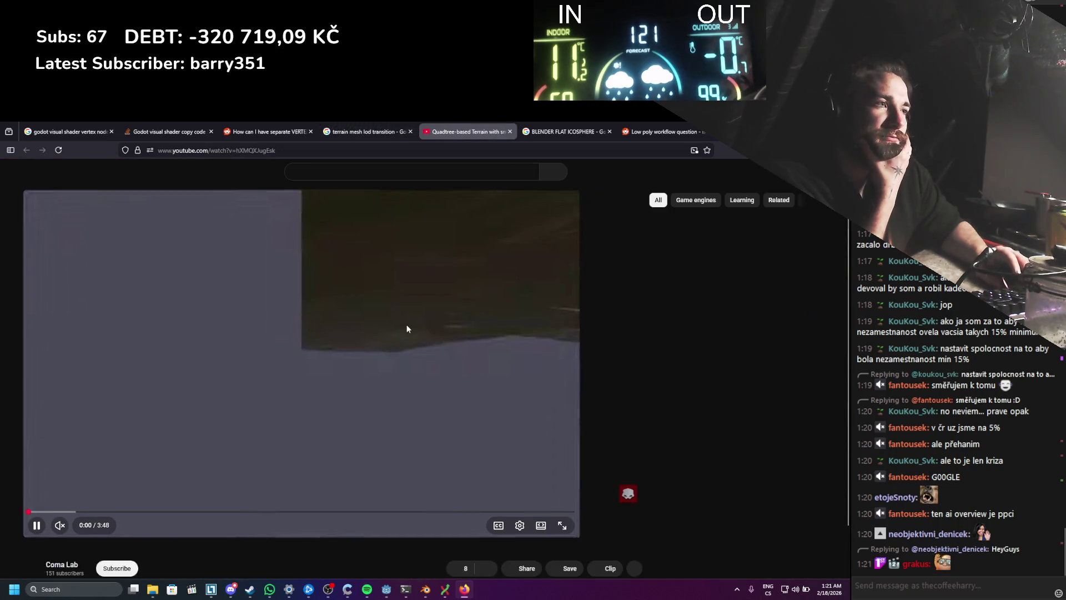
{"action": "left_click", "coordinate": [382, 348]}
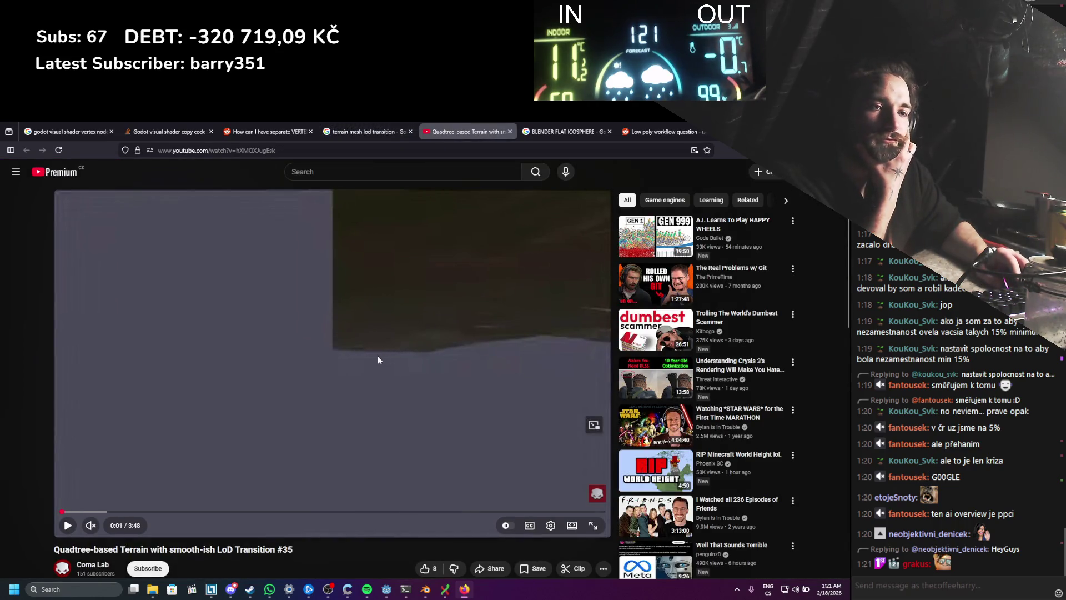
{"action": "left_click", "coordinate": [162, 451]}
{"action": "left_click", "coordinate": [87, 511]}
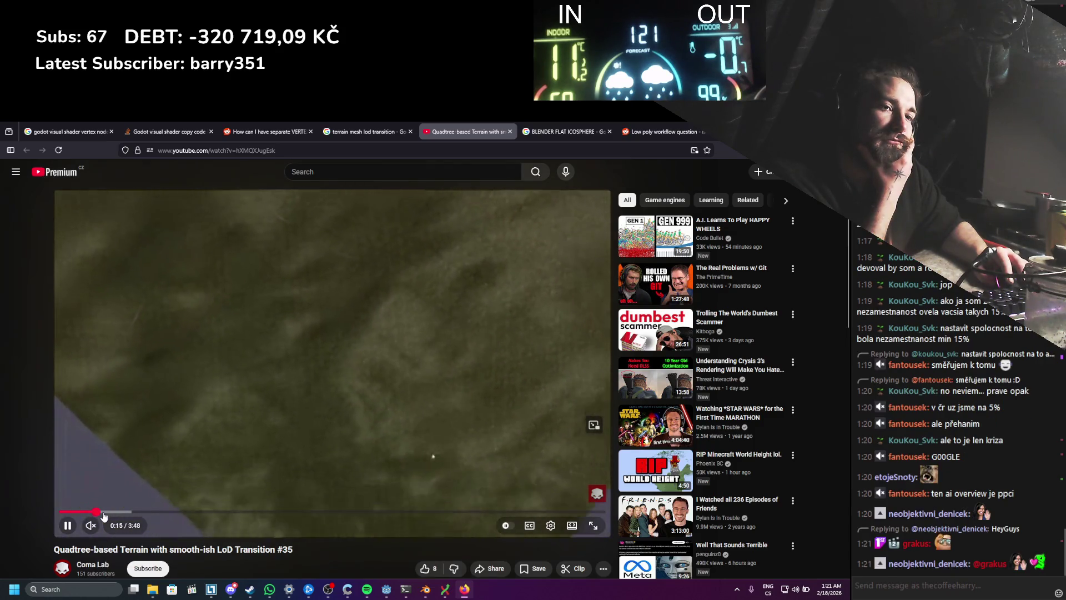
{"action": "left_click_drag", "start_coordinate": [103, 516], "coordinate": [144, 516]}
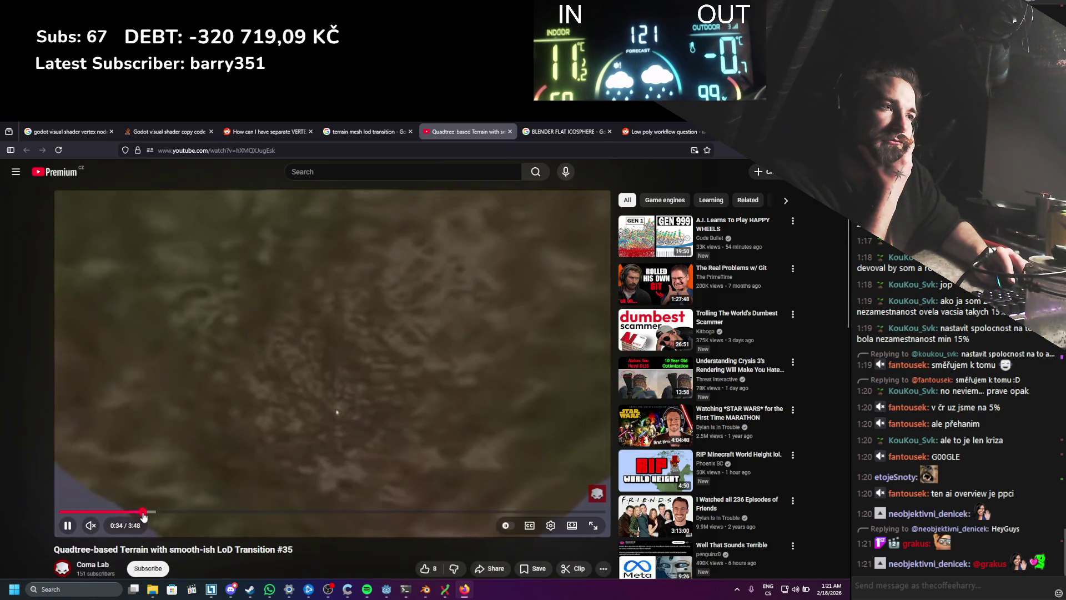
{"action": "left_click", "coordinate": [303, 428]}
Step: Raise the video quality to a sharper resolution and play on to pause at 0:40
{"action": "left_click", "coordinate": [551, 526]}
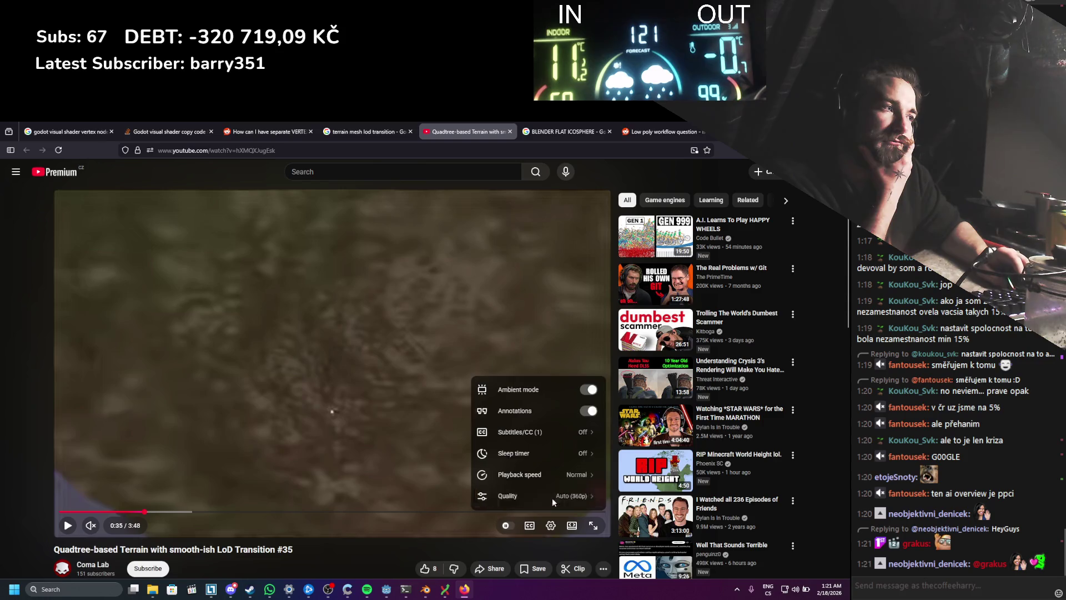
{"action": "left_click", "coordinate": [554, 500]}
{"action": "left_click", "coordinate": [534, 466]}
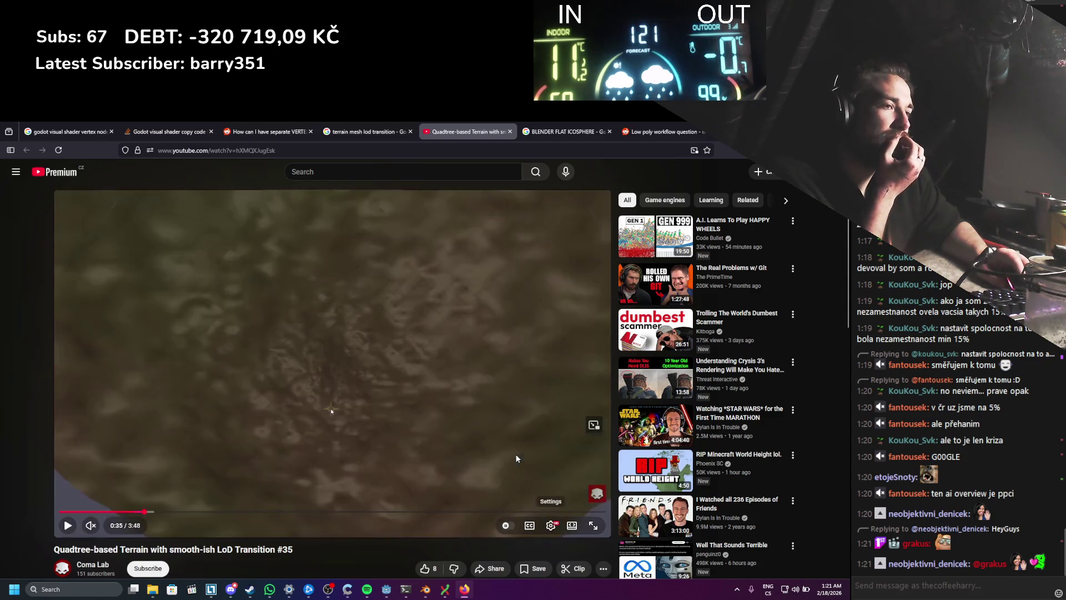
{"action": "left_click", "coordinate": [450, 430]}
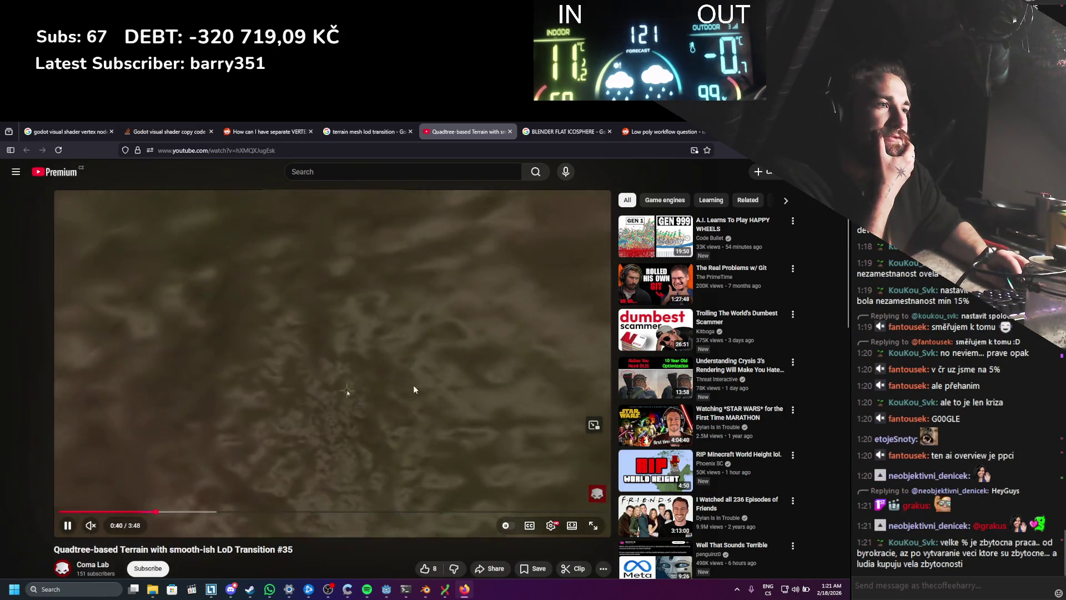
{"action": "left_click", "coordinate": [420, 386]}
{"action": "scroll", "coordinate": [332, 413], "scroll_direction": "down", "scroll_amount": 1}
{"action": "left_click_drag", "start_coordinate": [173, 505], "coordinate": [207, 506]}
{"action": "left_click", "coordinate": [199, 507]}
{"action": "left_click", "coordinate": [215, 515]}
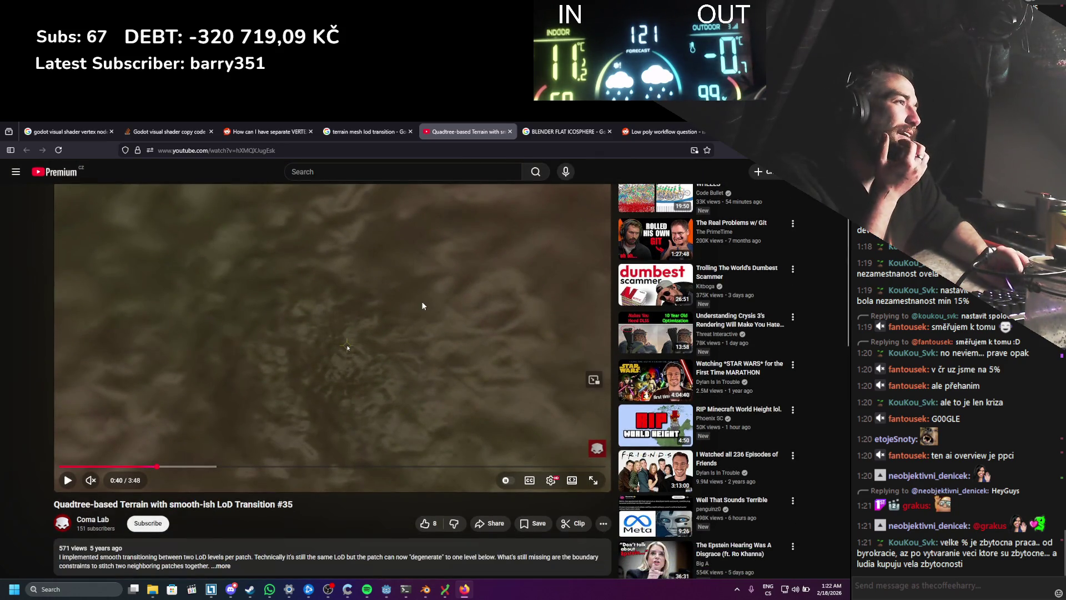
{"action": "scroll", "coordinate": [431, 344], "scroll_direction": "up", "scroll_amount": 1}
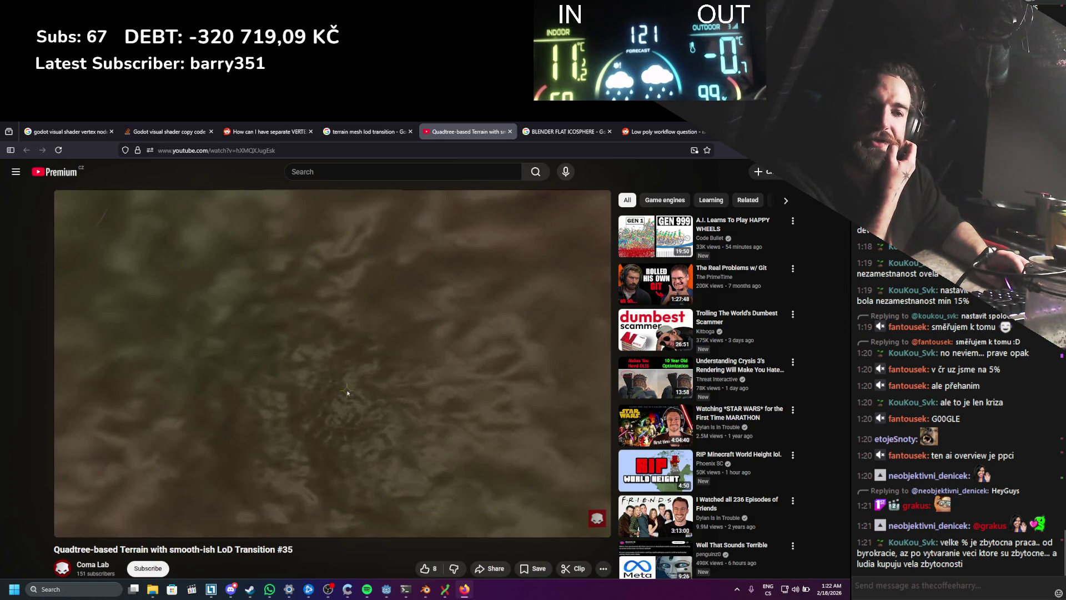
Step: Close the video, scroll the image results and preview the Planetary Scale LOD Terrain Generation image
{"action": "left_click", "coordinate": [510, 131]}
{"action": "scroll", "coordinate": [399, 318], "scroll_direction": "down", "scroll_amount": 2}
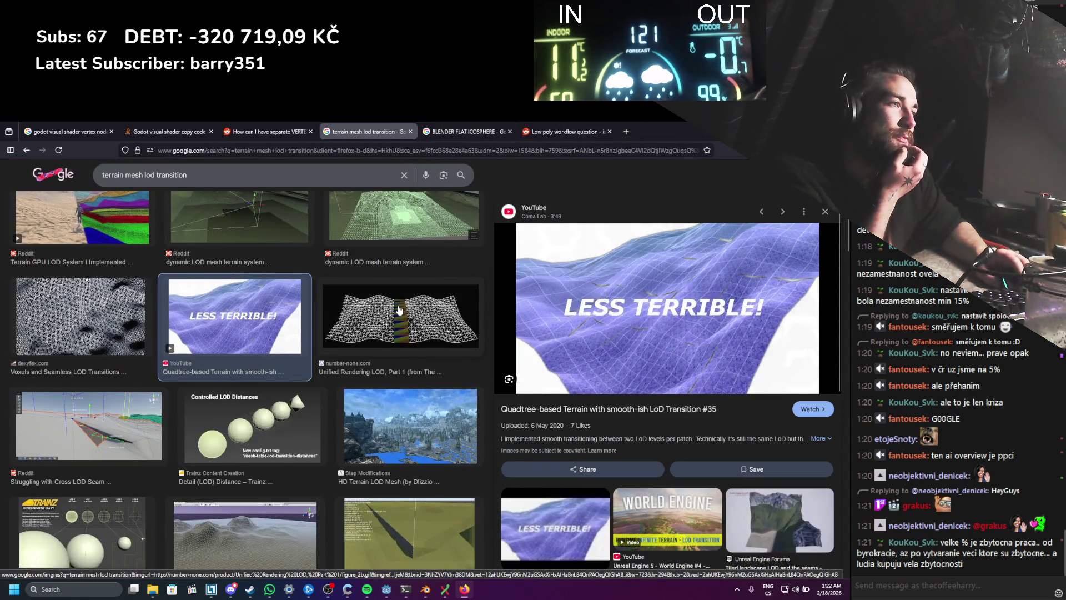
{"action": "scroll", "coordinate": [399, 309], "scroll_direction": "down", "scroll_amount": 10}
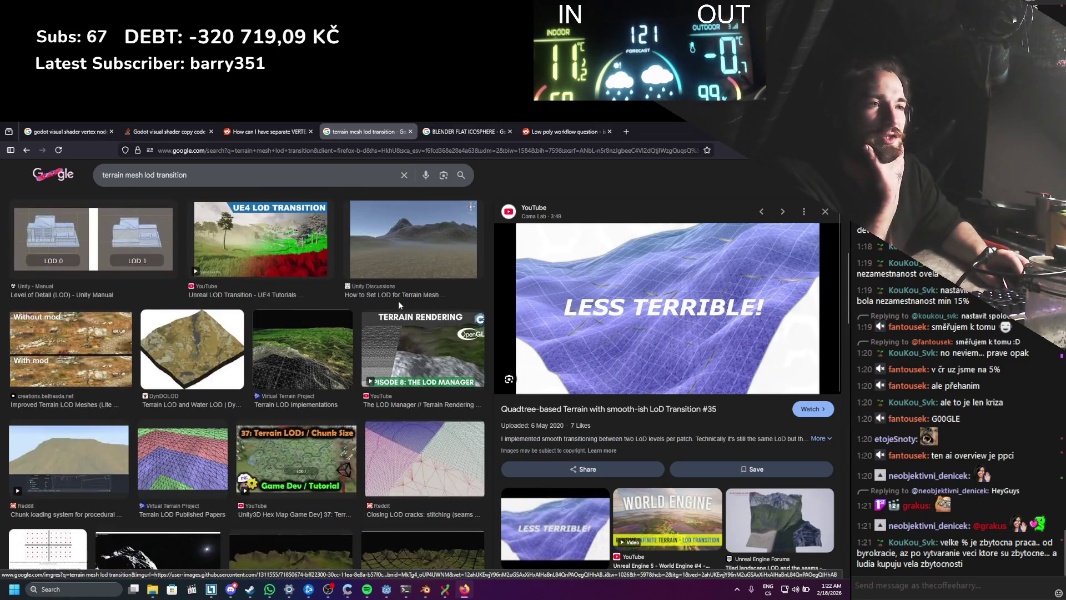
{"action": "scroll", "coordinate": [398, 301], "scroll_direction": "down", "scroll_amount": 5}
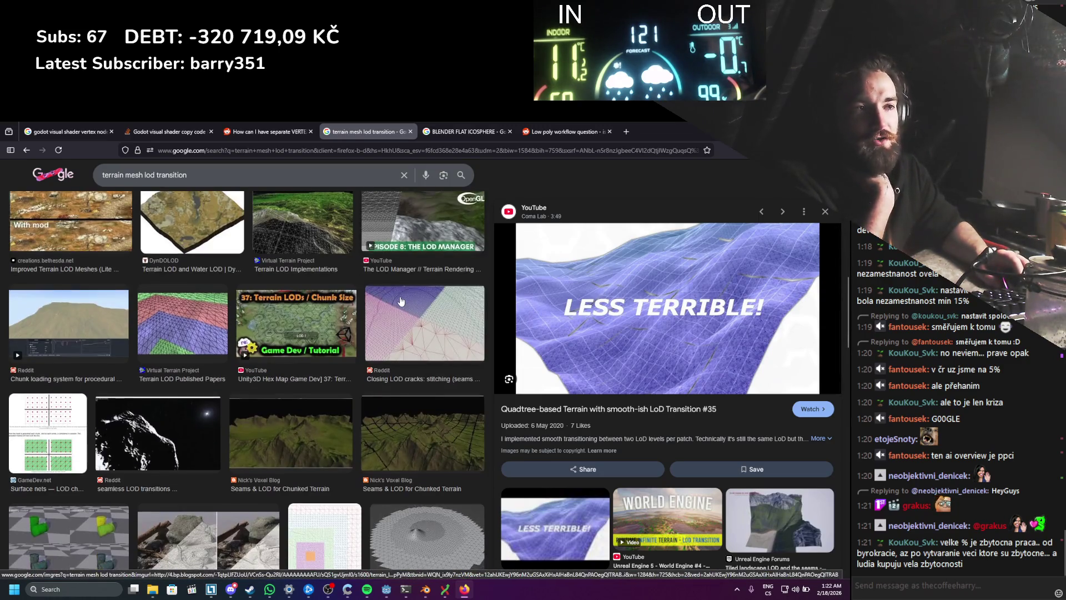
{"action": "scroll", "coordinate": [401, 301], "scroll_direction": "down", "scroll_amount": 3}
{"action": "scroll", "coordinate": [401, 301], "scroll_direction": "down", "scroll_amount": 2}
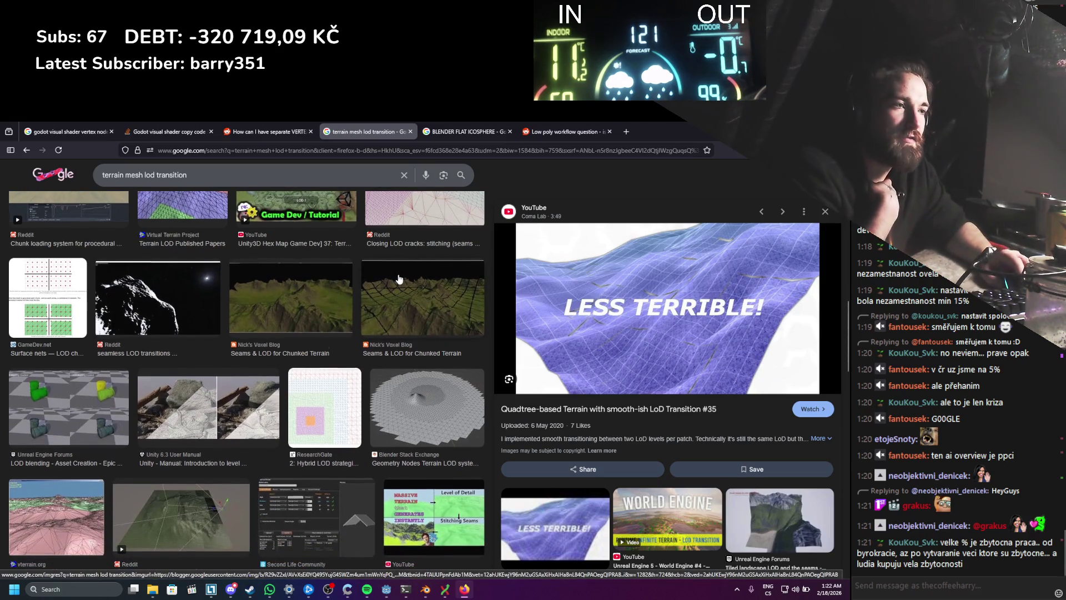
{"action": "scroll", "coordinate": [398, 278], "scroll_direction": "down", "scroll_amount": 6}
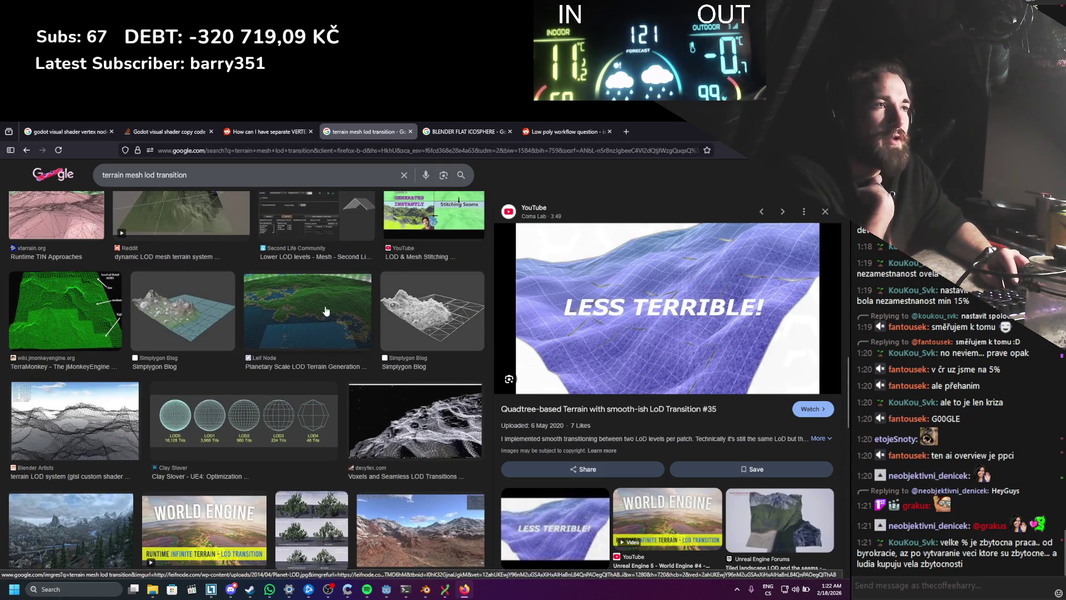
{"action": "left_click", "coordinate": [327, 311]}
Step: Scroll further and preview the Castle Game Engine terrain demo wireframe image
{"action": "scroll", "coordinate": [329, 300], "scroll_direction": "down", "scroll_amount": 2}
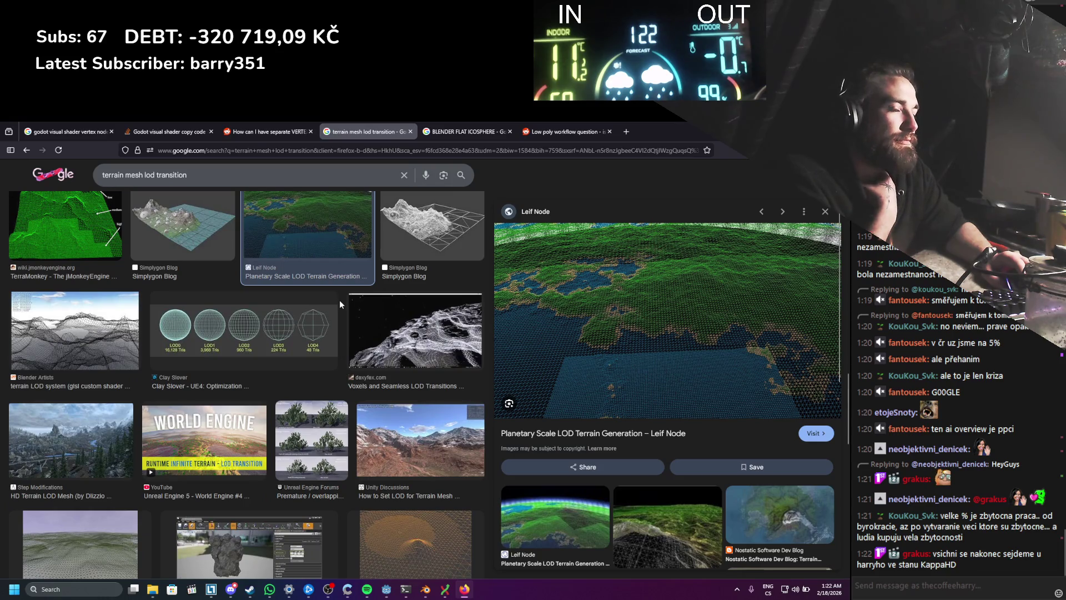
{"action": "scroll", "coordinate": [340, 301], "scroll_direction": "down", "scroll_amount": 4}
{"action": "scroll", "coordinate": [340, 301], "scroll_direction": "down", "scroll_amount": 1}
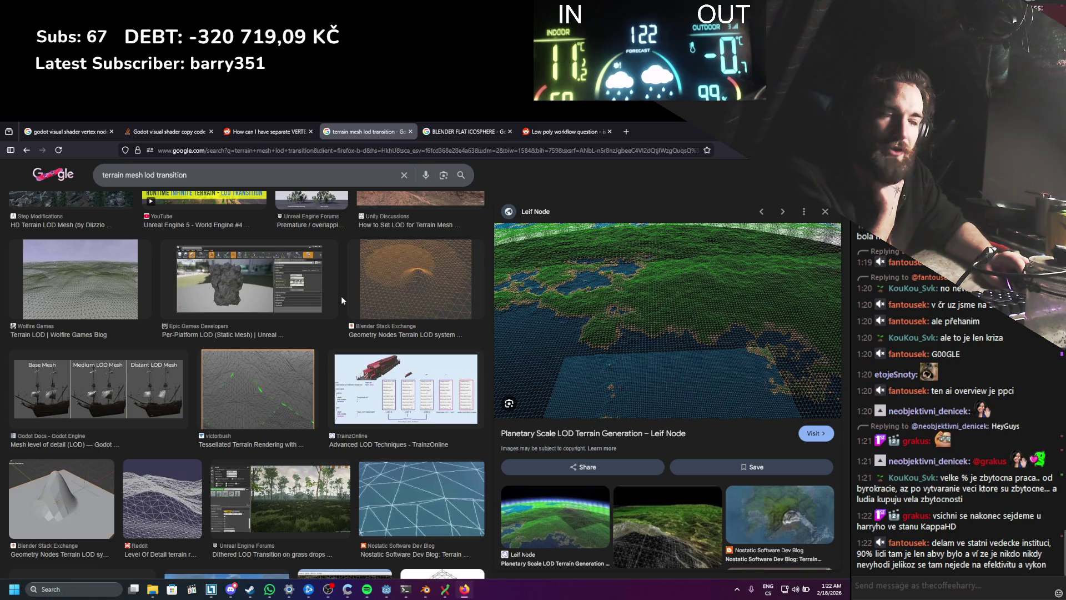
{"action": "scroll", "coordinate": [342, 297], "scroll_direction": "down", "scroll_amount": 5}
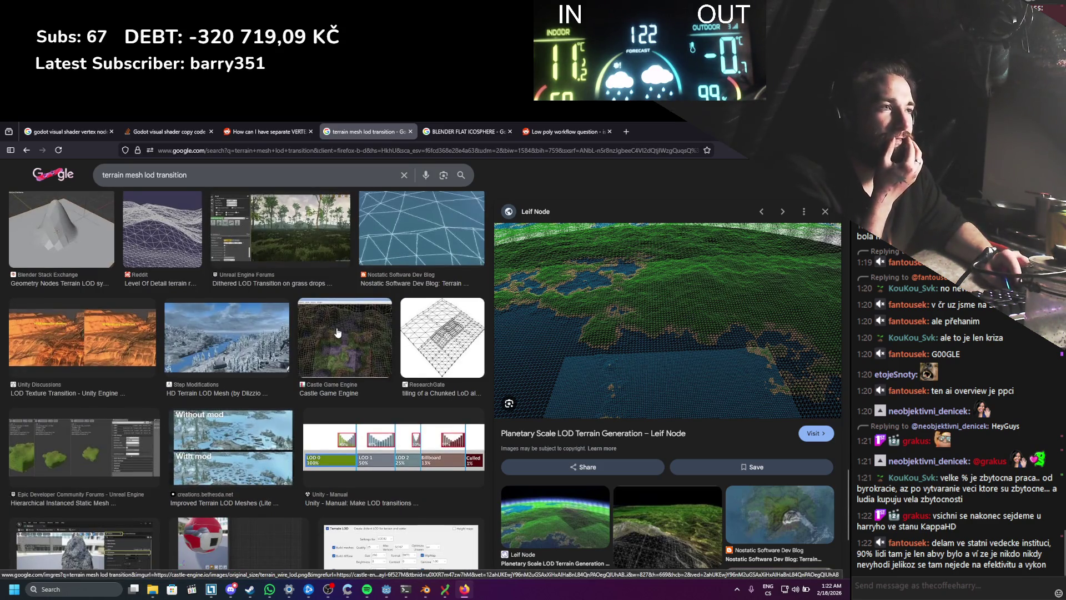
{"action": "left_click", "coordinate": [343, 311]}
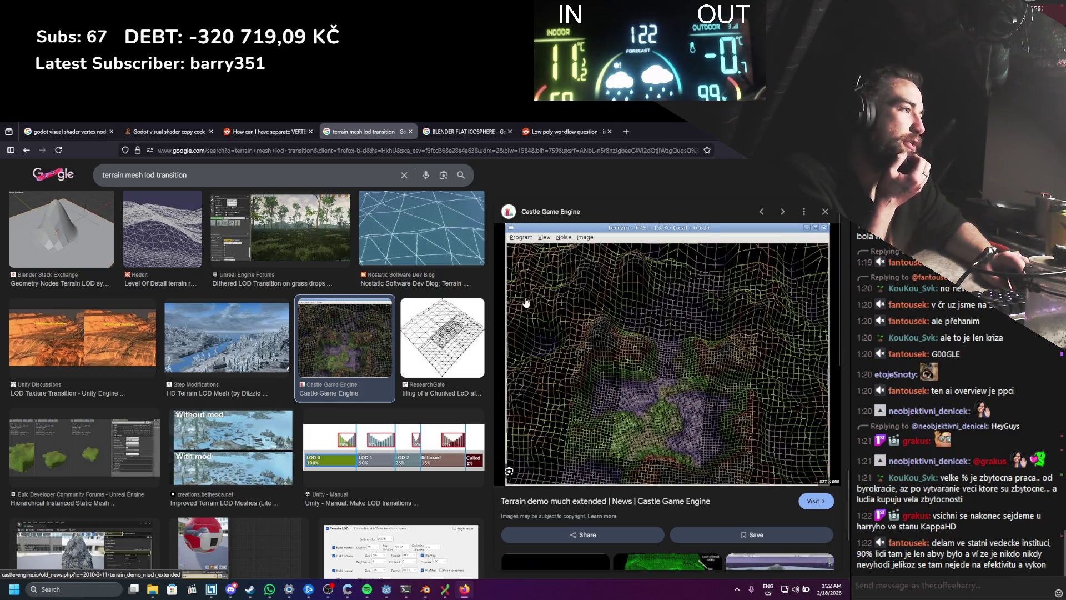
{"action": "scroll", "coordinate": [526, 302], "scroll_direction": "down", "scroll_amount": 3}
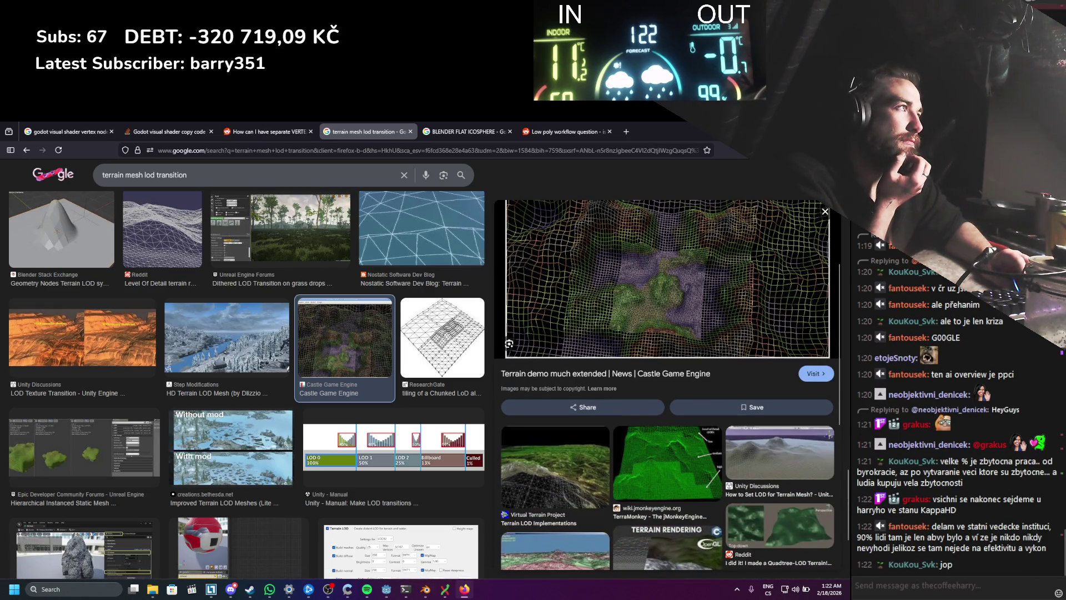
Step: Return to Blender, orbit around the character and bring up the Shift+A Mesh primitives submenu
{"action": "key", "text": "alt+Tab"}
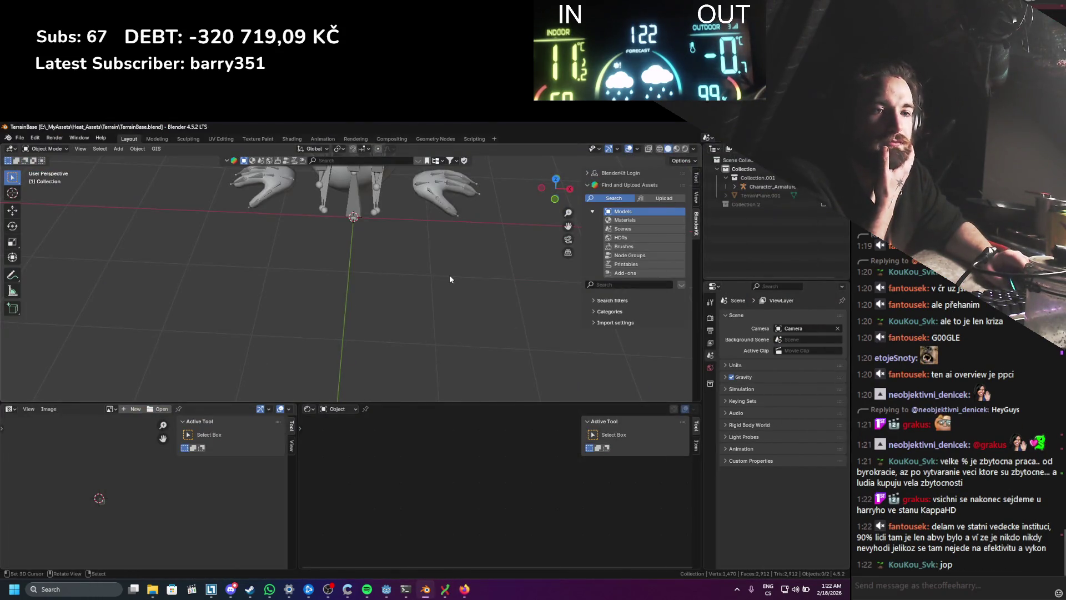
{"action": "left_click_drag", "start_coordinate": [450, 276], "coordinate": [369, 278]}
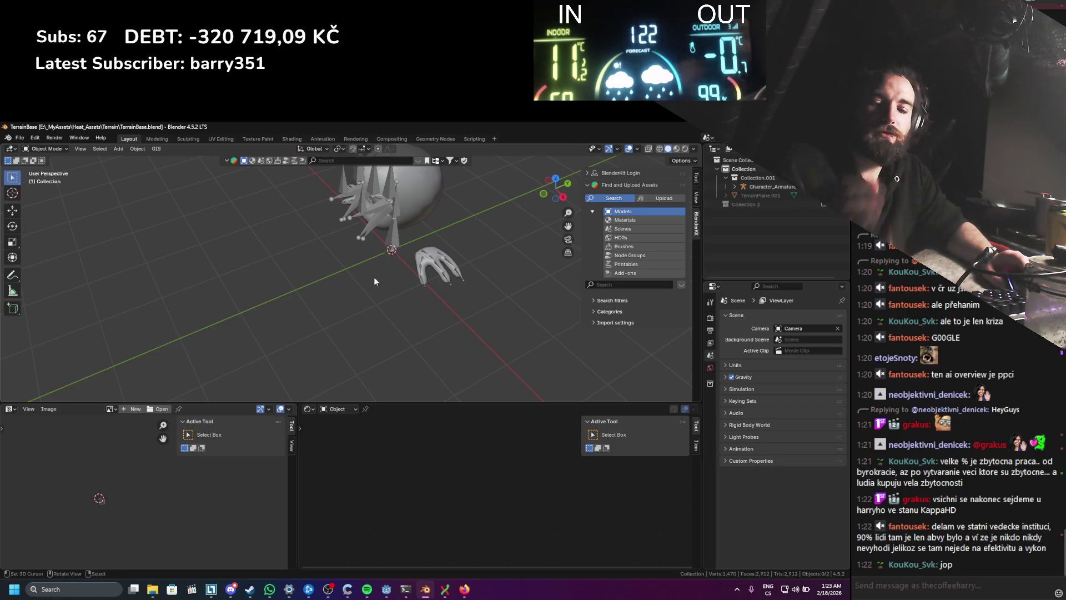
{"action": "key", "text": "shift+a"}
{"action": "mouse_move", "coordinate": [374, 277]}
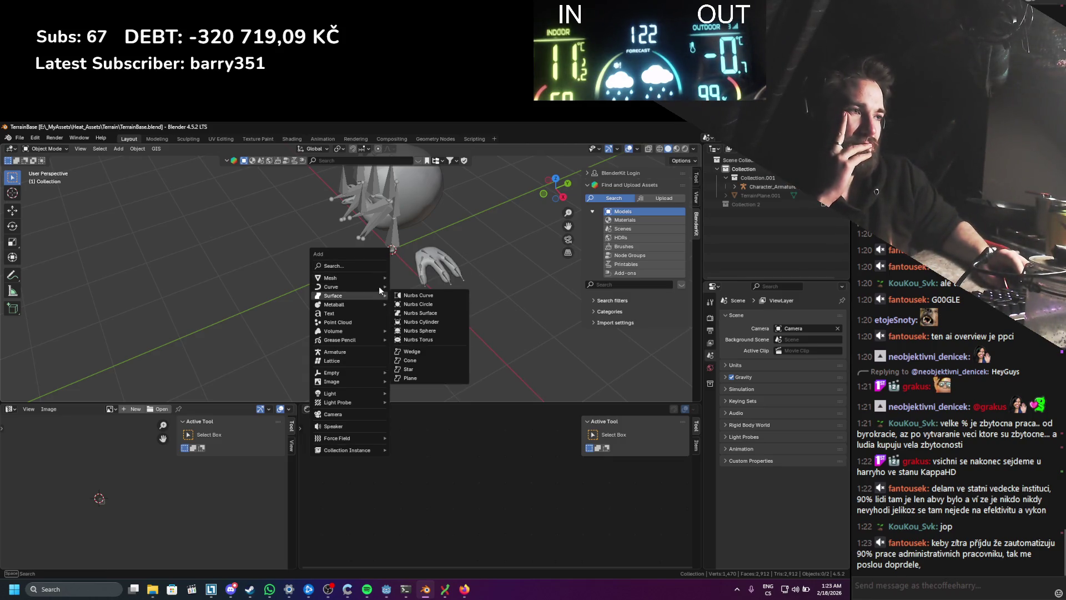
{"action": "mouse_move", "coordinate": [370, 288]}
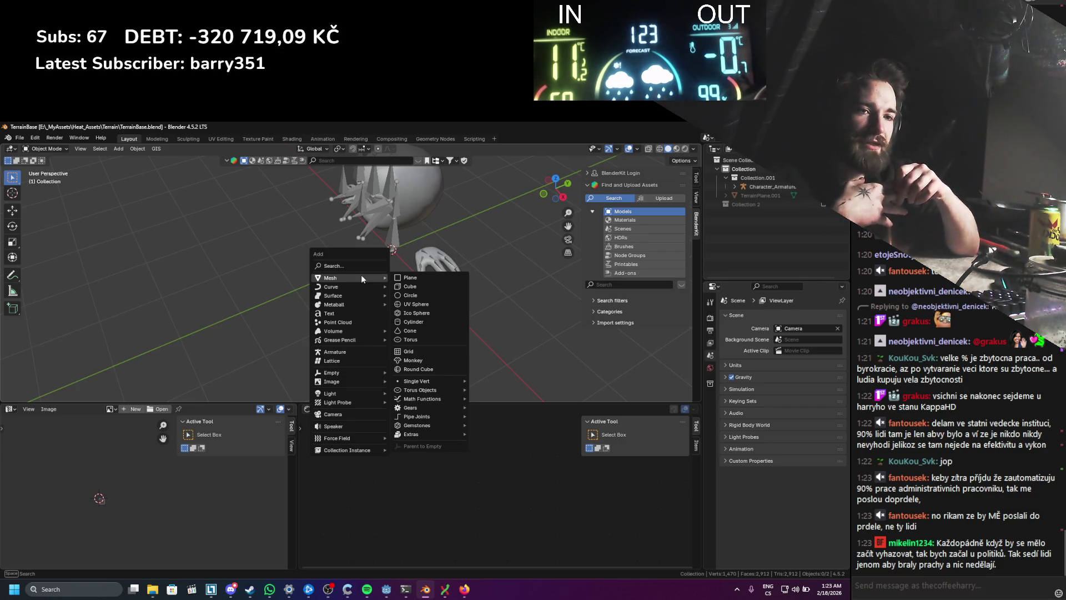
{"action": "left_click", "coordinate": [404, 351]}
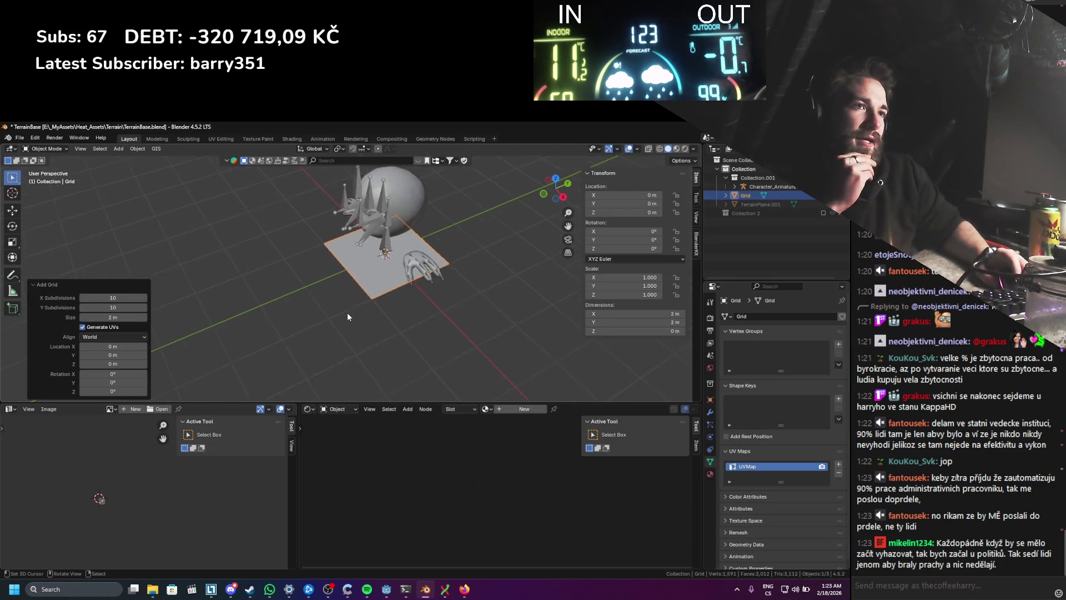
{"action": "scroll", "coordinate": [348, 311], "scroll_direction": "up", "scroll_amount": 1}
{"action": "scroll", "coordinate": [247, 307], "scroll_direction": "up", "scroll_amount": 1}
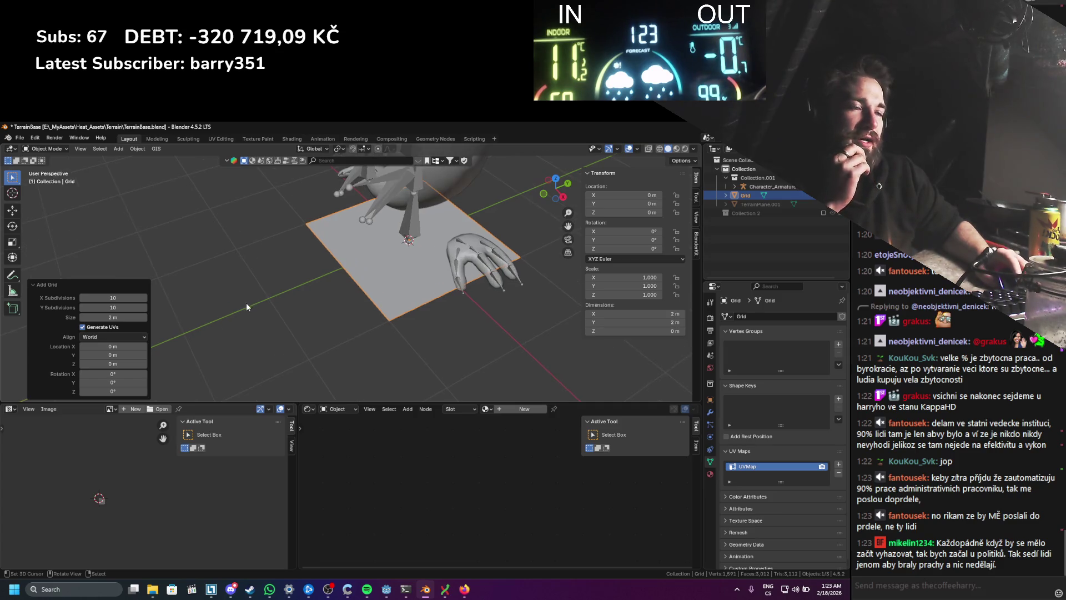
{"action": "key", "text": "Tab"}
{"action": "scroll", "coordinate": [395, 296], "scroll_direction": "up", "scroll_amount": 3}
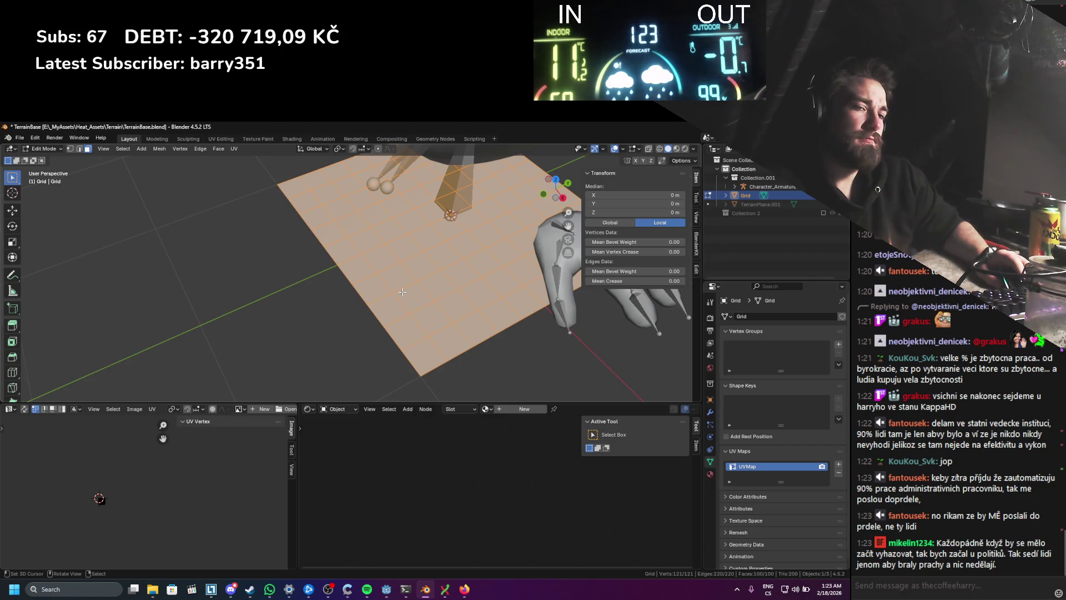
{"action": "key", "text": "F3"}
{"action": "type", "text": "tria"}
{"action": "key", "text": "Down"}
{"action": "key", "text": "Down"}
{"action": "key", "text": "Up"}
{"action": "key", "text": "Up"}
{"action": "key", "text": "Return"}
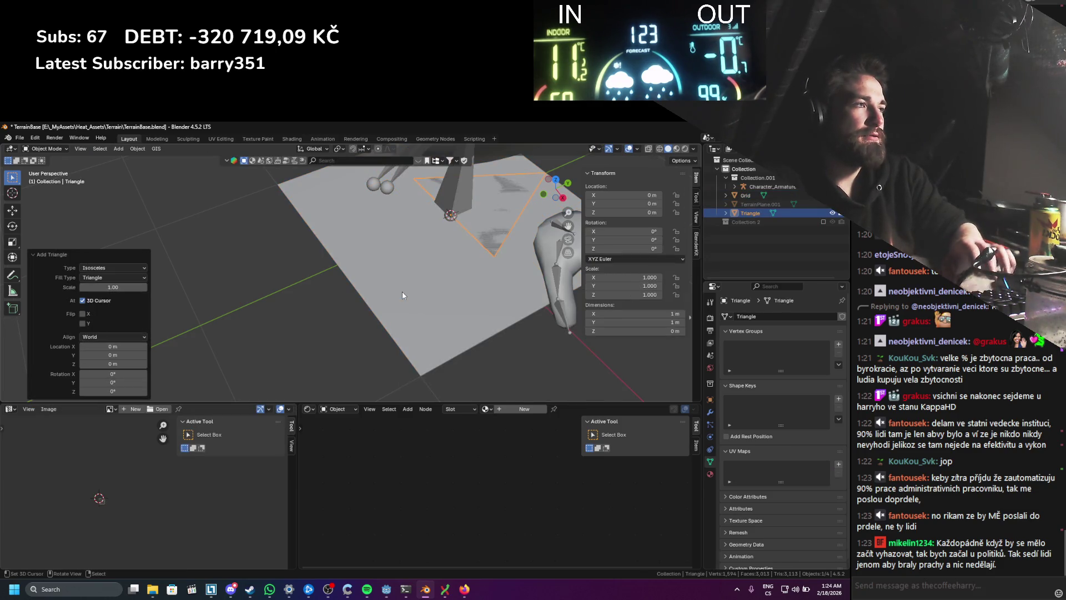
{"action": "key", "text": "ctrl+z"}
{"action": "key", "text": "F3"}
{"action": "type", "text": "triangul"}
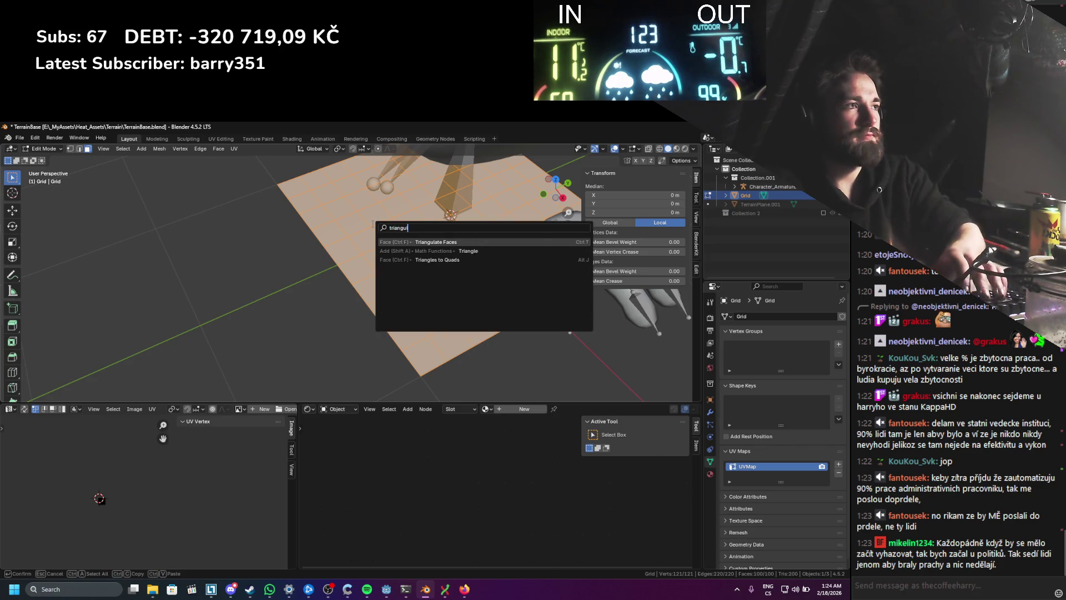
{"action": "key", "text": "Return"}
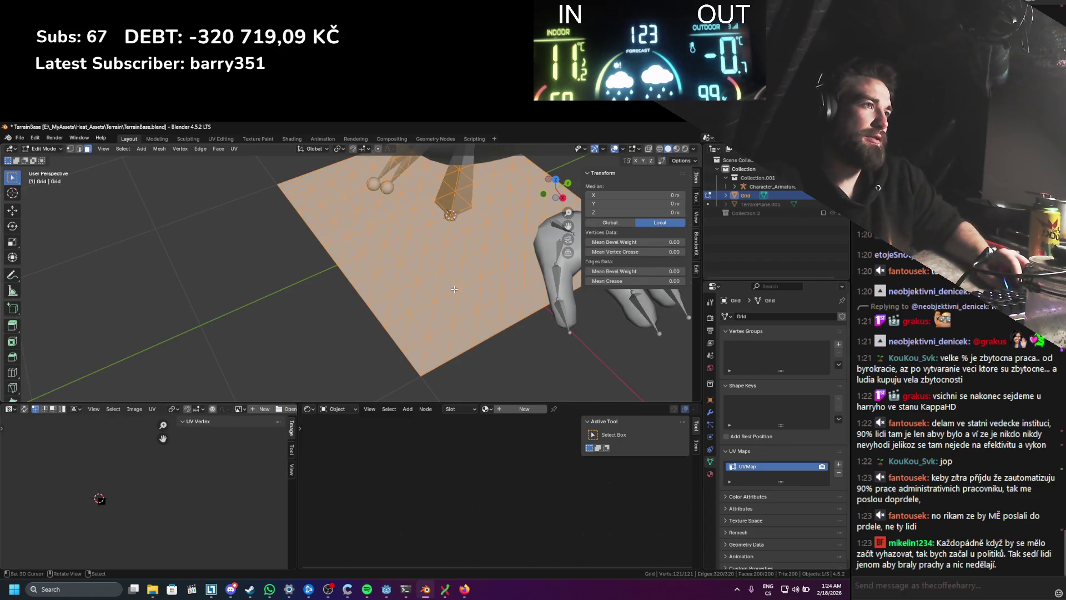
{"action": "key", "text": "Tab"}
{"action": "key", "text": "Delete"}
{"action": "key", "text": "shift+a"}
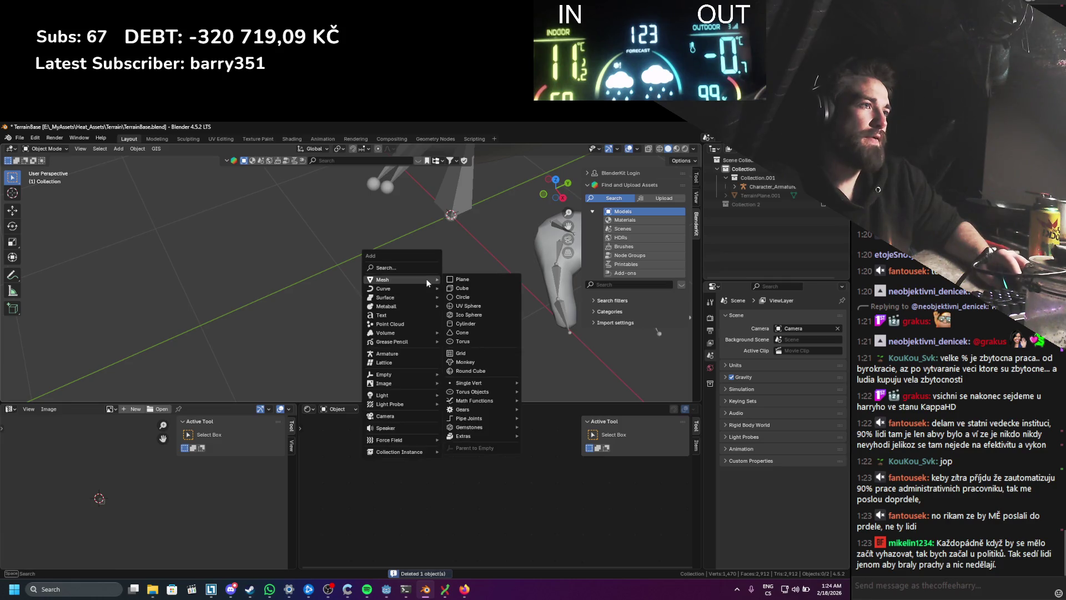
{"action": "type", "text": "triangle"}
{"action": "key", "text": "Return"}
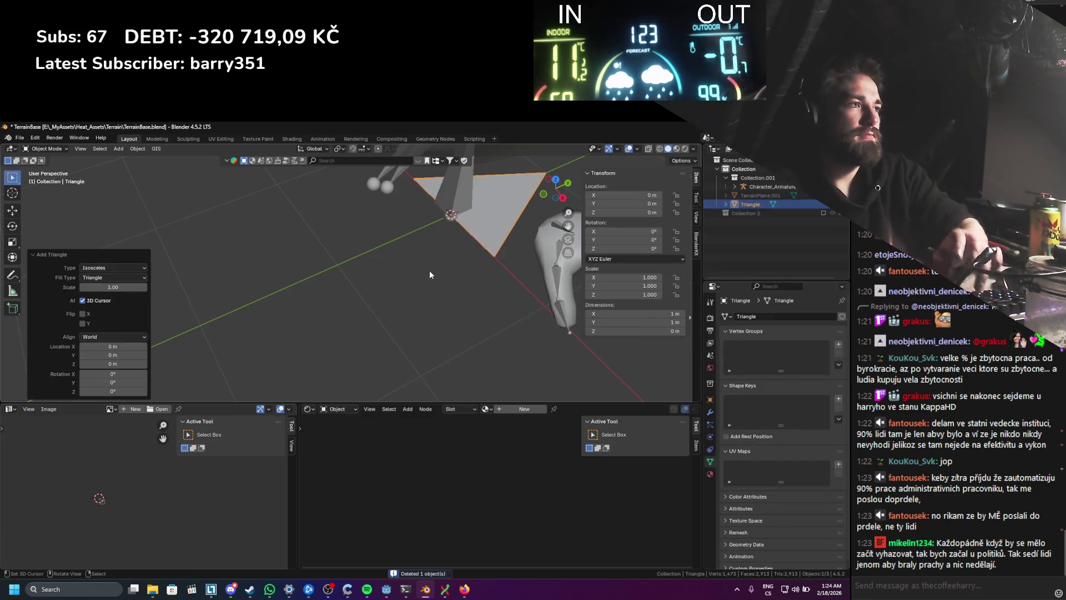
{"action": "scroll", "coordinate": [429, 270], "scroll_direction": "down", "scroll_amount": 5}
{"action": "left_click", "coordinate": [121, 269]}
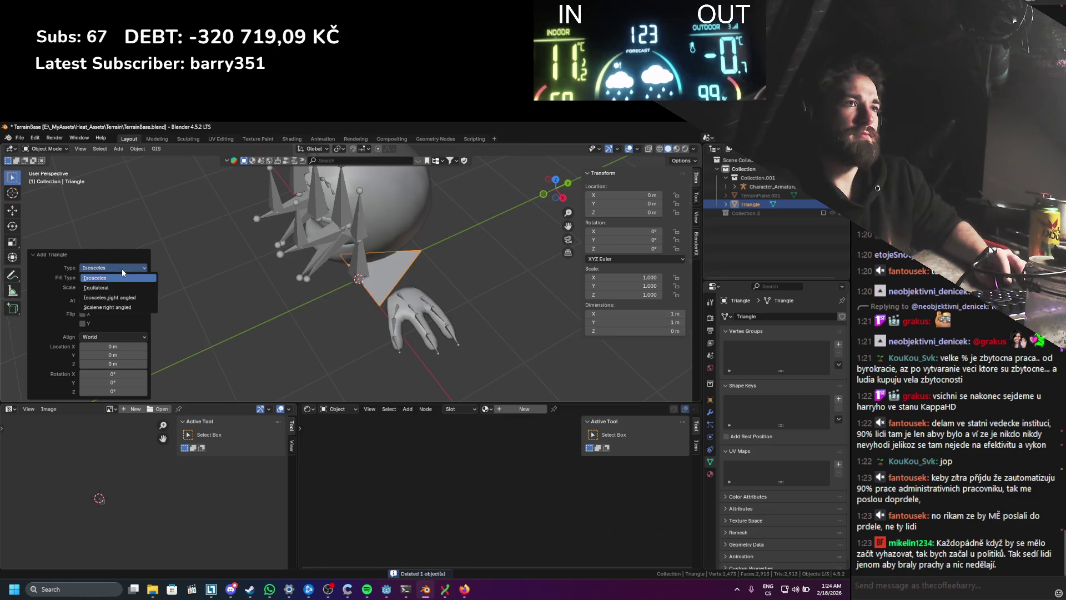
{"action": "left_click", "coordinate": [122, 269]}
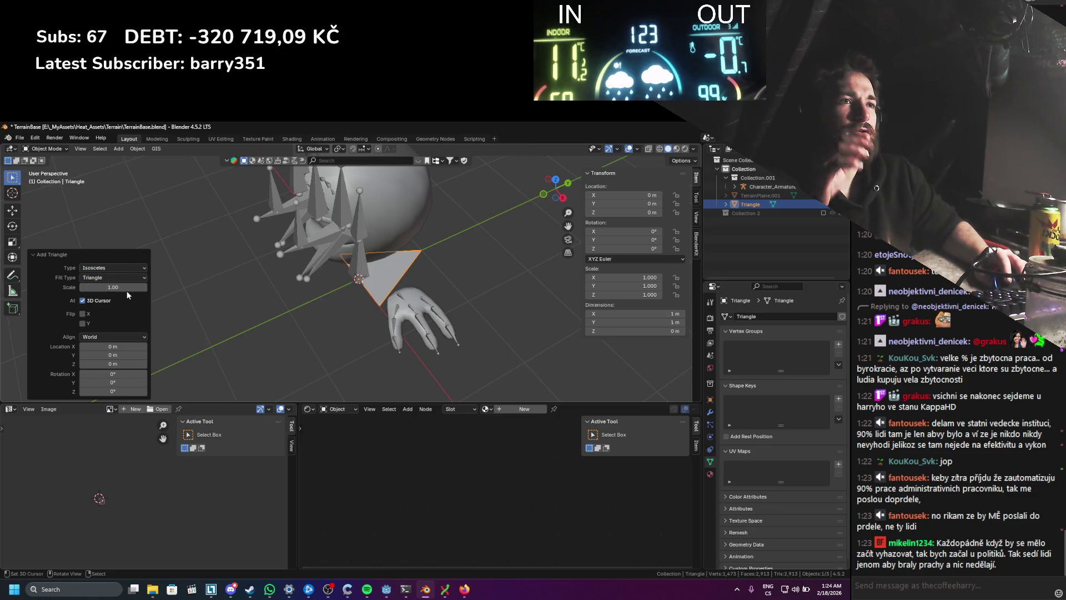
{"action": "mouse_move", "coordinate": [124, 289]}
{"action": "left_mouse_down"}
{"action": "mouse_move", "coordinate": [139, 289]}
{"action": "mouse_move", "coordinate": [121, 286]}
{"action": "left_mouse_up"}
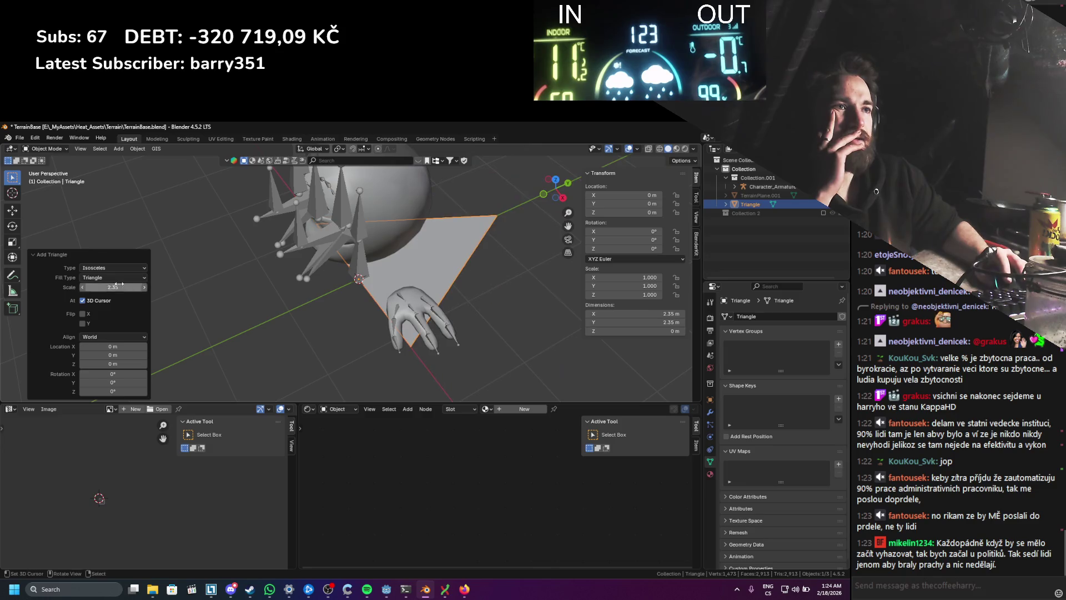
{"action": "left_click", "coordinate": [117, 298]}
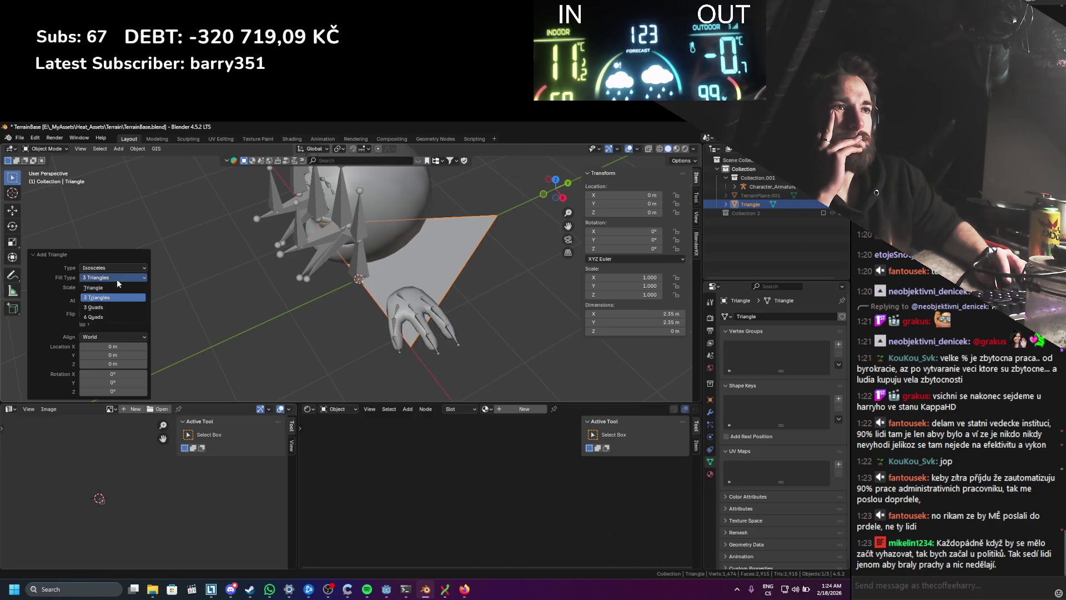
{"action": "mouse_move", "coordinate": [370, 297]}
{"action": "left_mouse_down"}
{"action": "mouse_move", "coordinate": [333, 285]}
{"action": "mouse_move", "coordinate": [401, 283]}
{"action": "left_mouse_up"}
{"action": "key", "text": "x"}
{"action": "left_click", "coordinate": [334, 285]}
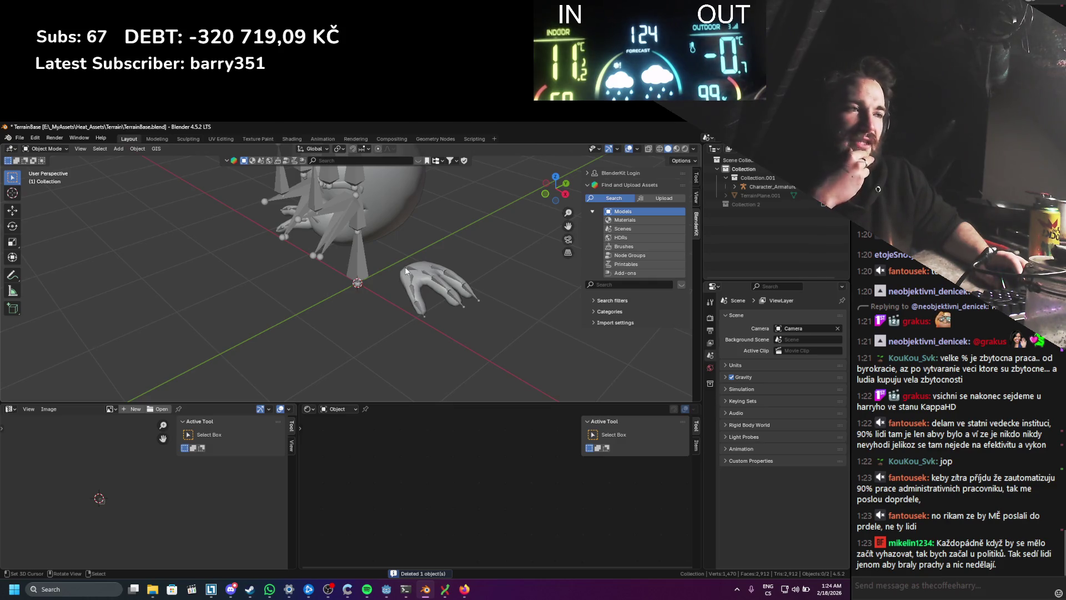
{"action": "mouse_move", "coordinate": [405, 274]}
{"action": "left_mouse_down"}
{"action": "mouse_move", "coordinate": [413, 278]}
{"action": "mouse_move", "coordinate": [388, 294]}
{"action": "mouse_move", "coordinate": [400, 295]}
{"action": "left_mouse_up"}
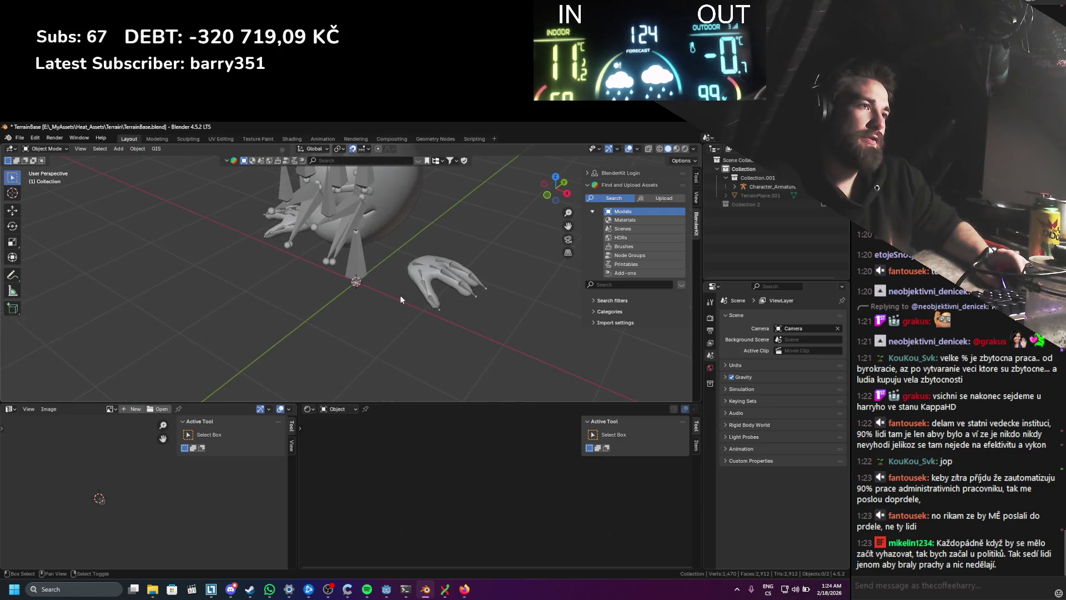
Step: Add a test plane at the origin, enter Edit Mode and try moving it, then orbit around it
{"action": "key", "text": "shift+a"}
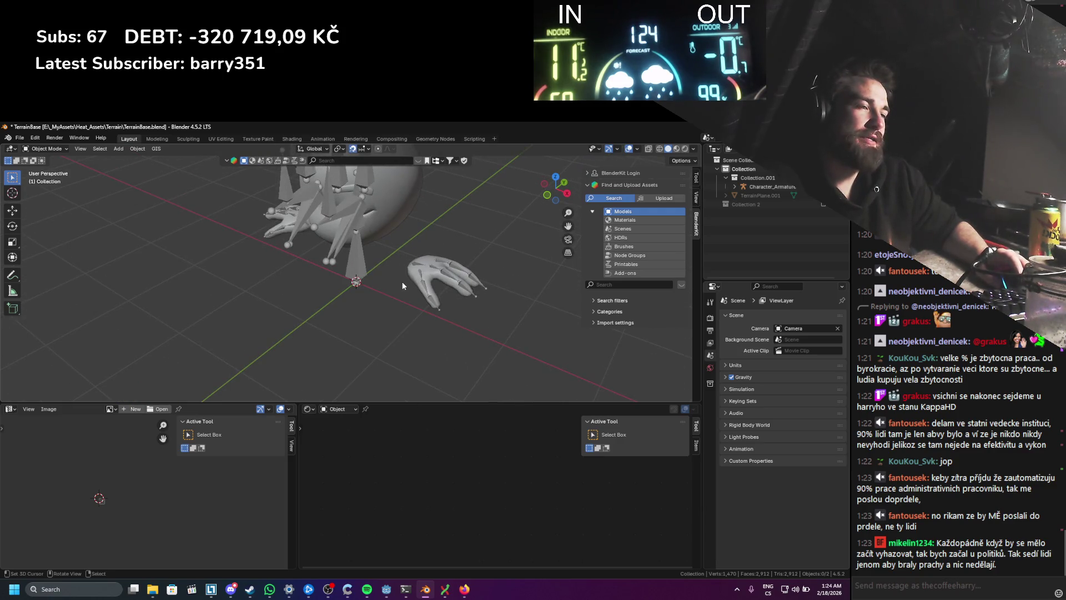
{"action": "key", "text": "a"}
{"action": "key", "text": "a"}
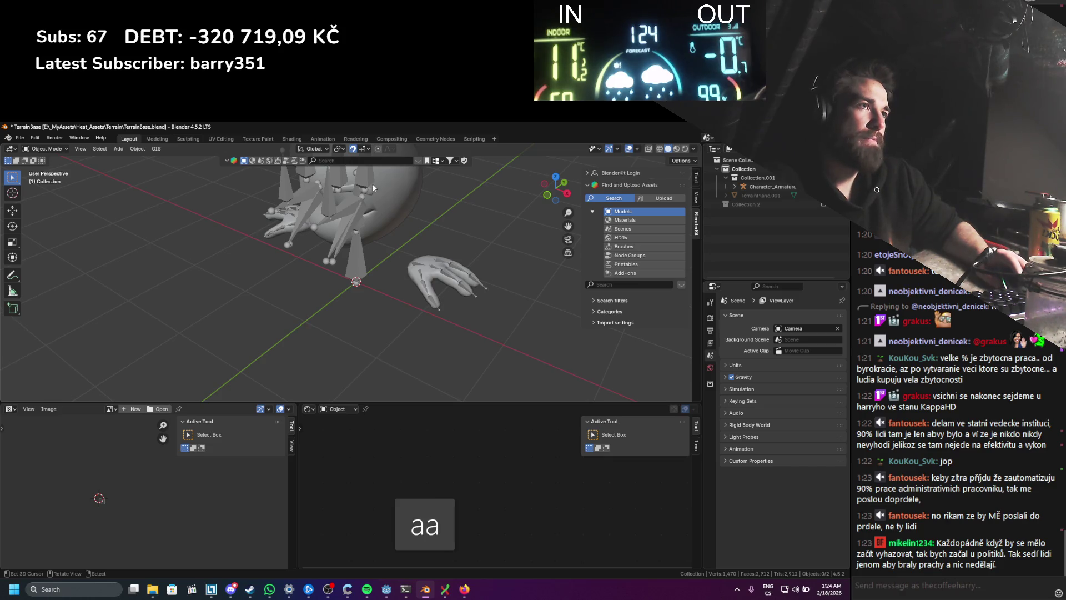
{"action": "key", "text": "shift+a"}
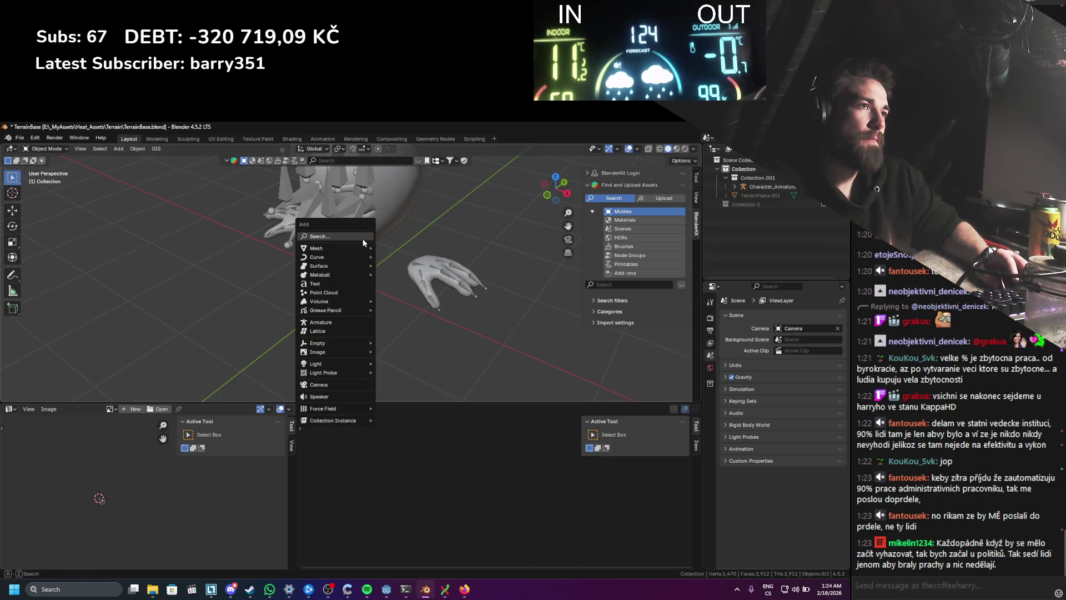
{"action": "left_click", "coordinate": [397, 248]}
{"action": "key", "text": "Tab"}
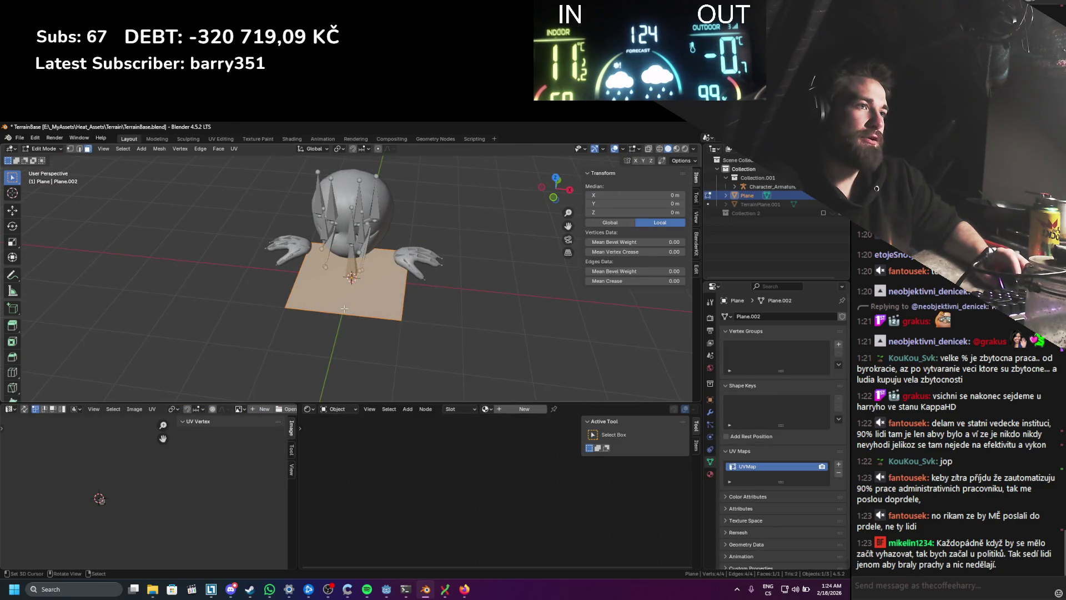
{"action": "key", "text": "g"}
{"action": "key", "text": "Escape"}
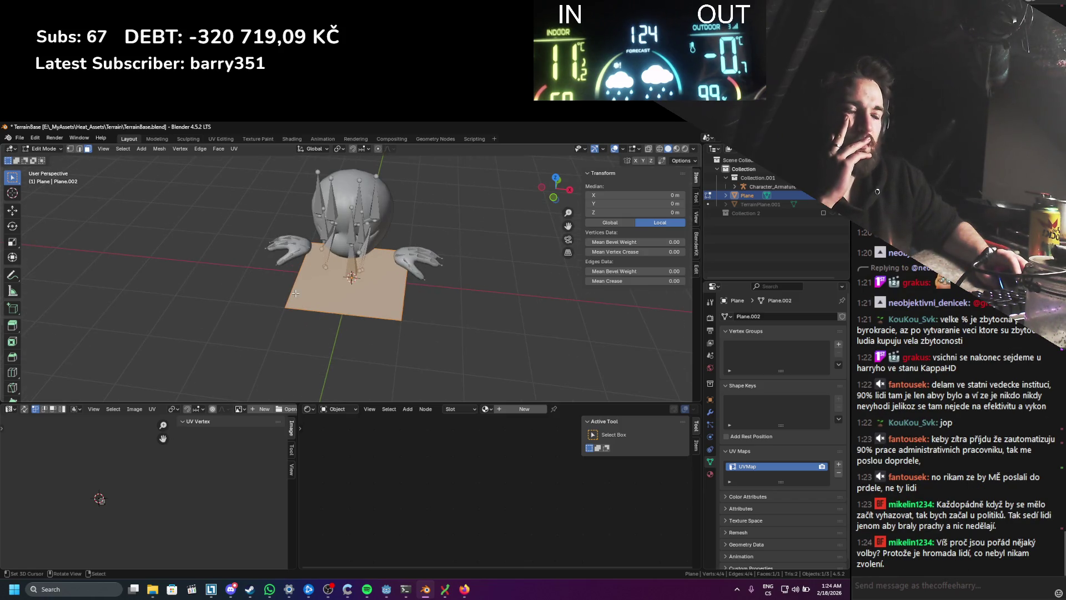
{"action": "left_click_drag", "start_coordinate": [295, 294], "coordinate": [302, 294]}
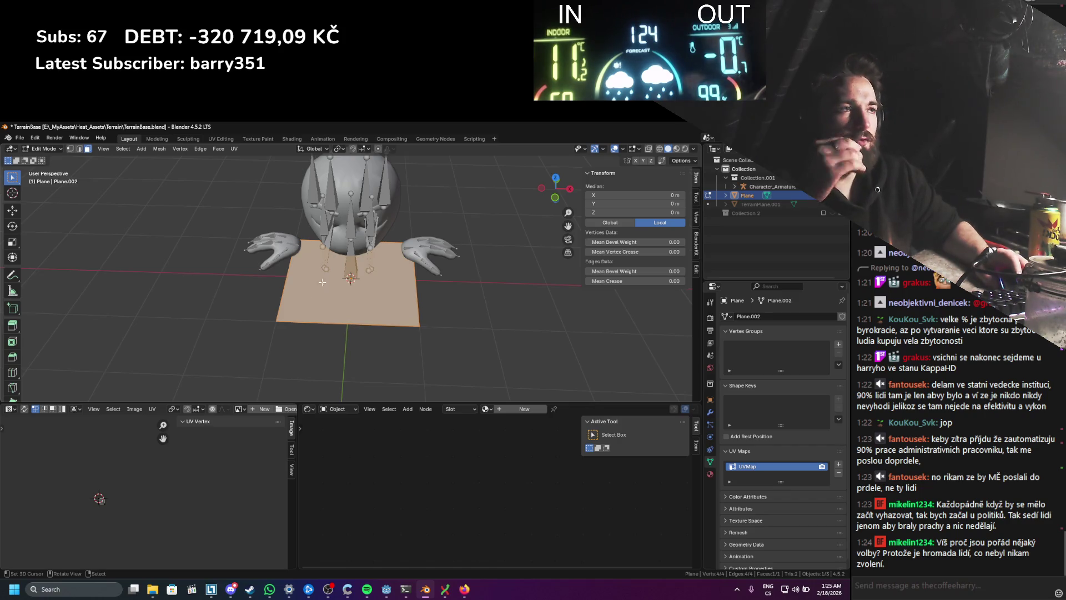
{"action": "left_click_drag", "start_coordinate": [322, 282], "coordinate": [318, 272]}
Step: Leave Edit Mode, delete the test plane and save TerrainBase.blend
{"action": "key", "text": "Tab"}
{"action": "key", "text": "x"}
{"action": "left_click", "coordinate": [320, 263]}
{"action": "key", "text": "ctrl+s"}
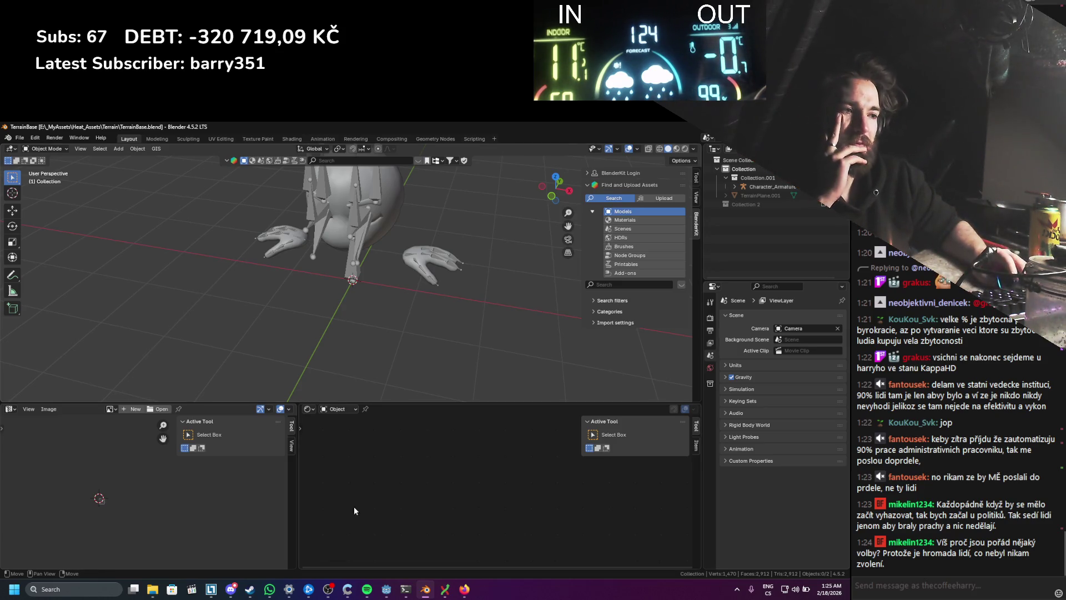
{"action": "left_click", "coordinate": [386, 589]}
Step: Zoom and pan the StaticWorld 3D viewport to inspect the terrain among the trees, deer and bear
{"action": "scroll", "coordinate": [349, 364], "scroll_direction": "up", "scroll_amount": 3}
{"action": "scroll", "coordinate": [428, 354], "scroll_direction": "down", "scroll_amount": 3}
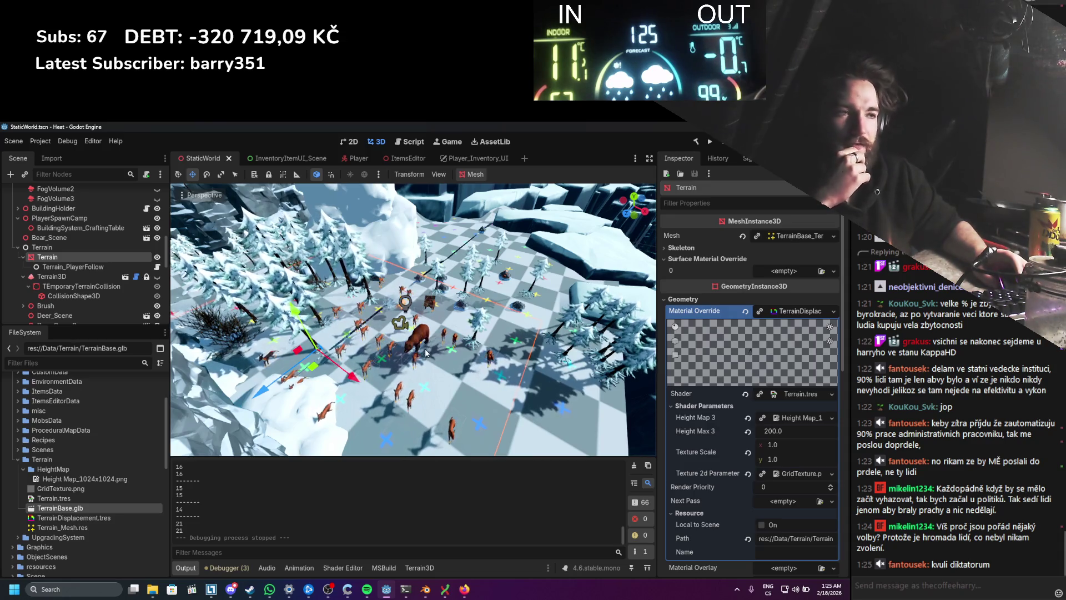
{"action": "scroll", "coordinate": [426, 353], "scroll_direction": "up", "scroll_amount": 6}
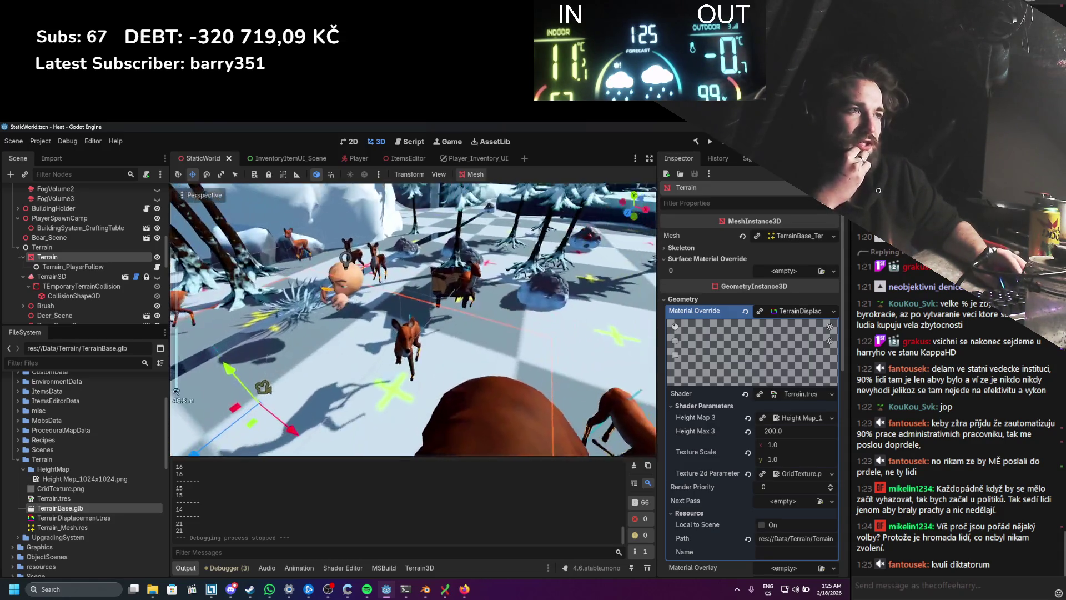
{"action": "scroll", "coordinate": [420, 348], "scroll_direction": "down", "scroll_amount": 4}
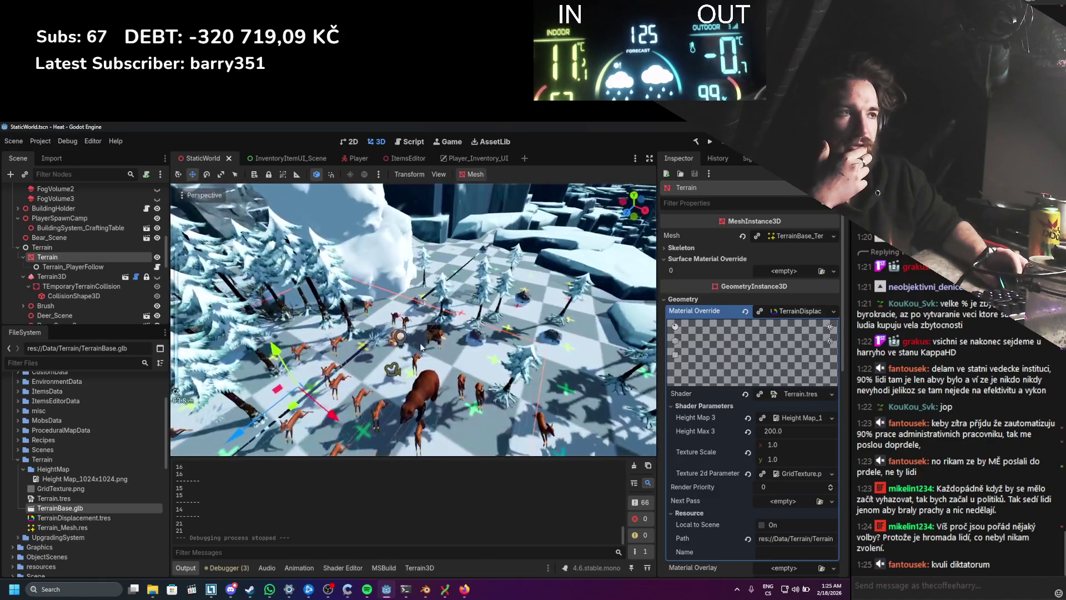
{"action": "scroll", "coordinate": [420, 347], "scroll_direction": "up", "scroll_amount": 4}
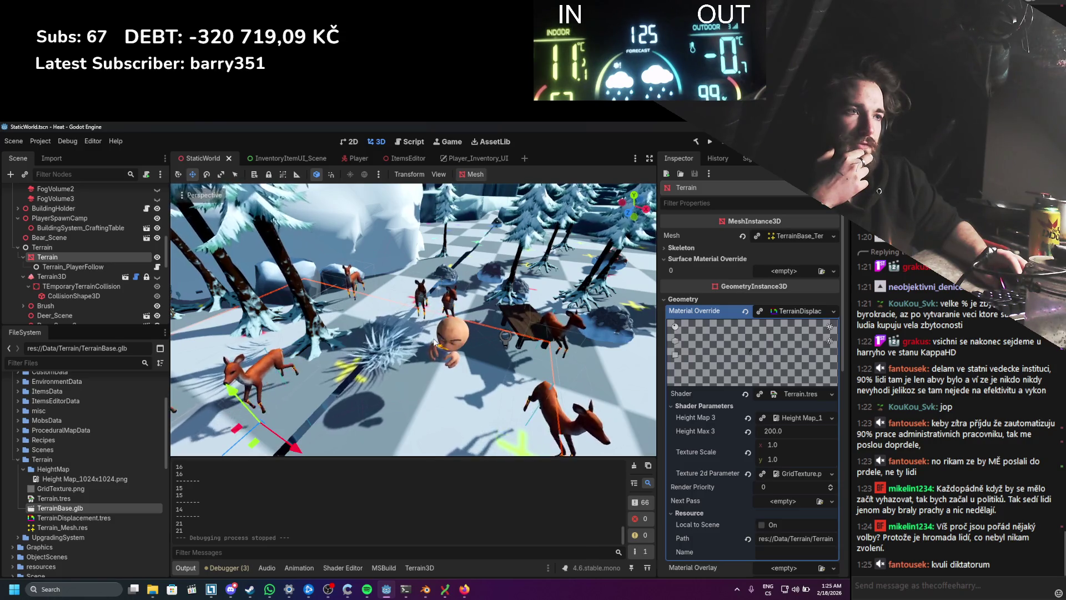
{"action": "mouse_move", "coordinate": [435, 342]}
{"action": "left_mouse_down"}
{"action": "mouse_move", "coordinate": [449, 311]}
{"action": "mouse_move", "coordinate": [434, 332]}
{"action": "left_mouse_up"}
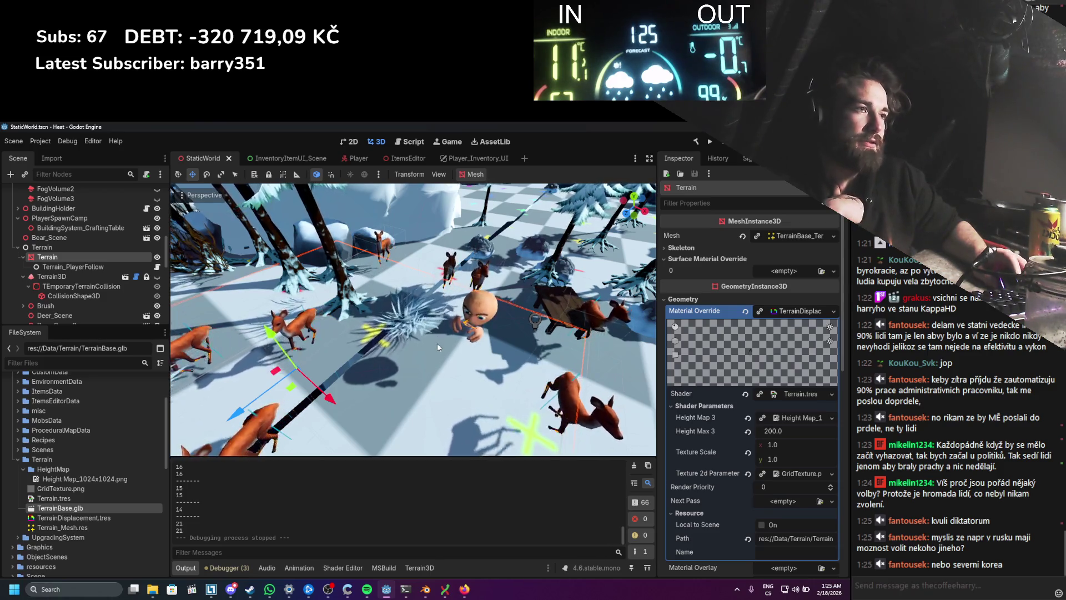
{"action": "scroll", "coordinate": [438, 345], "scroll_direction": "down", "scroll_amount": 3}
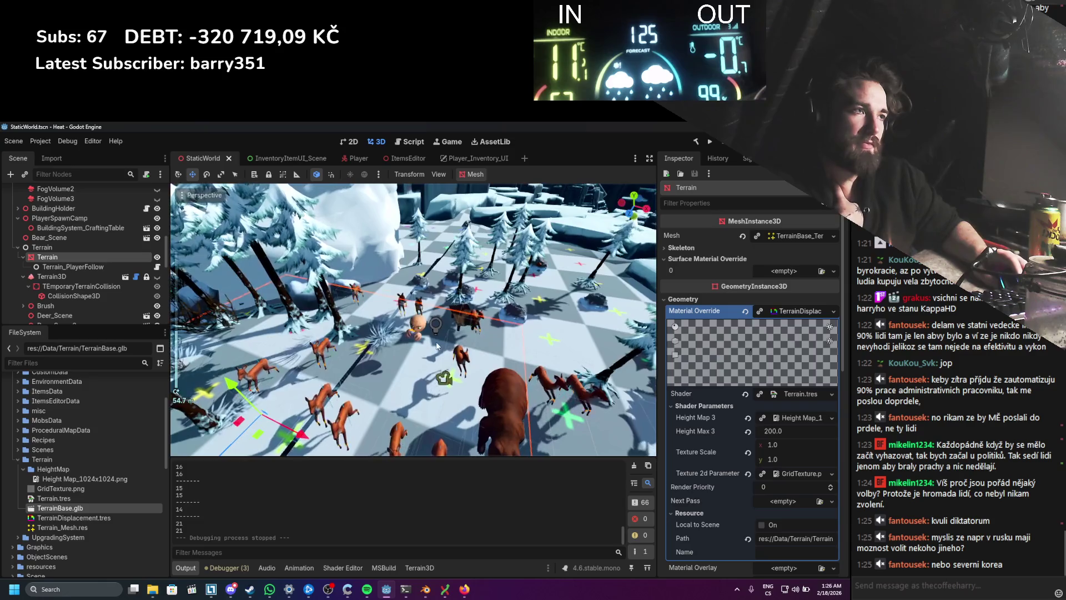
{"action": "scroll", "coordinate": [438, 346], "scroll_direction": "up", "scroll_amount": 3}
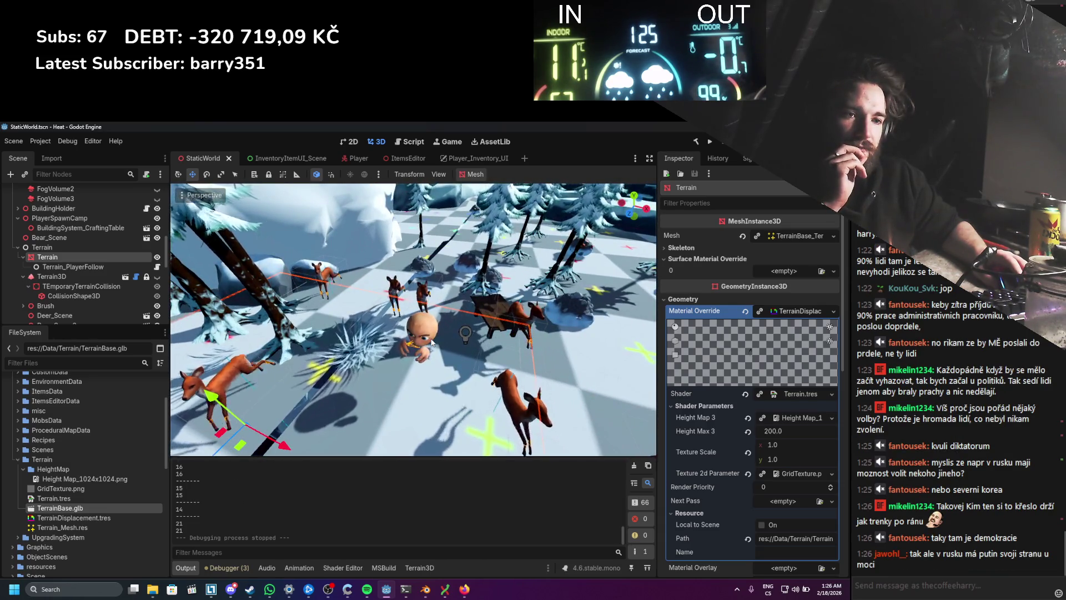
{"action": "scroll", "coordinate": [432, 343], "scroll_direction": "down", "scroll_amount": 5}
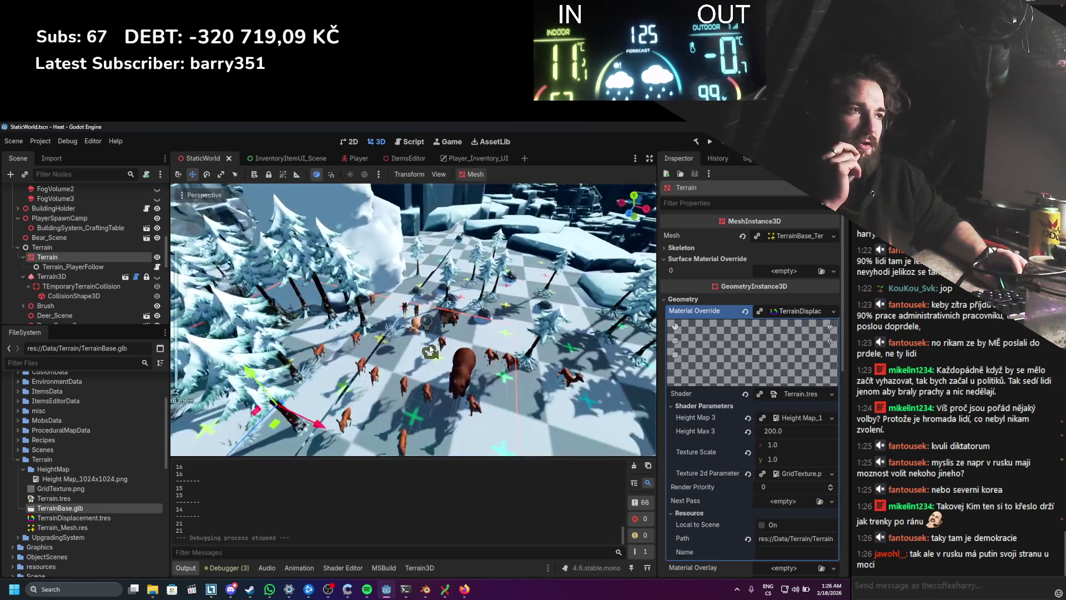
{"action": "scroll", "coordinate": [431, 355], "scroll_direction": "down", "scroll_amount": 2}
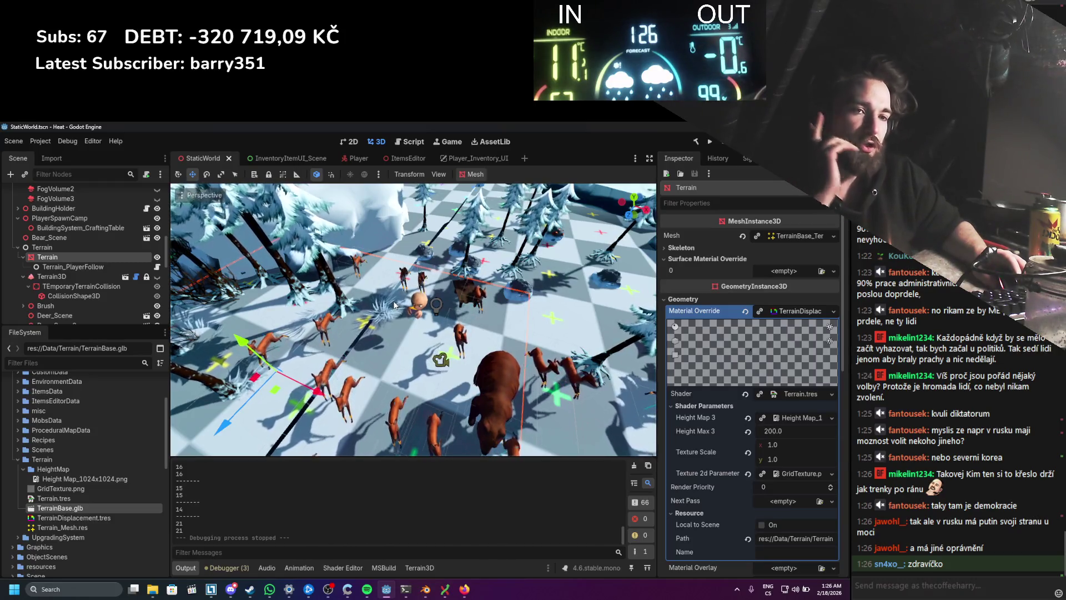
{"action": "scroll", "coordinate": [411, 311], "scroll_direction": "up", "scroll_amount": 2}
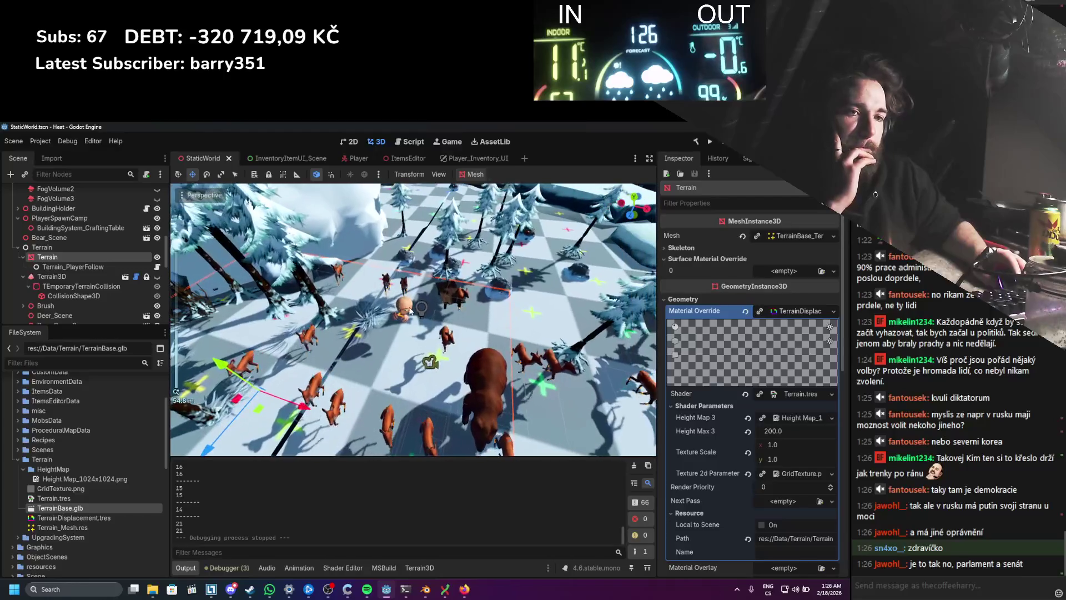
{"action": "scroll", "coordinate": [411, 309], "scroll_direction": "down", "scroll_amount": 5}
{"action": "scroll", "coordinate": [418, 309], "scroll_direction": "up", "scroll_amount": 3}
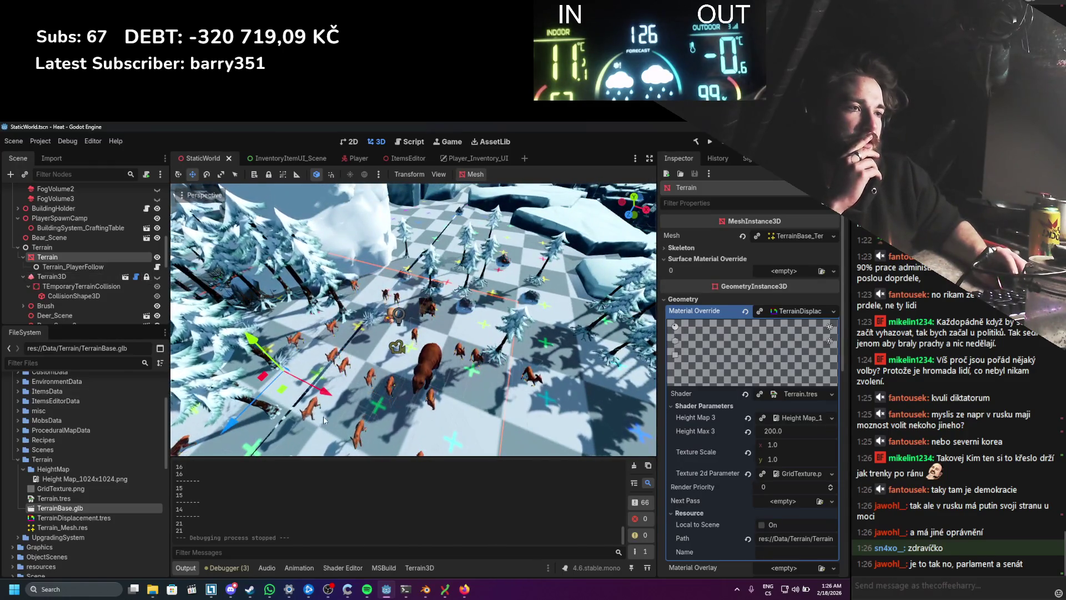
{"action": "left_click", "coordinate": [427, 596]}
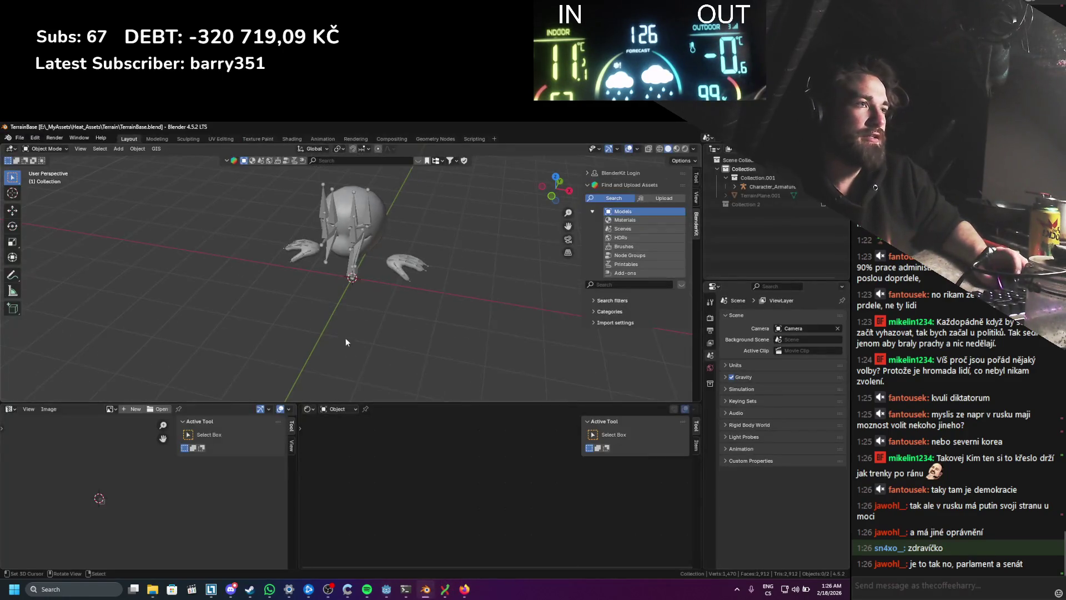
Step: Add a new plane mesh and scale it up substantially
{"action": "key", "text": "shift+a"}
{"action": "left_click", "coordinate": [376, 320]}
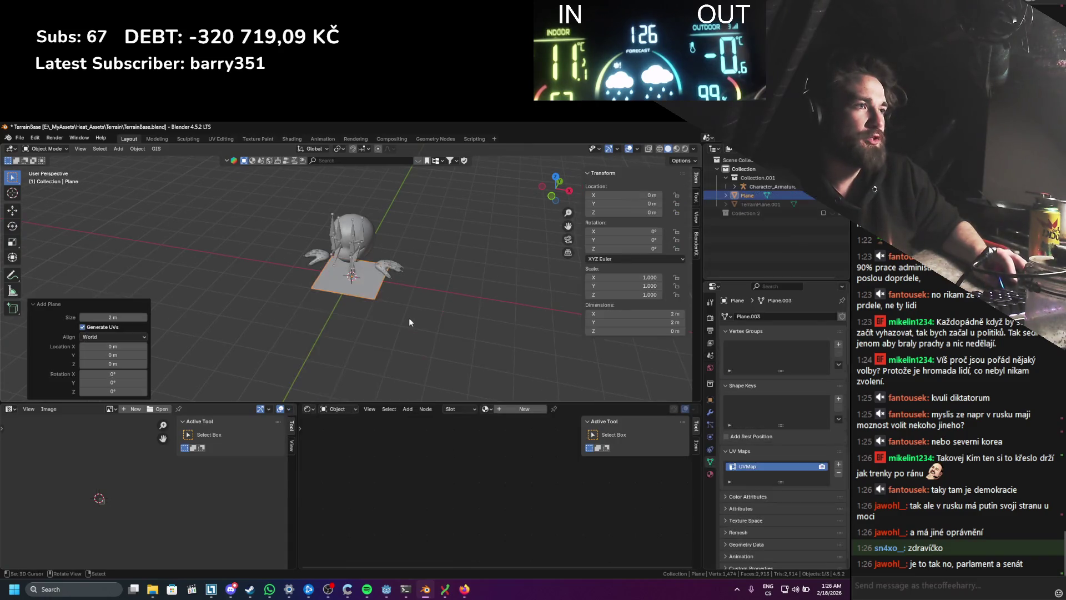
{"action": "key", "text": "s"}
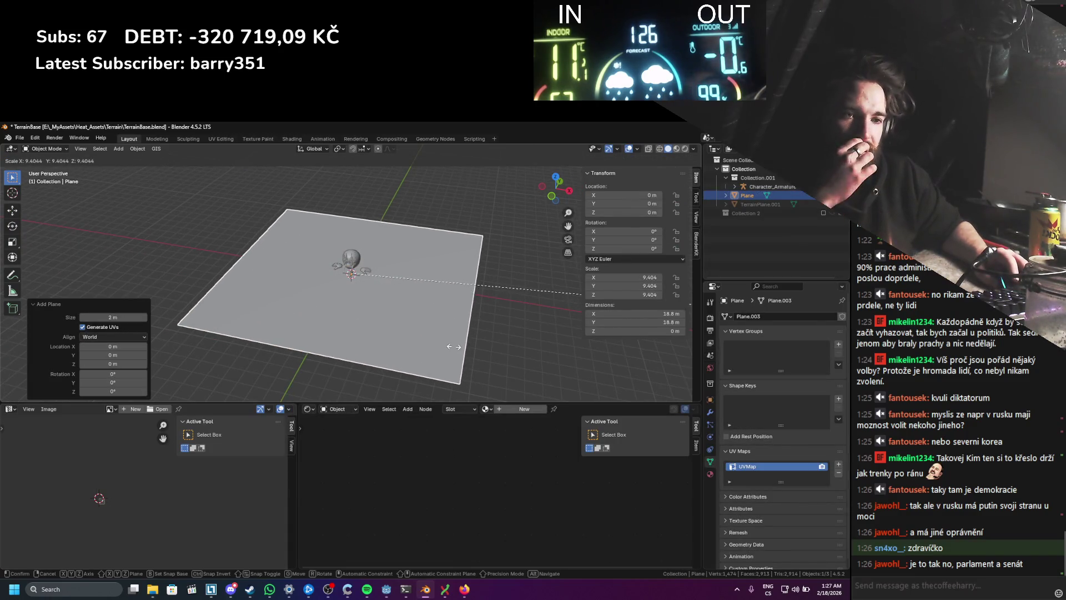
{"action": "left_click", "coordinate": [288, 320]}
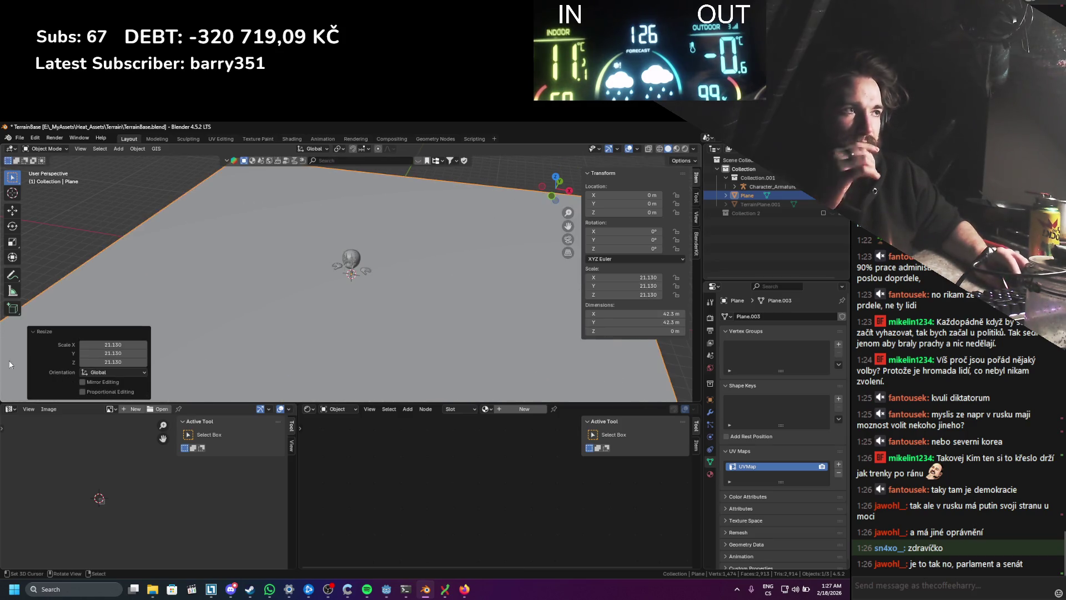
{"action": "key", "text": "s"}
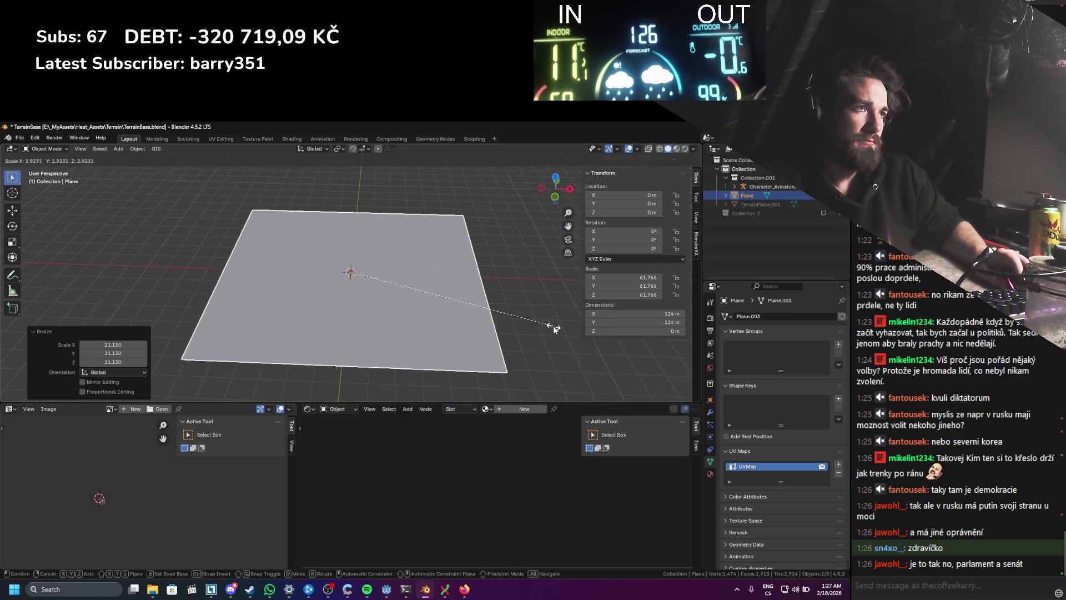
{"action": "key", "text": "s"}
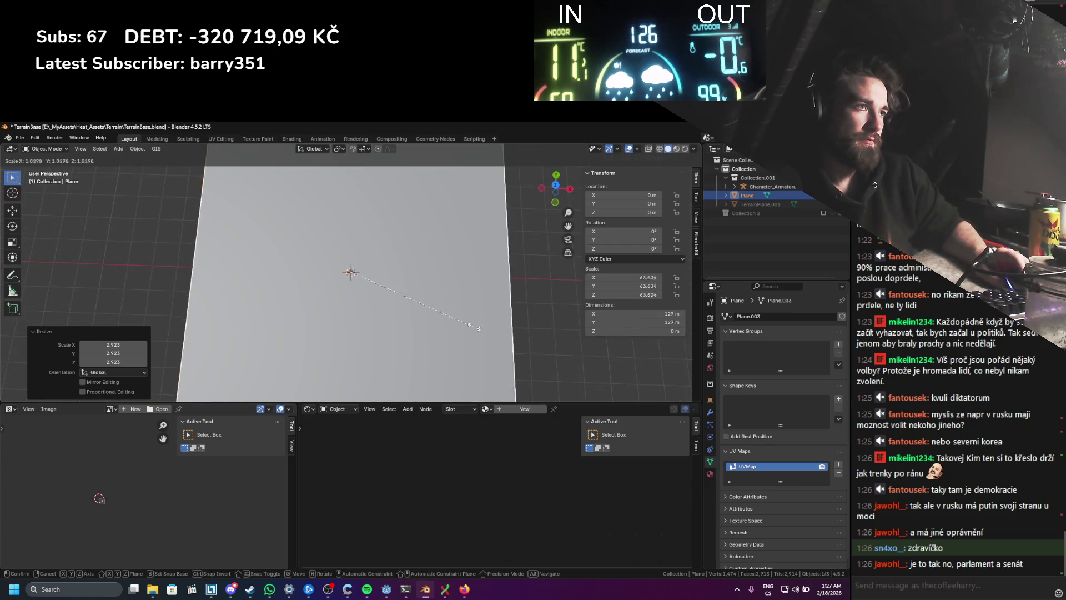
{"action": "left_click", "coordinate": [481, 332]}
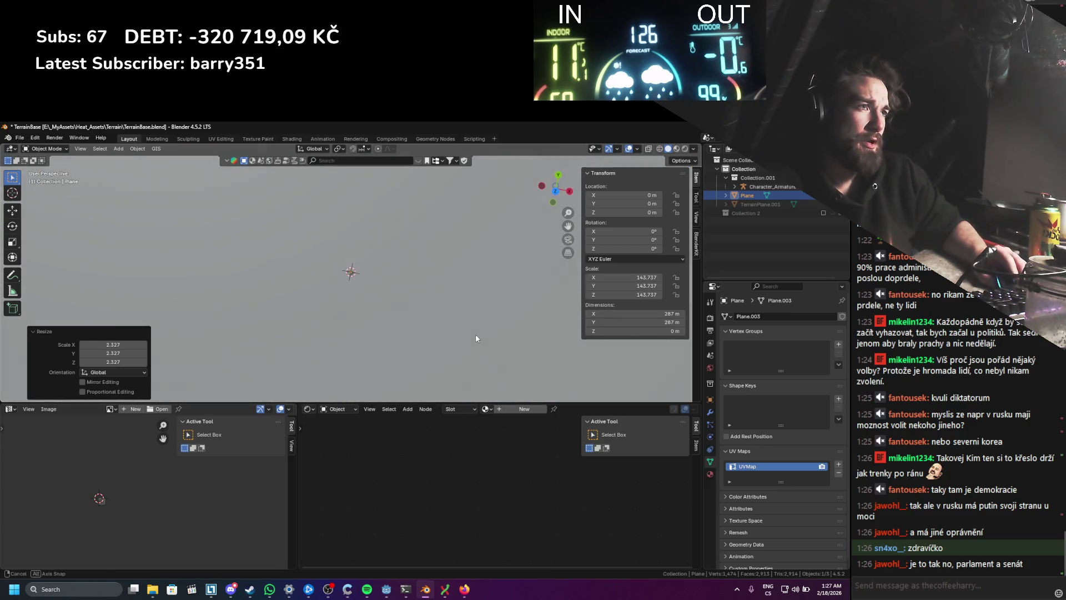
Step: Set the plane's X and Y dimensions to 1024/4 (256 m) and save TerrainBase.blend
{"action": "scroll", "coordinate": [480, 317], "scroll_direction": "down", "scroll_amount": 5}
{"action": "right_click", "coordinate": [469, 296]}
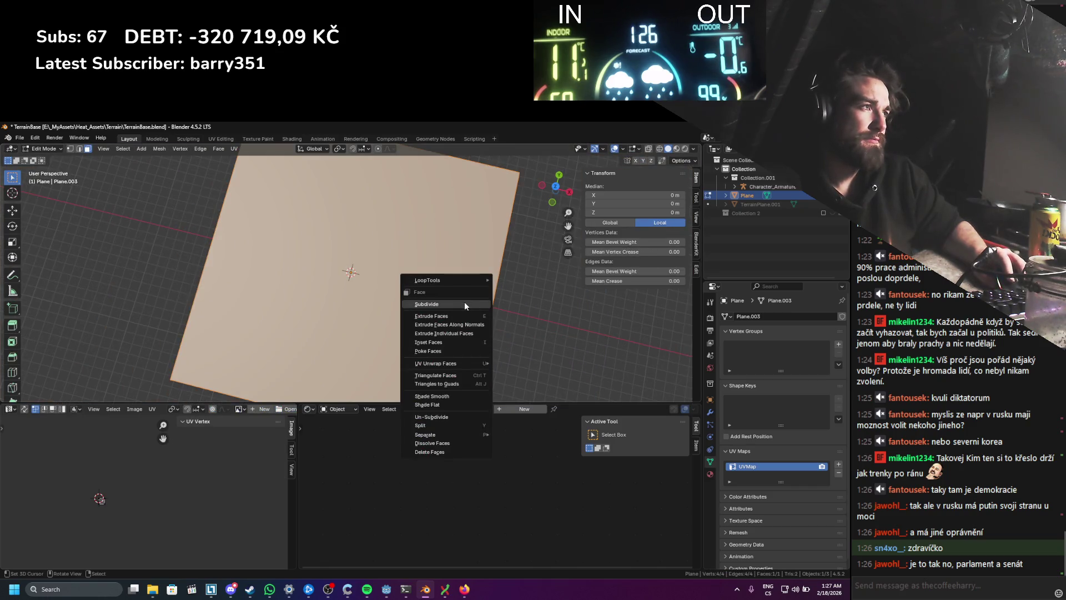
{"action": "left_click_drag", "start_coordinate": [646, 314], "coordinate": [647, 323]}
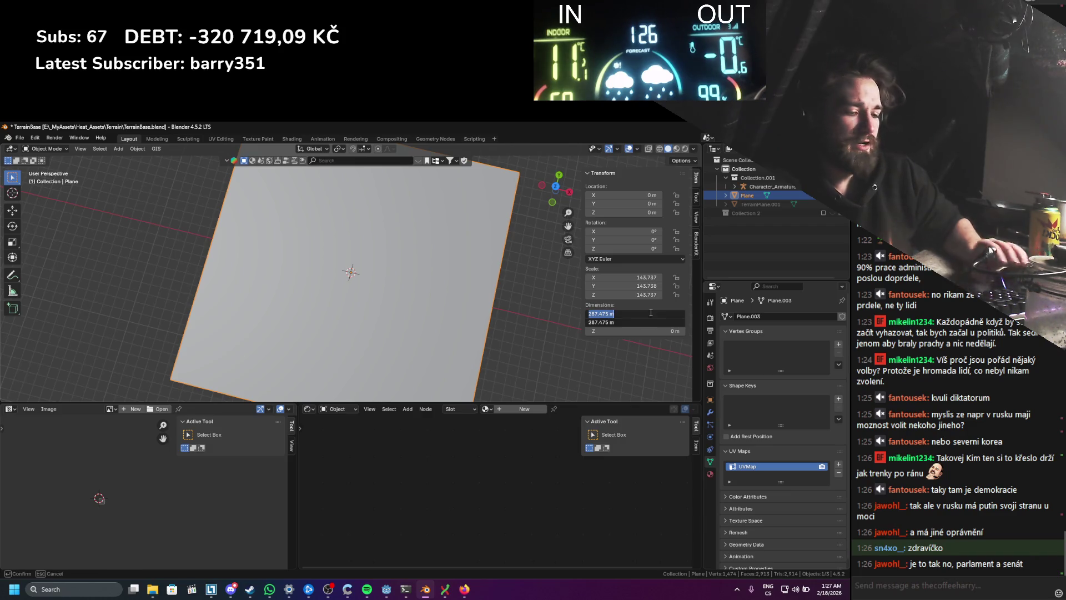
{"action": "type", "text": "1024/4"}
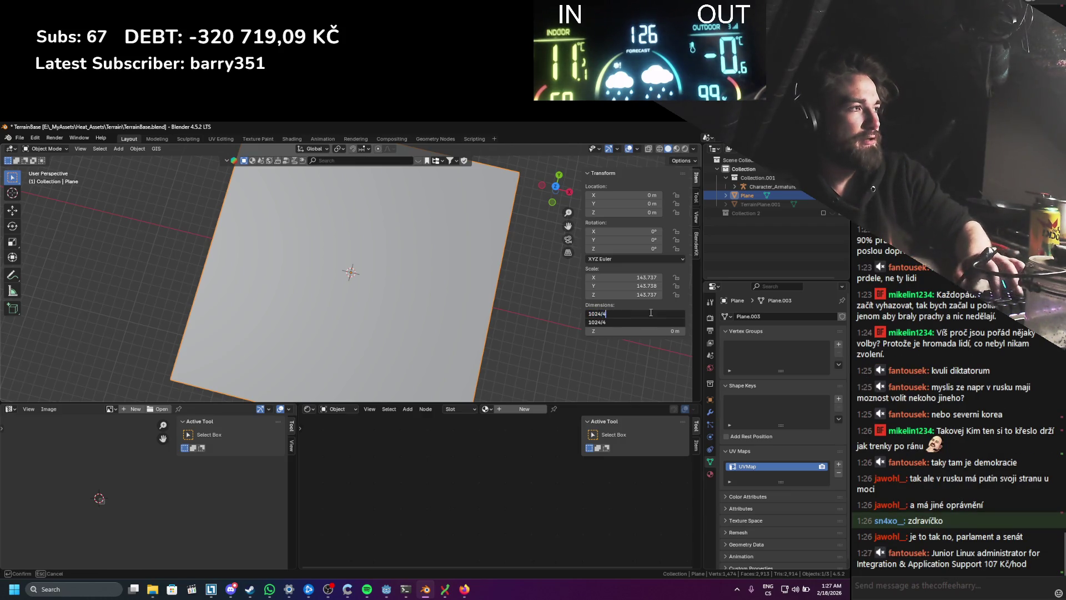
{"action": "key", "text": "Return"}
{"action": "key", "text": "ctrl+s"}
{"action": "scroll", "coordinate": [419, 238], "scroll_direction": "up", "scroll_amount": 2}
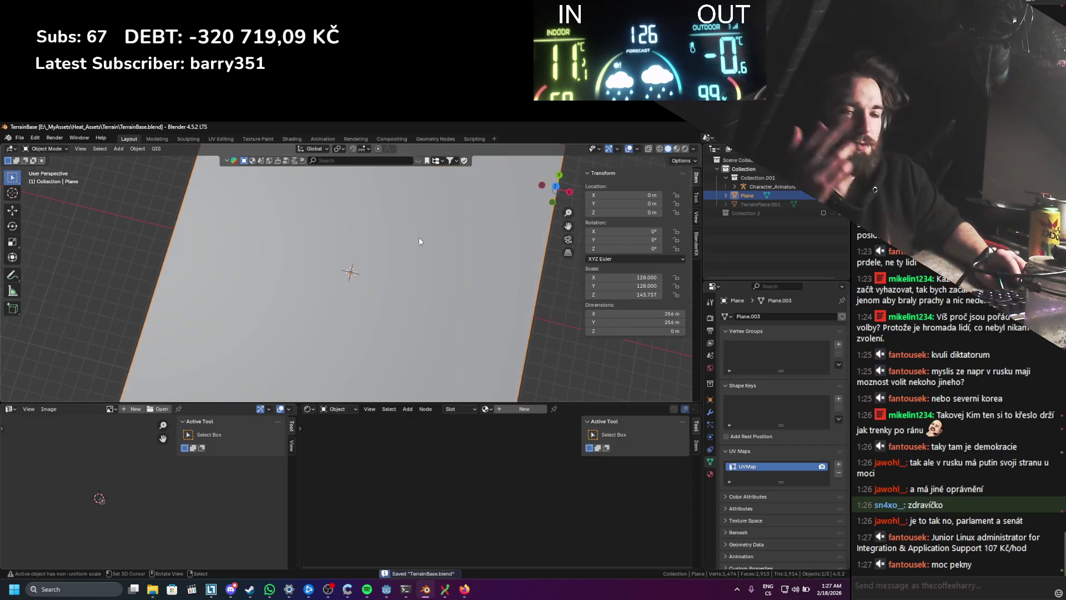
Step: Apply the plane's scale via the F3 'apply s' search and enter Edit Mode
{"action": "scroll", "coordinate": [419, 235], "scroll_direction": "up", "scroll_amount": 1}
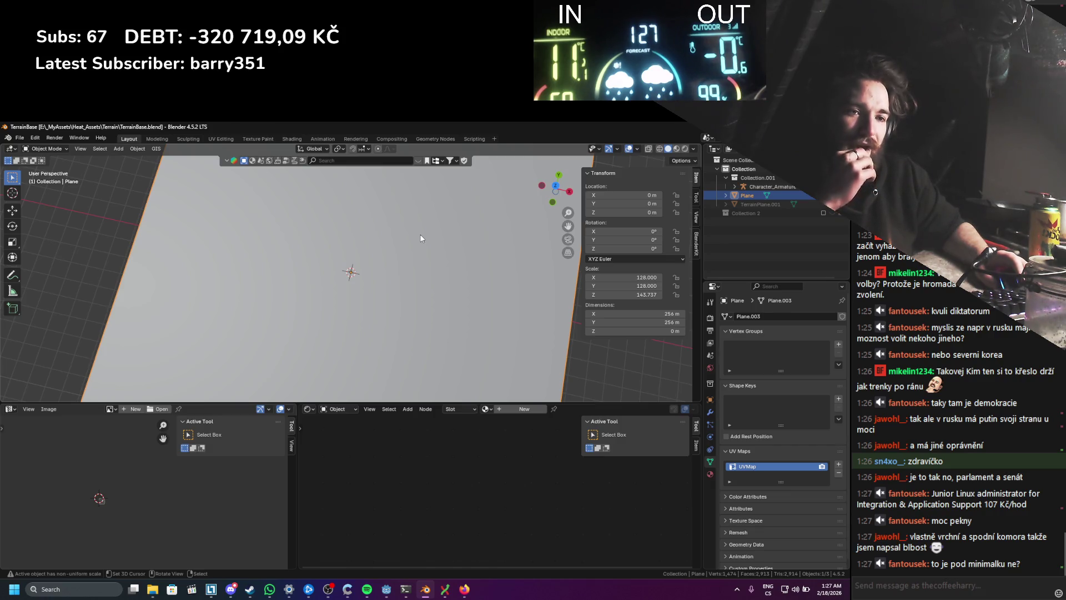
{"action": "left_click_drag", "start_coordinate": [420, 237], "coordinate": [451, 220]}
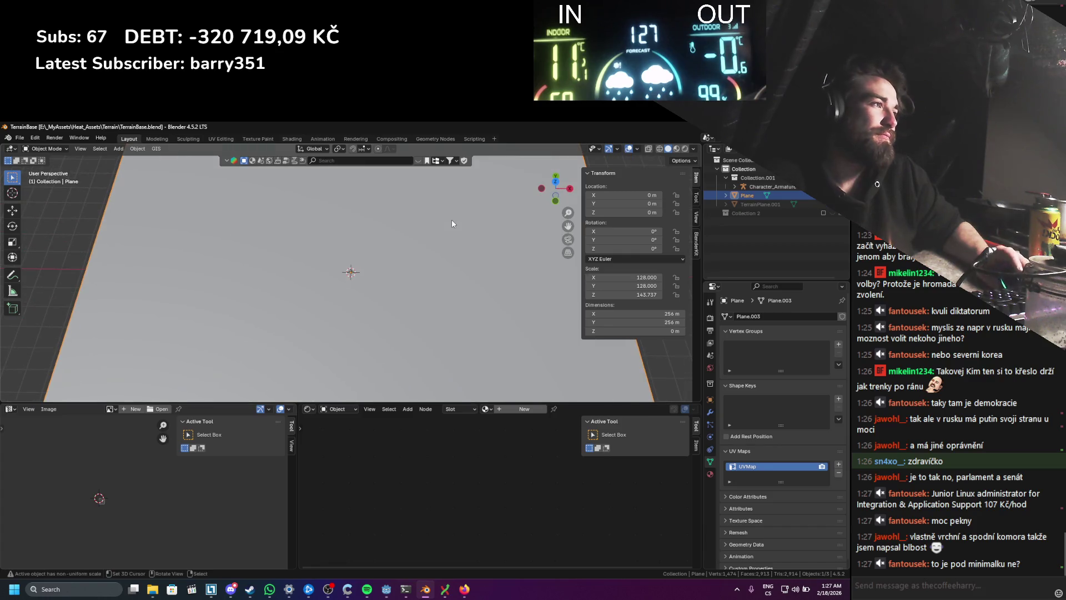
{"action": "key", "text": "F3"}
{"action": "type", "text": "apply s"}
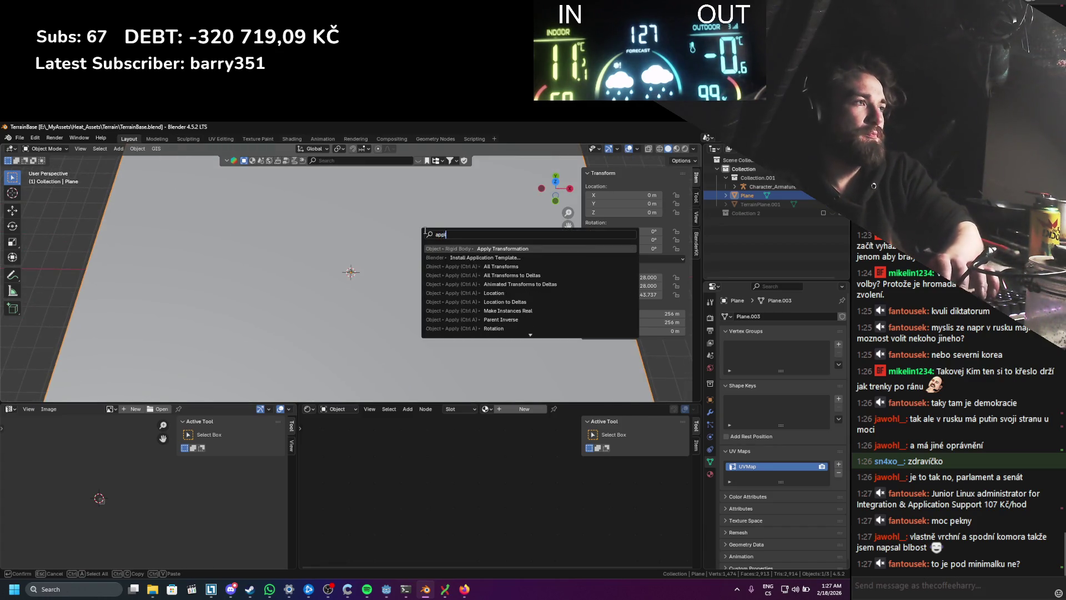
{"action": "key", "text": "Return"}
{"action": "key", "text": "Tab"}
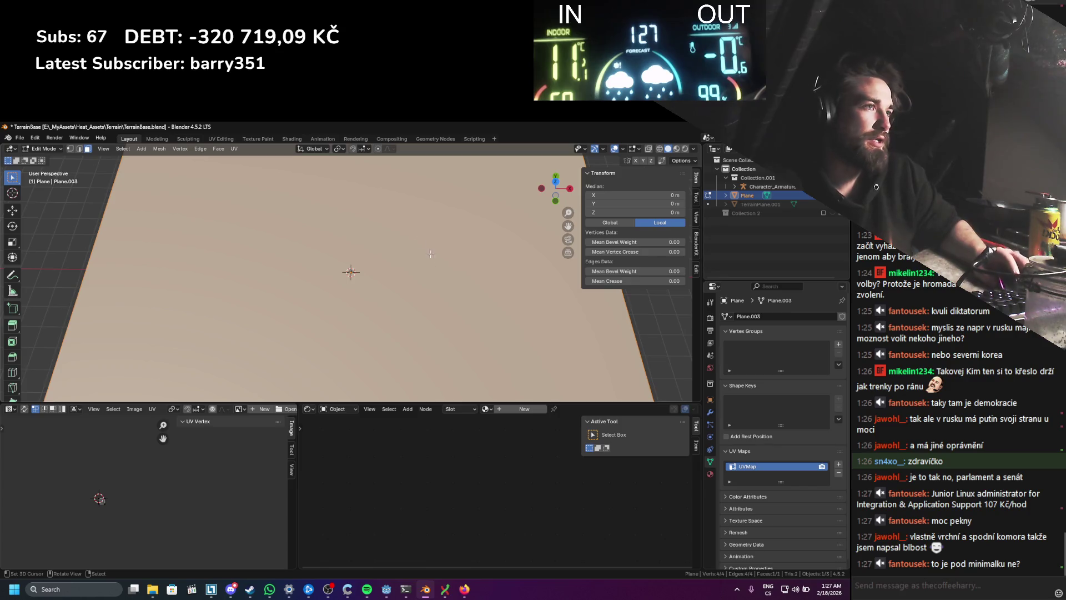
Step: Subdivide the plane four times into a 16 by 16 grid of faces
{"action": "right_click", "coordinate": [429, 272]}
{"action": "left_click", "coordinate": [420, 289]}
{"action": "left_click_drag", "start_coordinate": [420, 289], "coordinate": [394, 261]}
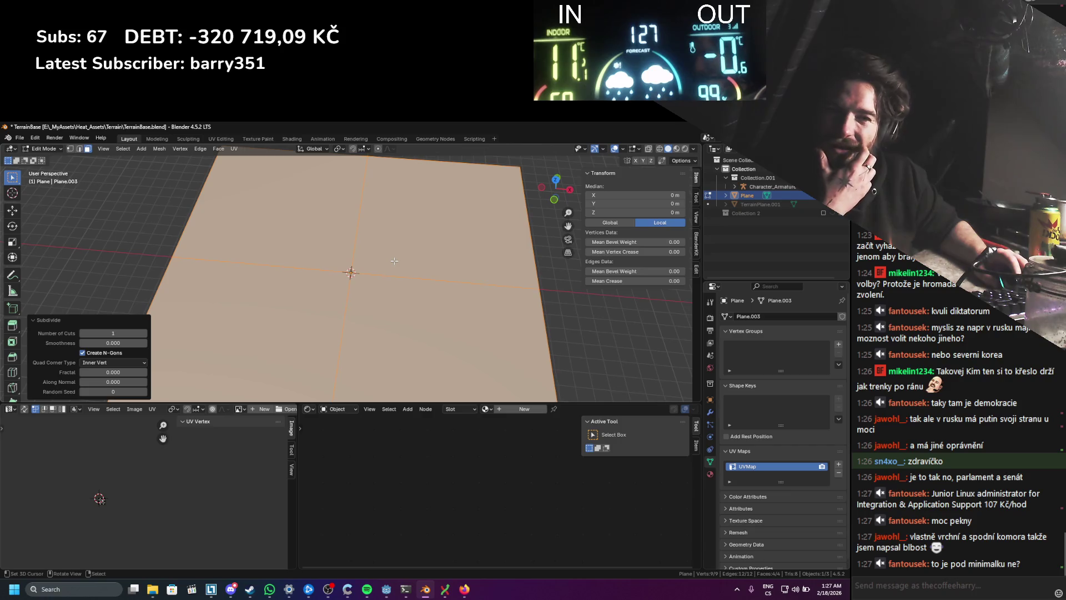
{"action": "right_click", "coordinate": [395, 262]}
{"action": "left_click", "coordinate": [394, 261]}
{"action": "right_click", "coordinate": [394, 261]}
{"action": "left_click", "coordinate": [395, 261]}
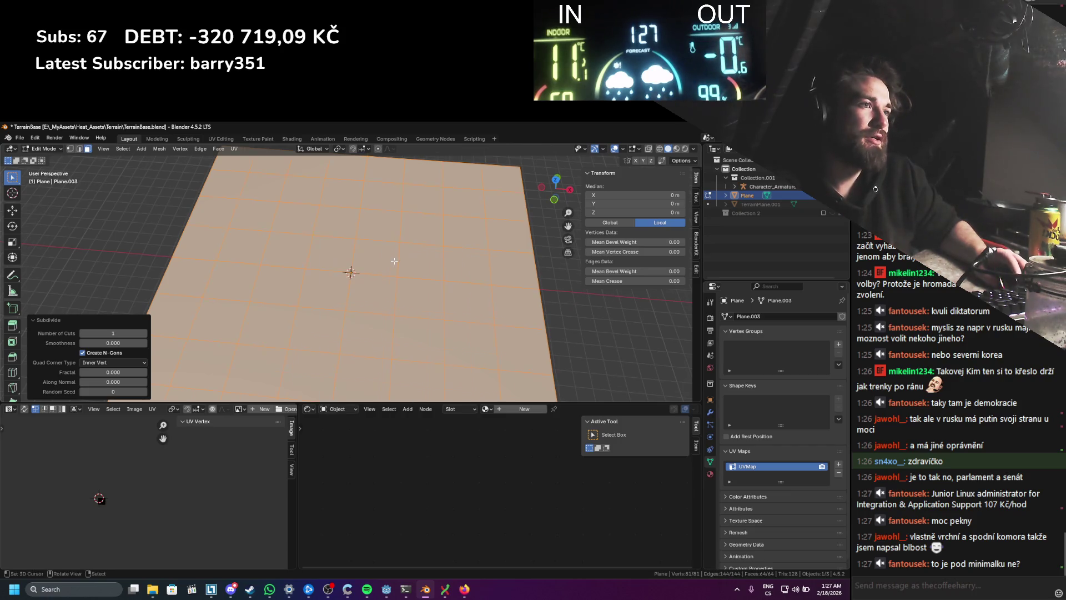
{"action": "left_click_drag", "start_coordinate": [394, 261], "coordinate": [405, 299]}
{"action": "right_click", "coordinate": [406, 296]}
{"action": "left_click", "coordinate": [406, 293]}
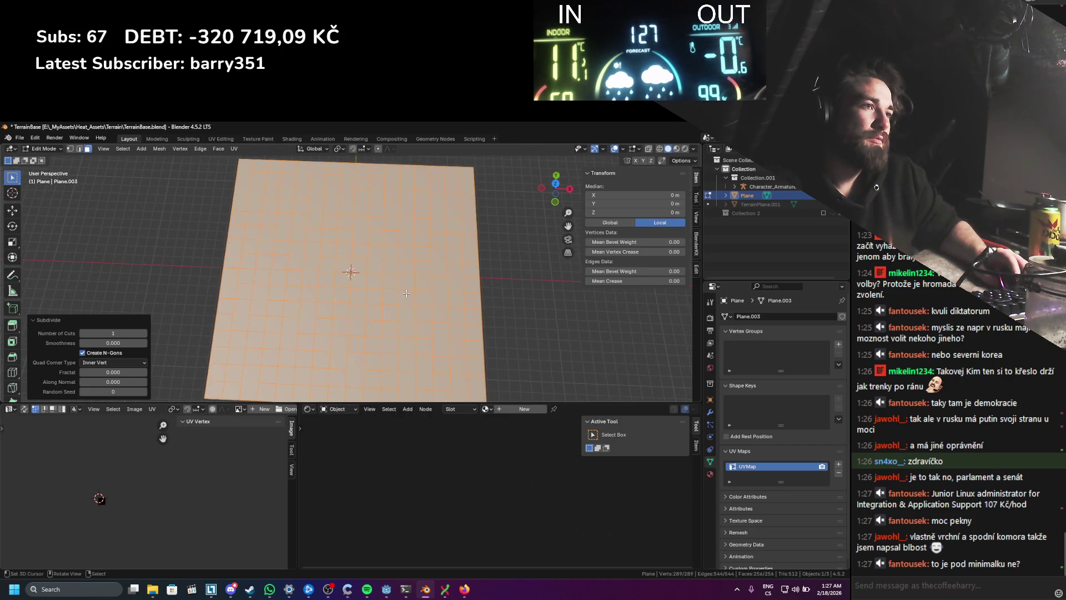
{"action": "scroll", "coordinate": [406, 295], "scroll_direction": "up", "scroll_amount": 2}
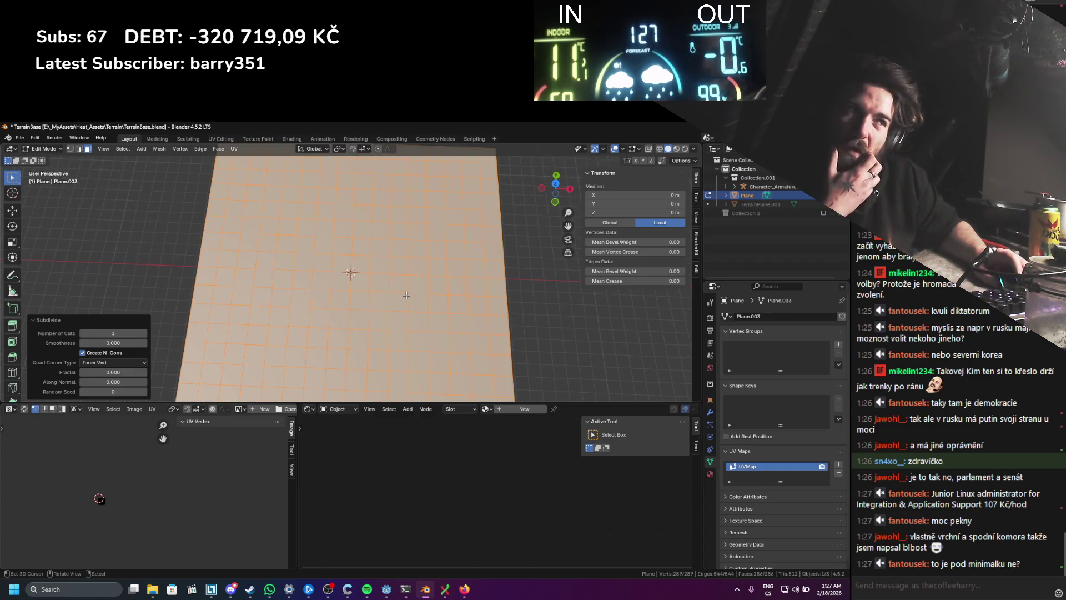
{"action": "scroll", "coordinate": [406, 296], "scroll_direction": "up", "scroll_amount": 4}
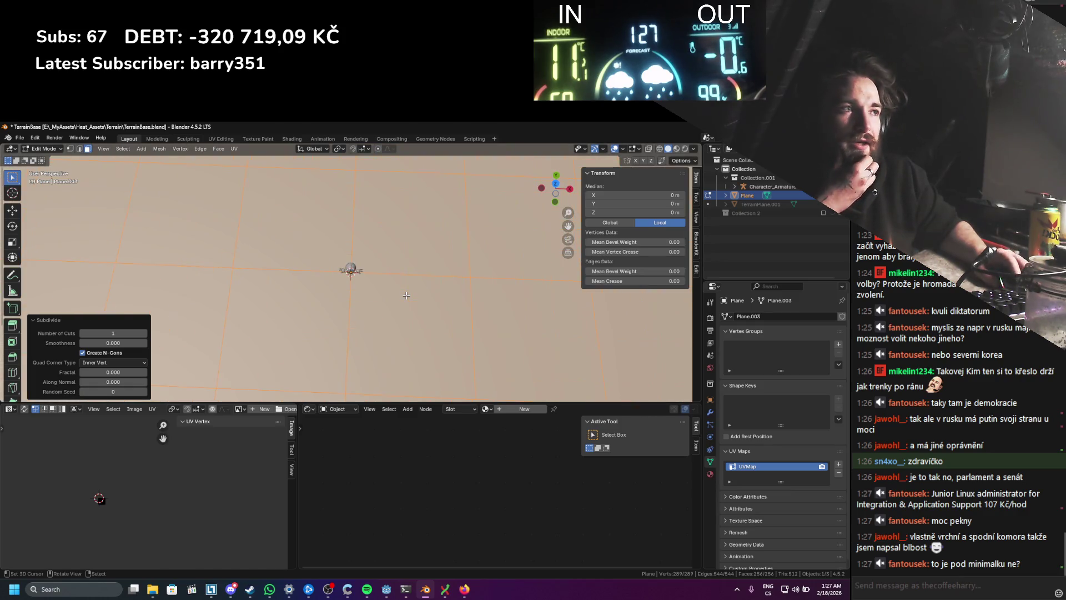
{"action": "scroll", "coordinate": [406, 295], "scroll_direction": "down", "scroll_amount": 5}
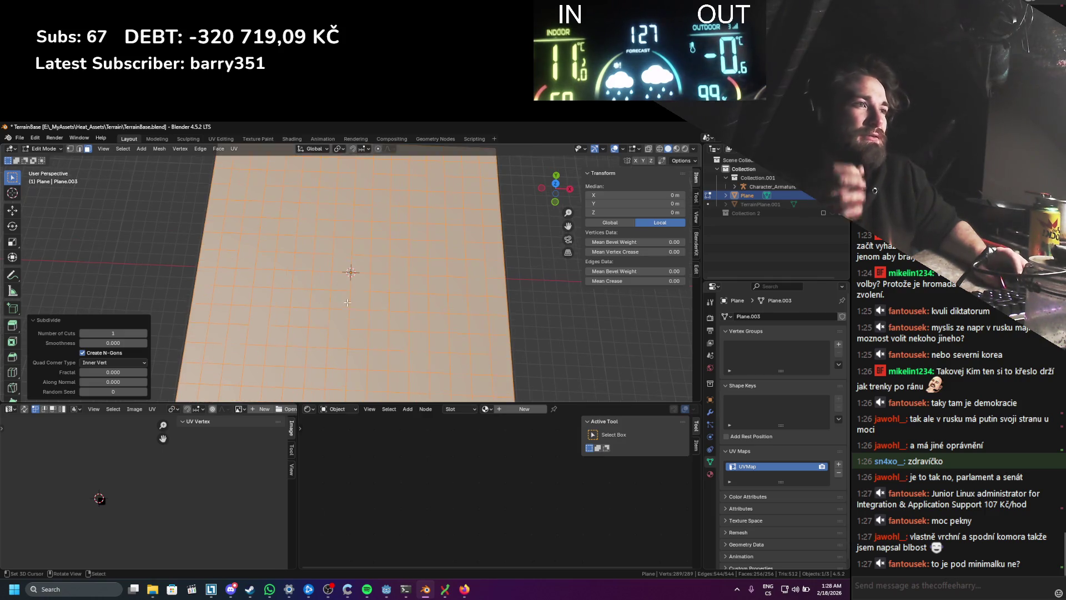
{"action": "left_click", "coordinate": [309, 340]}
Step: From top view, circle-select the inner faces leaving the outer border and subdivide them
{"action": "key", "text": "KP_7"}
{"action": "scroll", "coordinate": [313, 337], "scroll_direction": "up", "scroll_amount": 2}
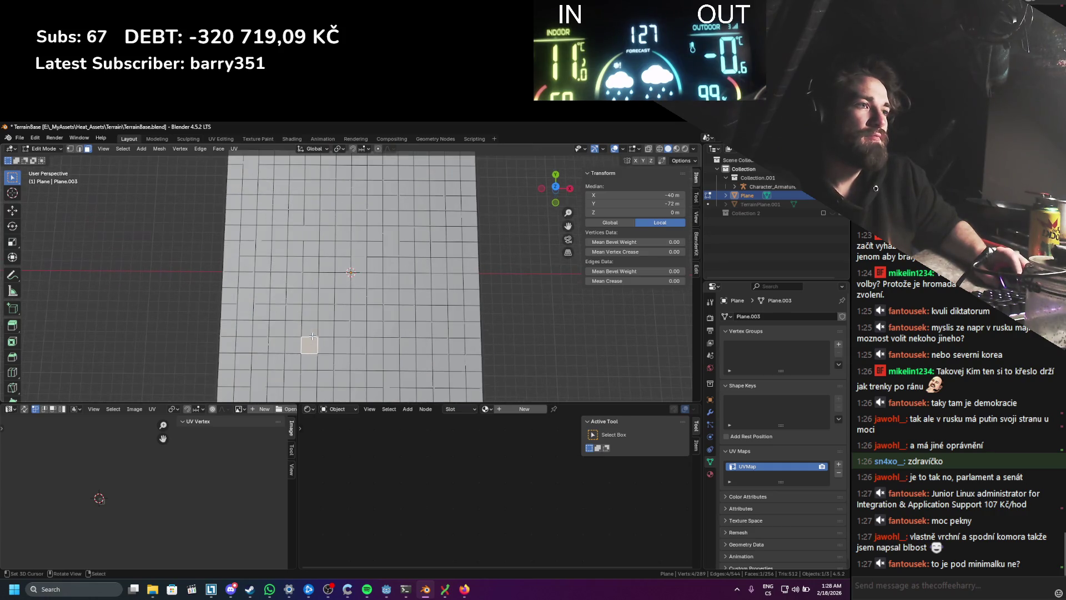
{"action": "key", "text": "g"}
{"action": "left_click", "coordinate": [303, 366]}
{"action": "key", "text": "c"}
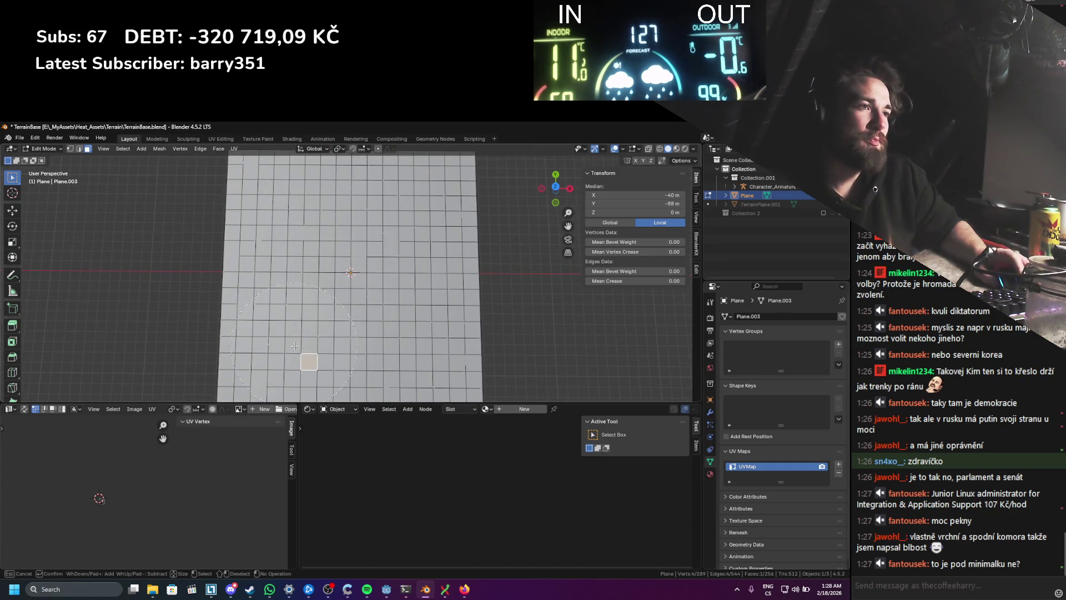
{"action": "mouse_move", "coordinate": [291, 339]}
{"action": "left_mouse_down"}
{"action": "mouse_move", "coordinate": [294, 277]}
{"action": "mouse_move", "coordinate": [277, 223]}
{"action": "mouse_move", "coordinate": [300, 208]}
{"action": "left_mouse_up"}
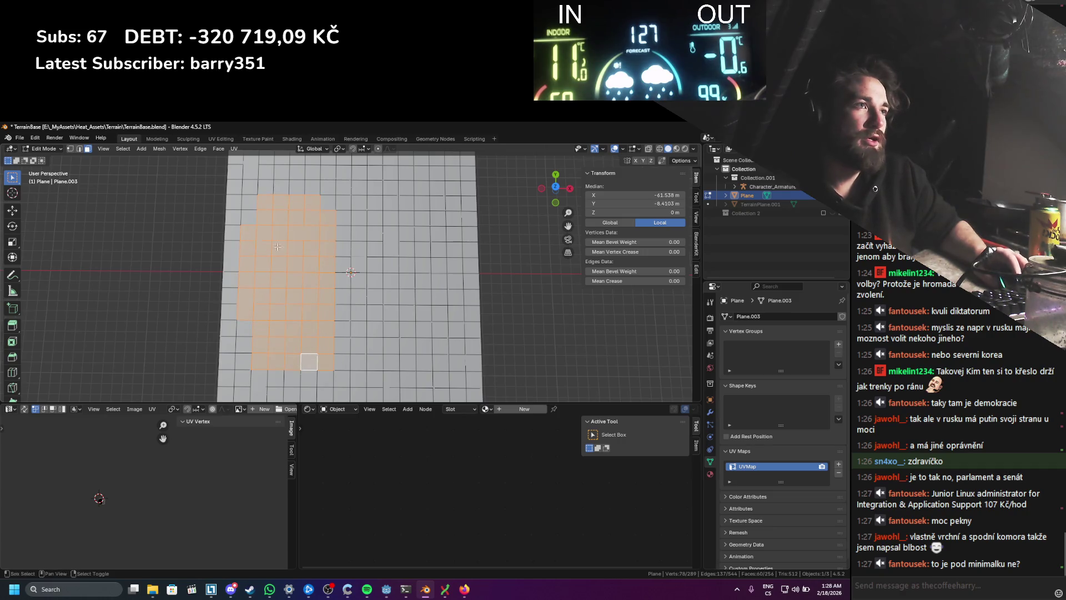
{"action": "middle_click", "coordinate": [212, 266]}
{"action": "scroll", "coordinate": [212, 267], "scroll_direction": "up", "scroll_amount": 3}
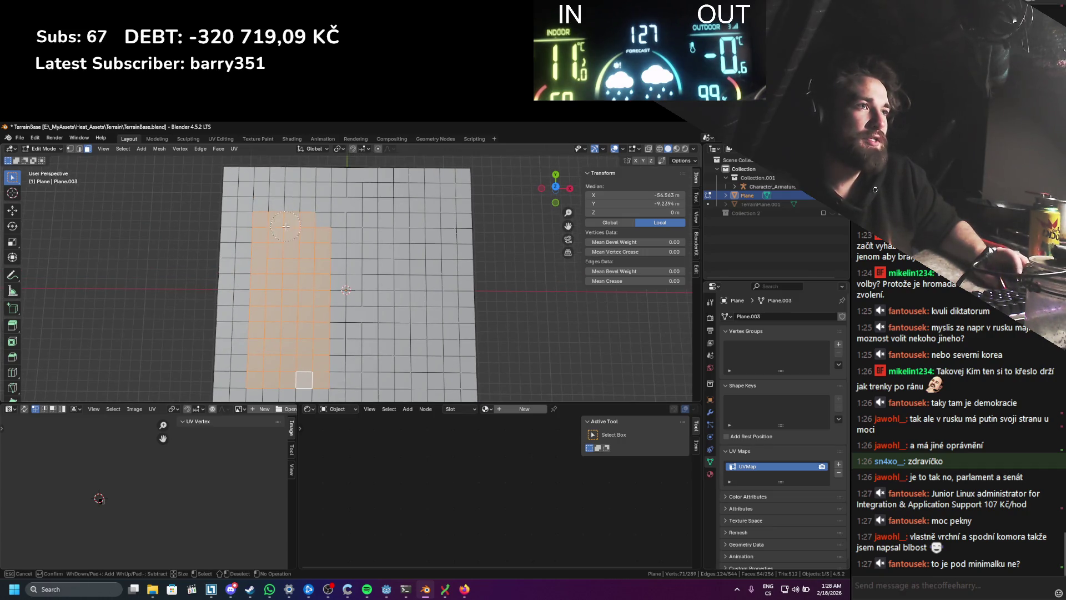
{"action": "mouse_move", "coordinate": [271, 214]}
{"action": "left_mouse_down"}
{"action": "mouse_move", "coordinate": [403, 218]}
{"action": "mouse_move", "coordinate": [418, 258]}
{"action": "mouse_move", "coordinate": [419, 361]}
{"action": "mouse_move", "coordinate": [372, 368]}
{"action": "mouse_move", "coordinate": [347, 250]}
{"action": "mouse_move", "coordinate": [378, 331]}
{"action": "left_mouse_up"}
{"action": "right_click", "coordinate": [381, 332]}
{"action": "right_click", "coordinate": [381, 332]}
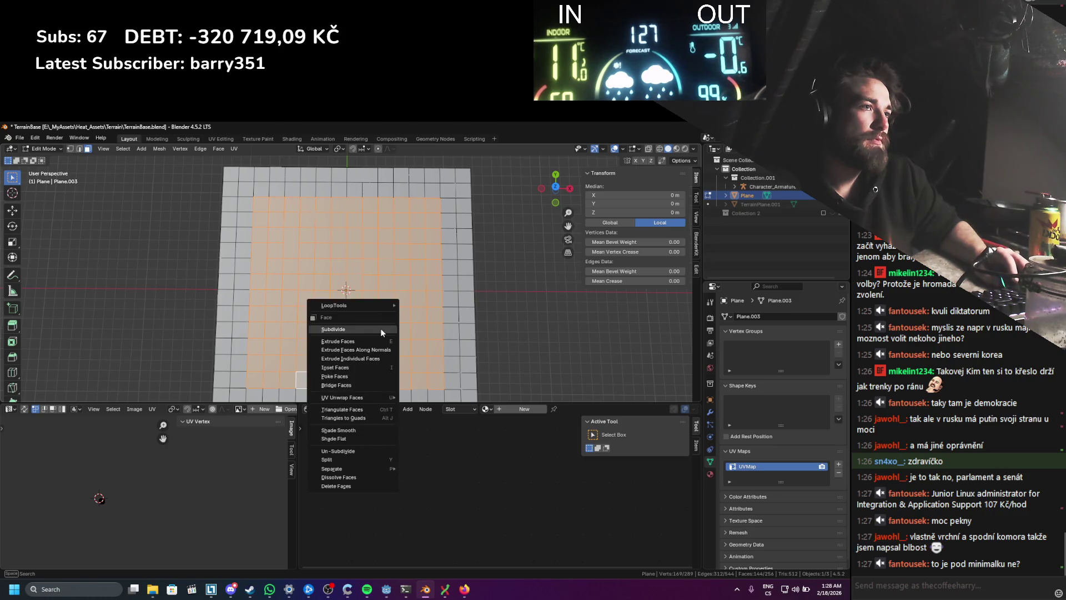
{"action": "left_click", "coordinate": [381, 331]}
Step: Subdivide the inner faces a second time, undo it and reset to a single face
{"action": "right_click", "coordinate": [380, 330]}
{"action": "left_click", "coordinate": [380, 330]}
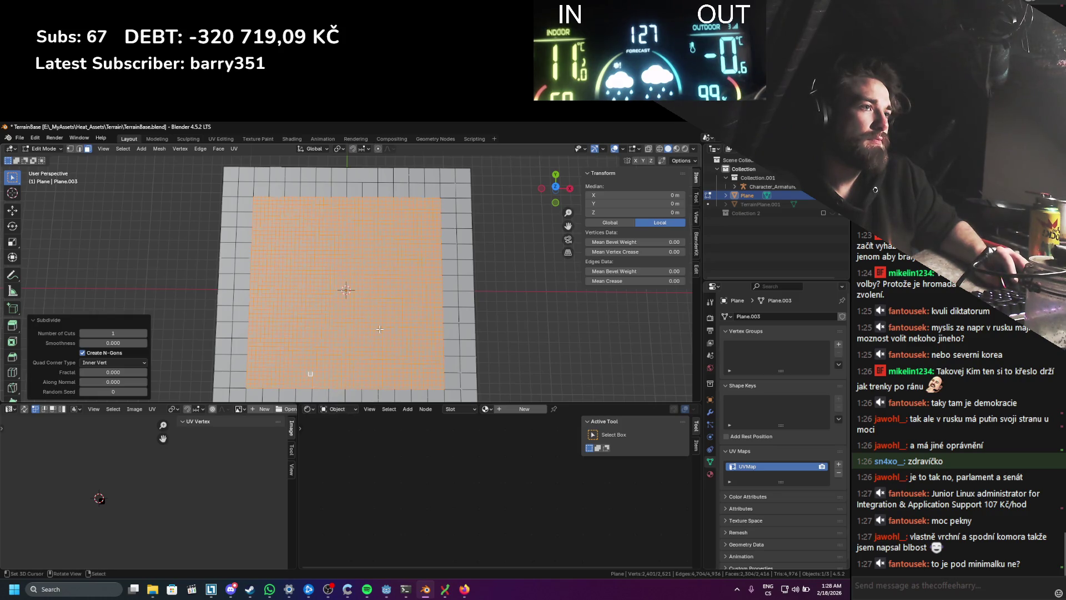
{"action": "scroll", "coordinate": [367, 331], "scroll_direction": "up", "scroll_amount": 1}
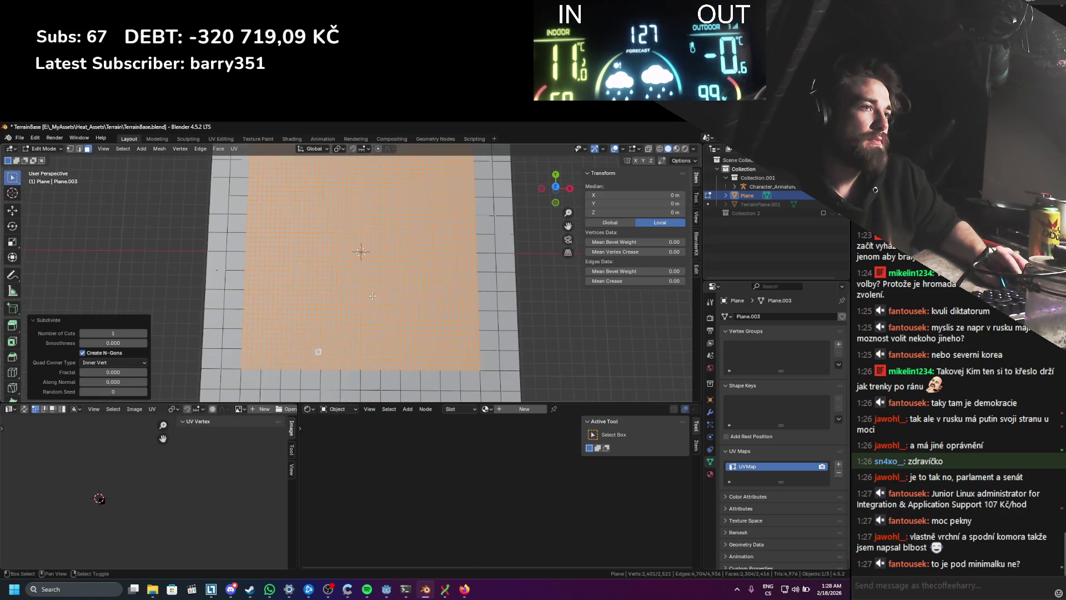
{"action": "key", "text": "ctrl+z"}
{"action": "left_click", "coordinate": [340, 315]}
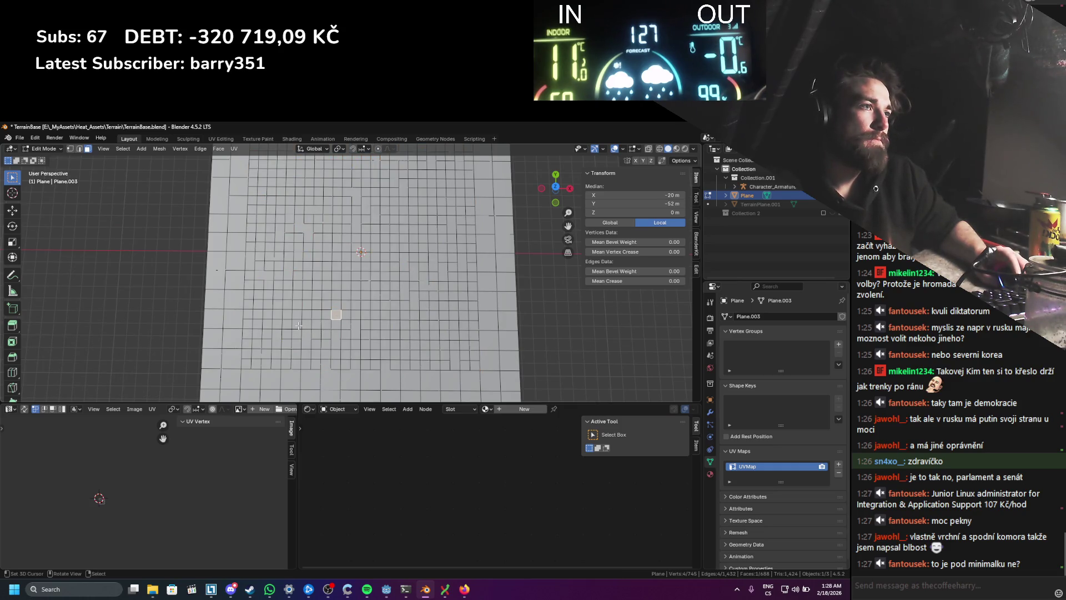
{"action": "scroll", "coordinate": [317, 303], "scroll_direction": "up", "scroll_amount": 3}
{"action": "scroll", "coordinate": [304, 334], "scroll_direction": "down", "scroll_amount": 1}
Step: Circle-select the interior faces again, subdivide them, then undo that subdivision
{"action": "key", "text": "c"}
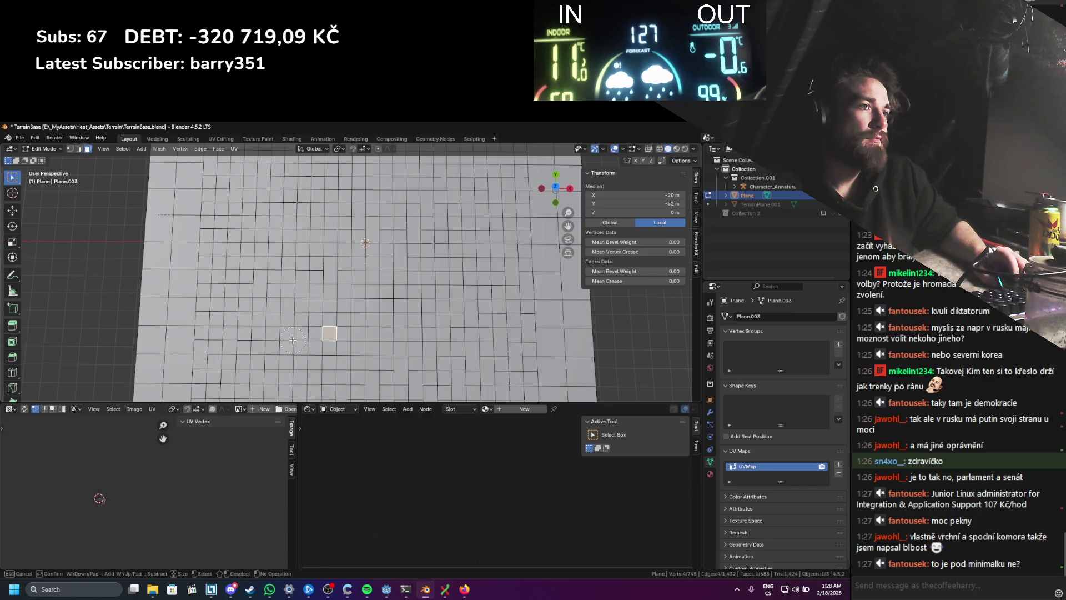
{"action": "scroll", "coordinate": [292, 340], "scroll_direction": "down", "scroll_amount": 1}
{"action": "mouse_move", "coordinate": [274, 347]}
{"action": "left_mouse_down"}
{"action": "mouse_move", "coordinate": [256, 349]}
{"action": "mouse_move", "coordinate": [271, 236]}
{"action": "left_mouse_up"}
{"action": "mouse_move", "coordinate": [270, 278]}
{"action": "left_mouse_down"}
{"action": "mouse_move", "coordinate": [270, 233]}
{"action": "mouse_move", "coordinate": [461, 228]}
{"action": "mouse_move", "coordinate": [448, 268]}
{"action": "mouse_move", "coordinate": [447, 314]}
{"action": "mouse_move", "coordinate": [459, 281]}
{"action": "mouse_move", "coordinate": [461, 366]}
{"action": "mouse_move", "coordinate": [317, 361]}
{"action": "left_mouse_up"}
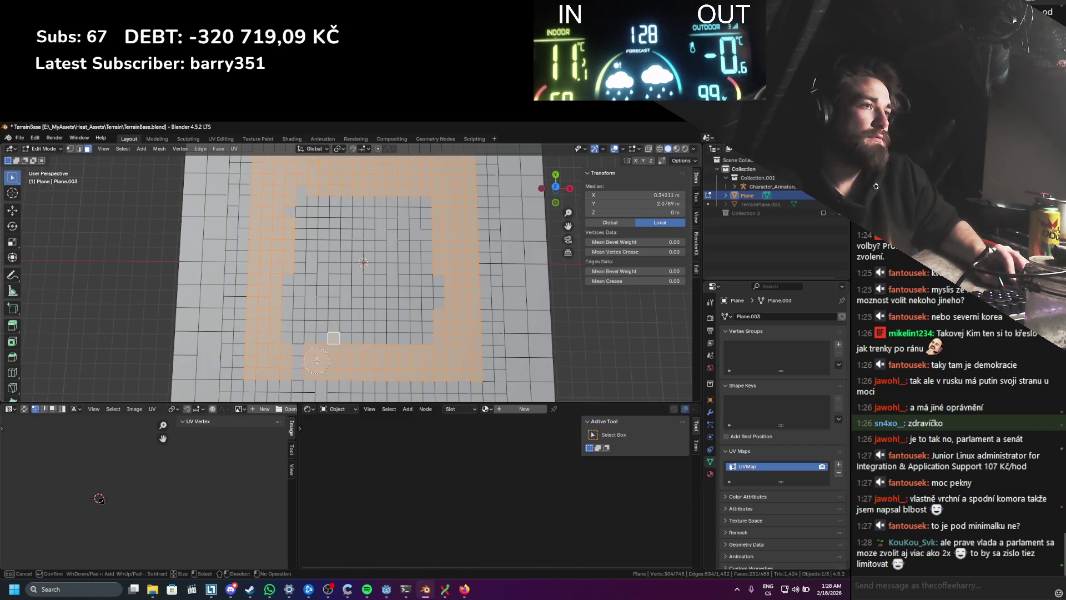
{"action": "mouse_move", "coordinate": [323, 309]}
{"action": "left_mouse_down"}
{"action": "mouse_move", "coordinate": [364, 216]}
{"action": "mouse_move", "coordinate": [406, 309]}
{"action": "left_mouse_up"}
{"action": "right_click", "coordinate": [383, 305]}
{"action": "left_click", "coordinate": [382, 307]}
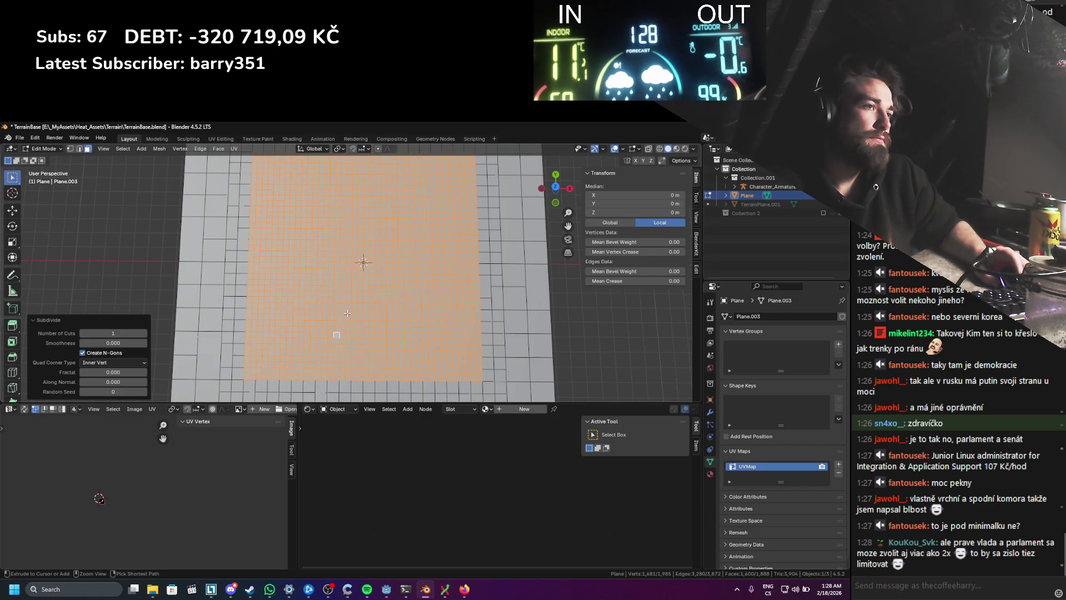
{"action": "key", "text": "ctrl+z"}
{"action": "key", "text": "ctrl+z"}
{"action": "key", "text": "ctrl+z"}
Step: Circle-select a patch of central faces and extend the selection rightward
{"action": "key", "text": "c"}
{"action": "left_click_drag", "start_coordinate": [300, 333], "coordinate": [288, 336]}
{"action": "scroll", "coordinate": [287, 341], "scroll_direction": "down", "scroll_amount": 2}
{"action": "key", "text": "Escape"}
{"action": "scroll", "coordinate": [302, 338], "scroll_direction": "up", "scroll_amount": 1}
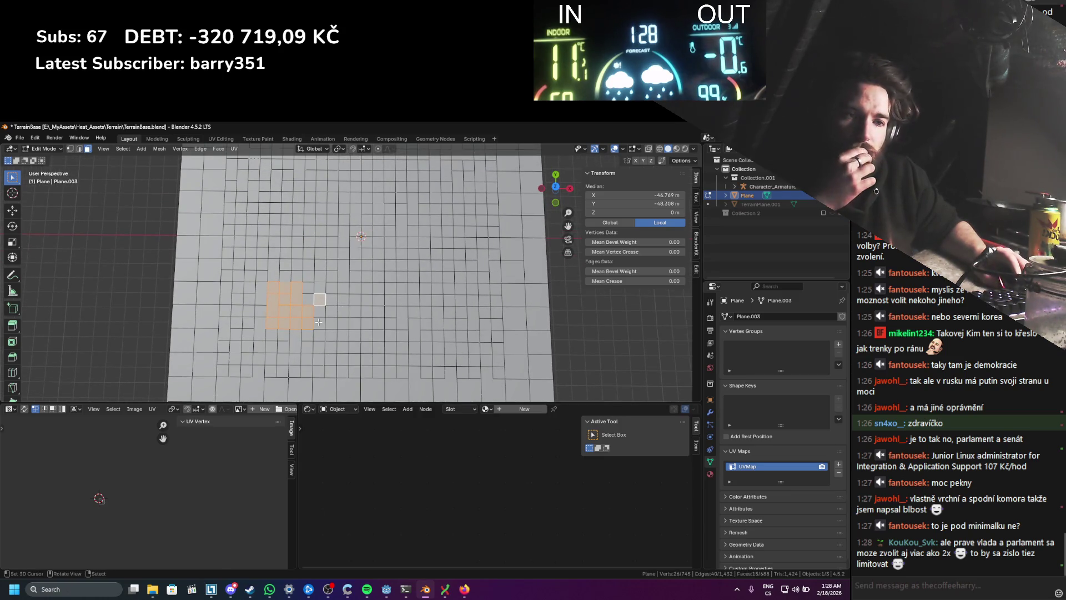
{"action": "key", "text": "c"}
{"action": "mouse_move", "coordinate": [322, 304]}
{"action": "left_mouse_down"}
{"action": "mouse_move", "coordinate": [451, 312]}
{"action": "mouse_move", "coordinate": [440, 354]}
{"action": "left_mouse_up"}
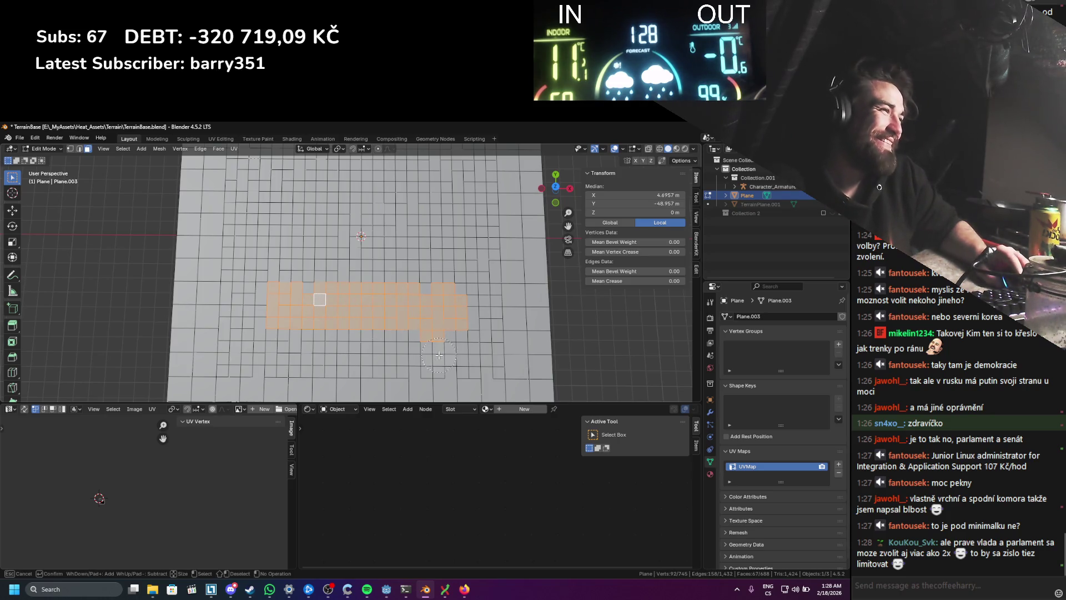
{"action": "scroll", "coordinate": [428, 353], "scroll_direction": "up", "scroll_amount": 2}
{"action": "key", "text": "Escape"}
Step: Add faces up the right side and top of the column to complete the central block selection
{"action": "scroll", "coordinate": [444, 311], "scroll_direction": "down", "scroll_amount": 1}
{"action": "key", "text": "c"}
{"action": "mouse_move", "coordinate": [444, 320]}
{"action": "left_mouse_down"}
{"action": "mouse_move", "coordinate": [444, 238]}
{"action": "mouse_move", "coordinate": [415, 248]}
{"action": "mouse_move", "coordinate": [293, 245]}
{"action": "mouse_move", "coordinate": [287, 311]}
{"action": "mouse_move", "coordinate": [307, 333]}
{"action": "mouse_move", "coordinate": [323, 294]}
{"action": "mouse_move", "coordinate": [357, 300]}
{"action": "left_mouse_up"}
{"action": "key", "text": "Escape"}
{"action": "scroll", "coordinate": [443, 239], "scroll_direction": "down", "scroll_amount": 3}
{"action": "key", "text": "c"}
{"action": "left_click", "coordinate": [416, 266]}
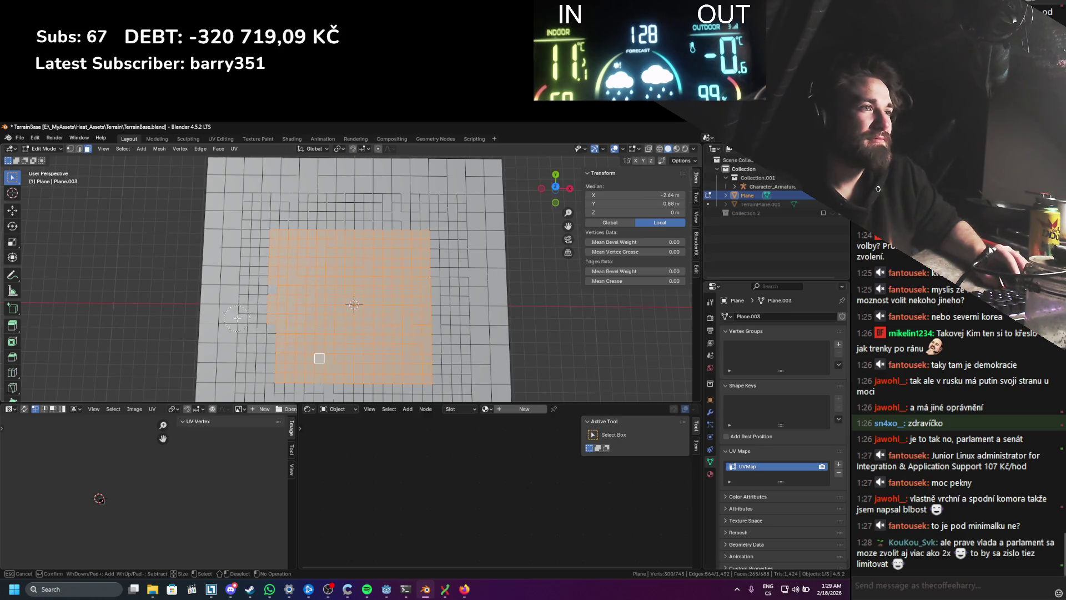
{"action": "key", "text": "Escape"}
{"action": "scroll", "coordinate": [277, 255], "scroll_direction": "up", "scroll_amount": 2}
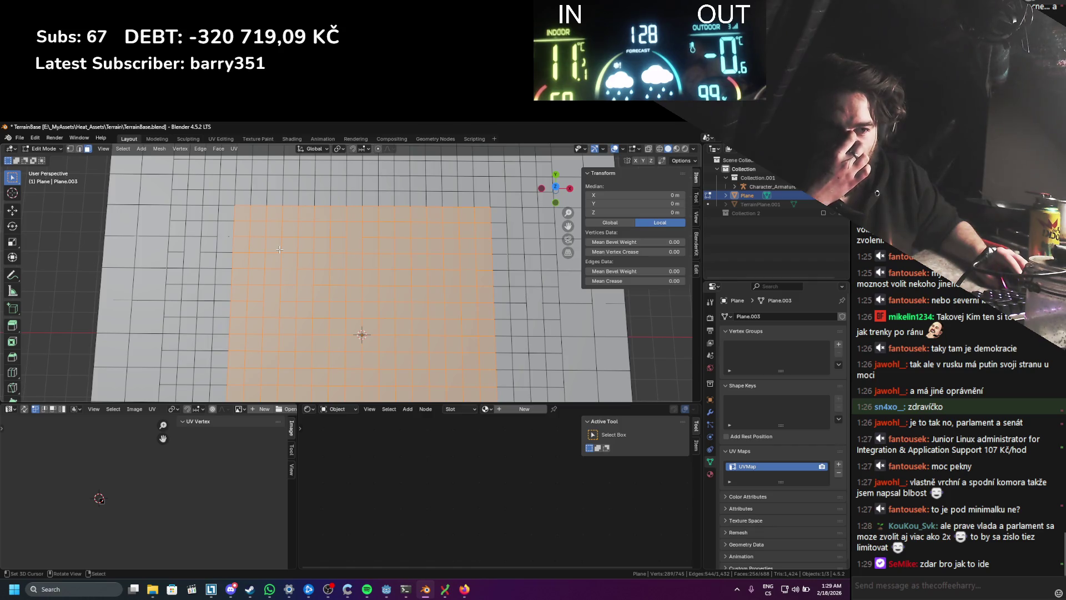
{"action": "scroll", "coordinate": [279, 249], "scroll_direction": "down", "scroll_amount": 2}
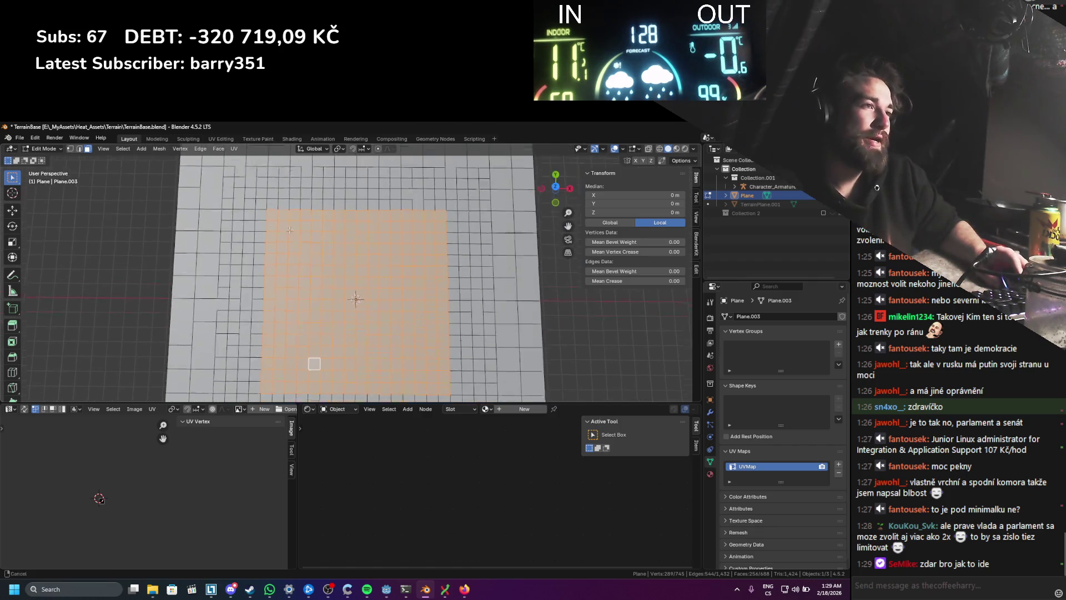
Step: Subdivide the selected central block of faces
{"action": "right_click", "coordinate": [282, 209]}
{"action": "left_click", "coordinate": [280, 206]}
{"action": "scroll", "coordinate": [330, 231], "scroll_direction": "up", "scroll_amount": 3}
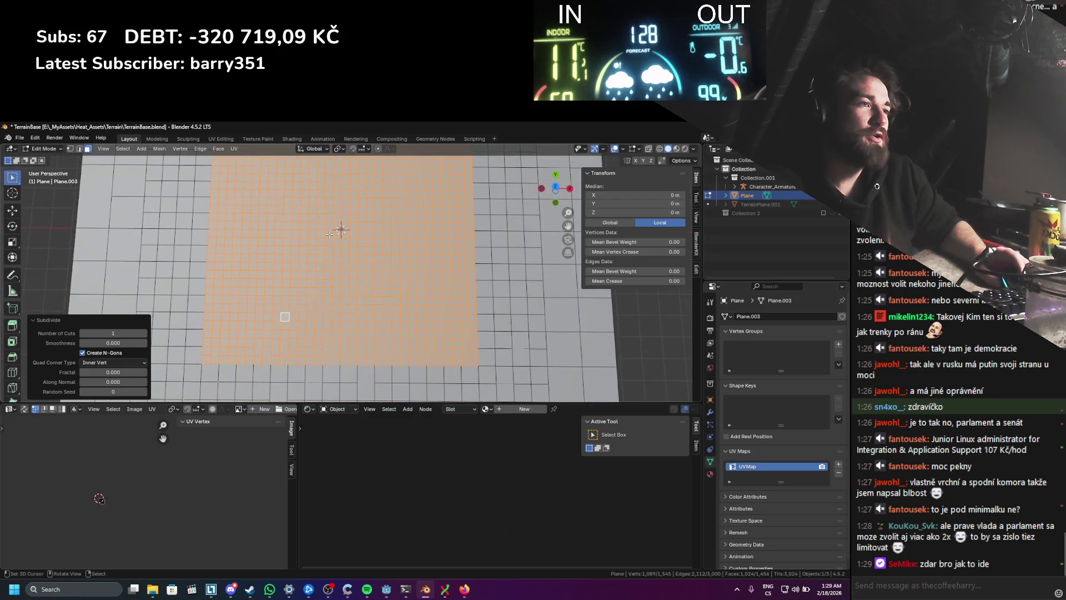
{"action": "scroll", "coordinate": [308, 316], "scroll_direction": "up", "scroll_amount": 1}
Step: Switch to top orthographic view and box-select the central square of faces
{"action": "left_click", "coordinate": [298, 312]}
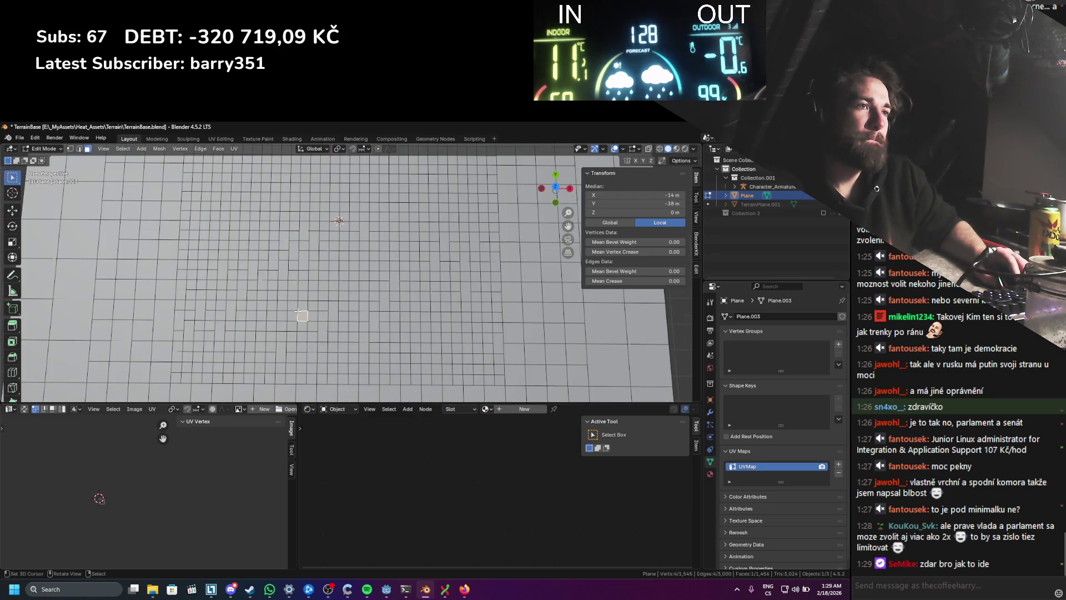
{"action": "key", "text": "KP_7"}
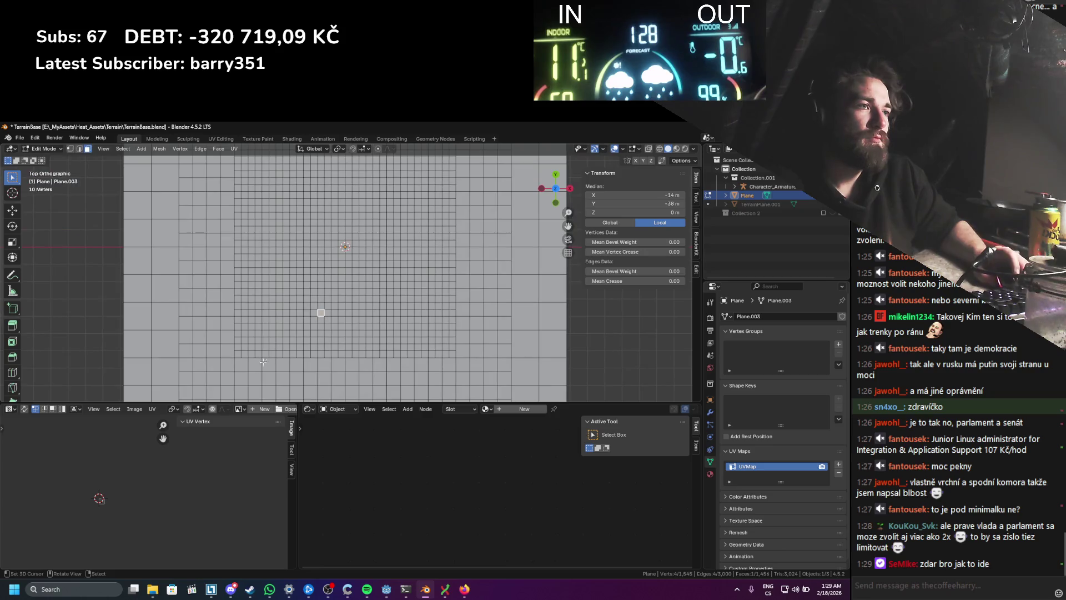
{"action": "scroll", "coordinate": [276, 326], "scroll_direction": "up", "scroll_amount": 4, "text": "shift"}
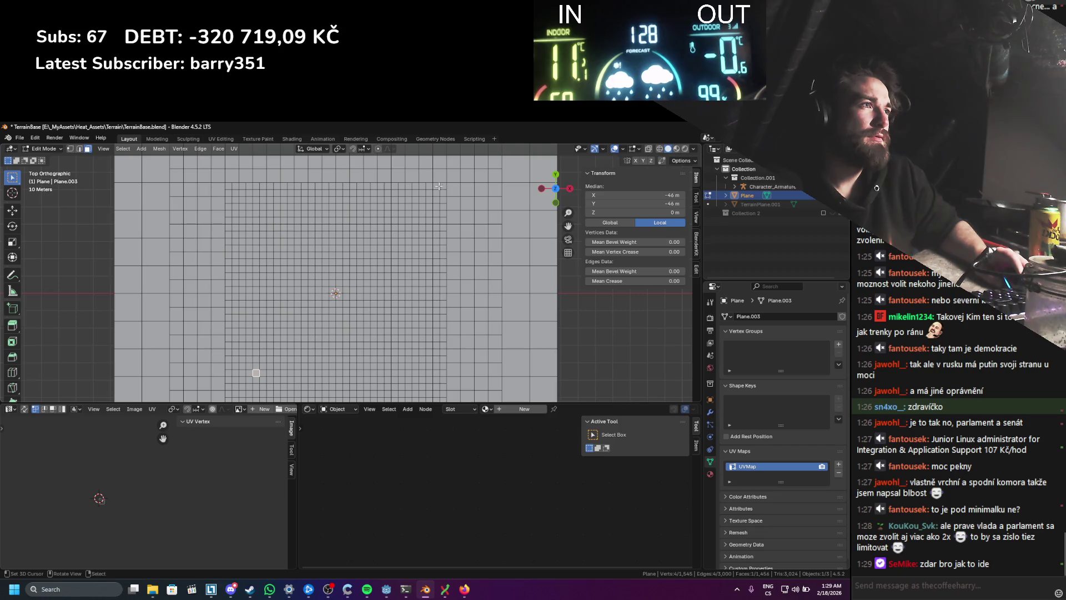
{"action": "left_click", "coordinate": [418, 210], "text": "shift"}
{"action": "key", "text": "b"}
{"action": "left_click_drag", "start_coordinate": [254, 214], "coordinate": [412, 371]}
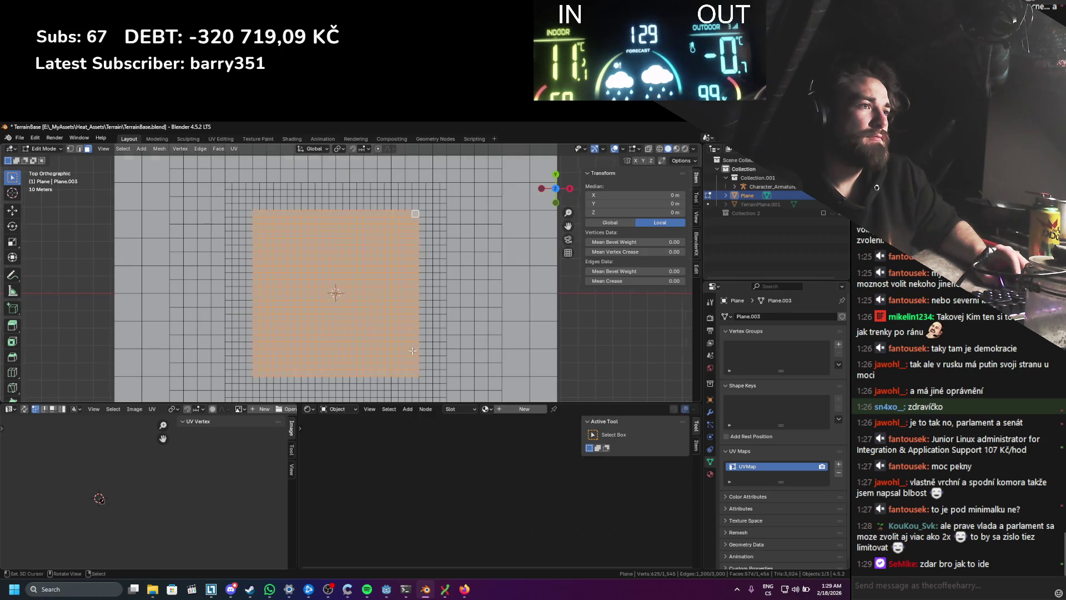
Step: Subdivide the selected plane faces once more and switch to Top view
{"action": "right_click", "coordinate": [402, 301]}
{"action": "left_click", "coordinate": [402, 301]}
{"action": "scroll", "coordinate": [328, 288], "scroll_direction": "up", "scroll_amount": 6}
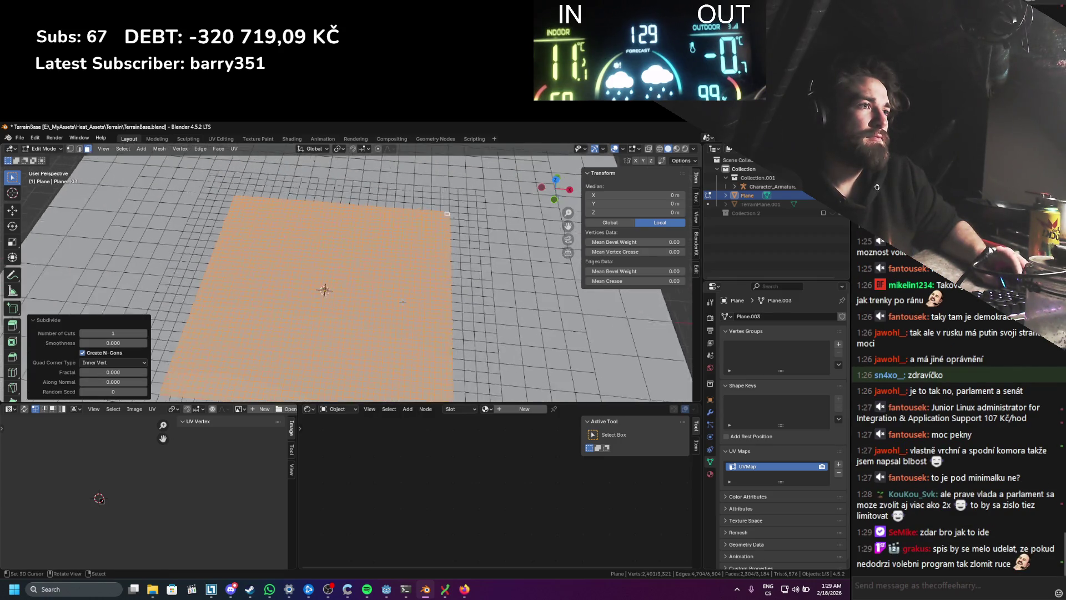
{"action": "scroll", "coordinate": [393, 280], "scroll_direction": "up", "scroll_amount": 3}
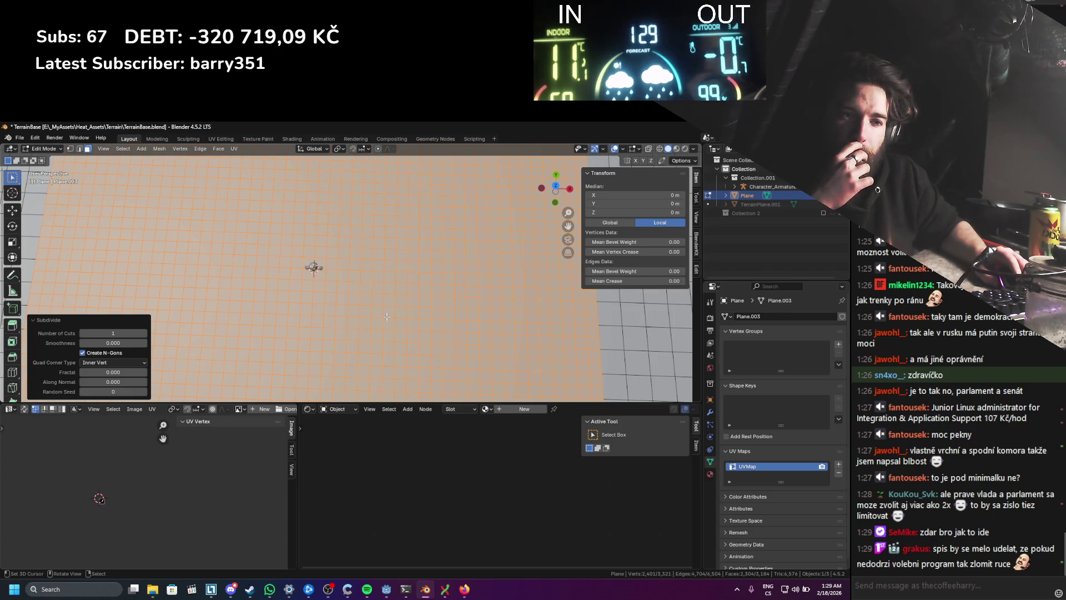
{"action": "key", "text": "KP_7"}
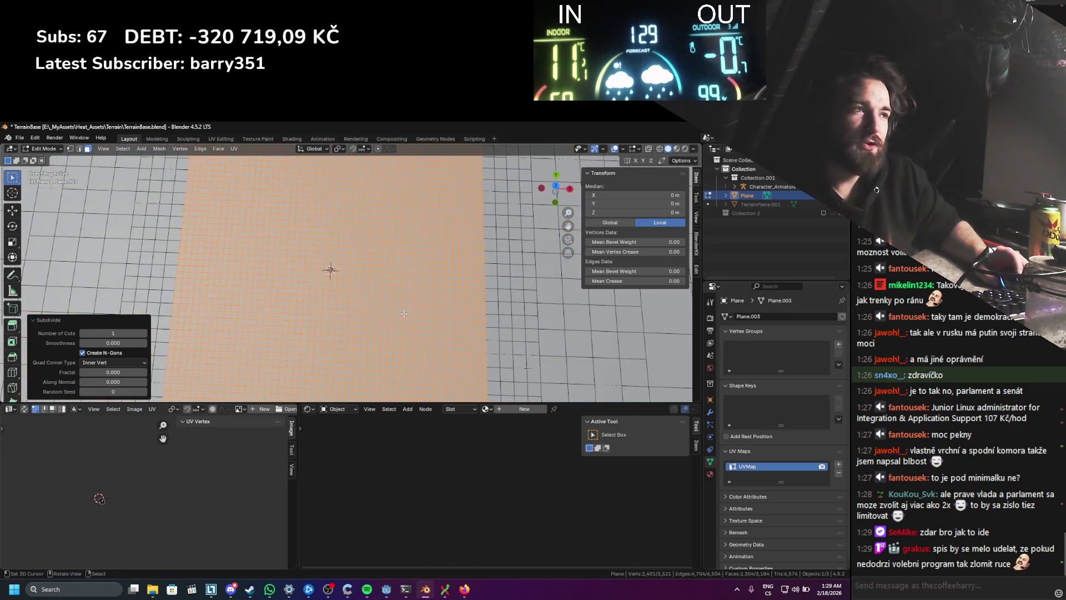
{"action": "scroll", "coordinate": [394, 277], "scroll_direction": "down", "scroll_amount": 3}
{"action": "scroll", "coordinate": [262, 357], "scroll_direction": "up", "scroll_amount": 1}
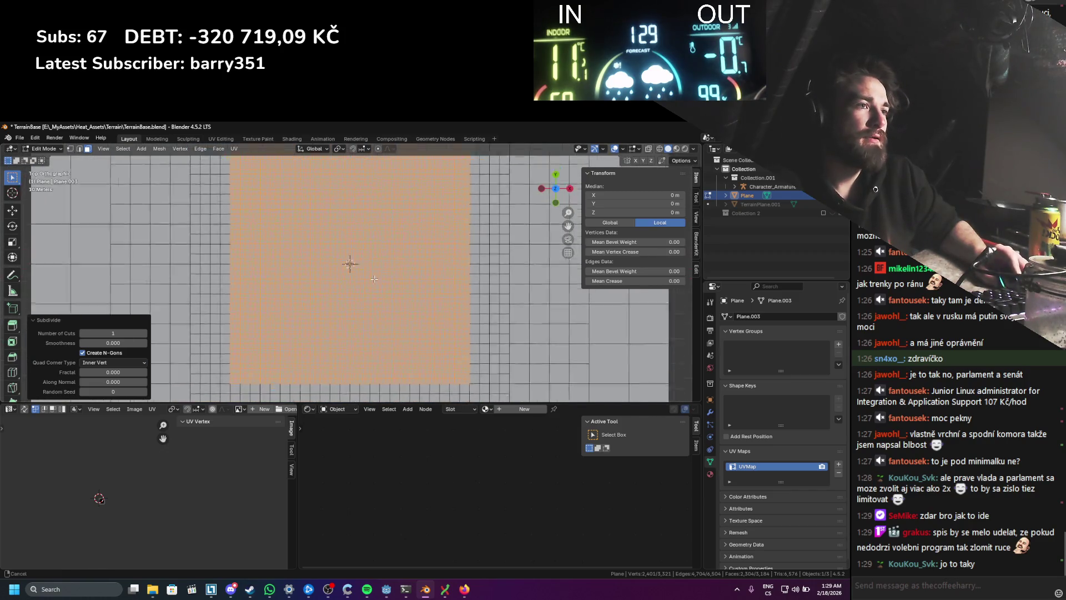
Step: Box-select the inner region of the plane, hiding the sidebar first
{"action": "left_click", "coordinate": [242, 362]}
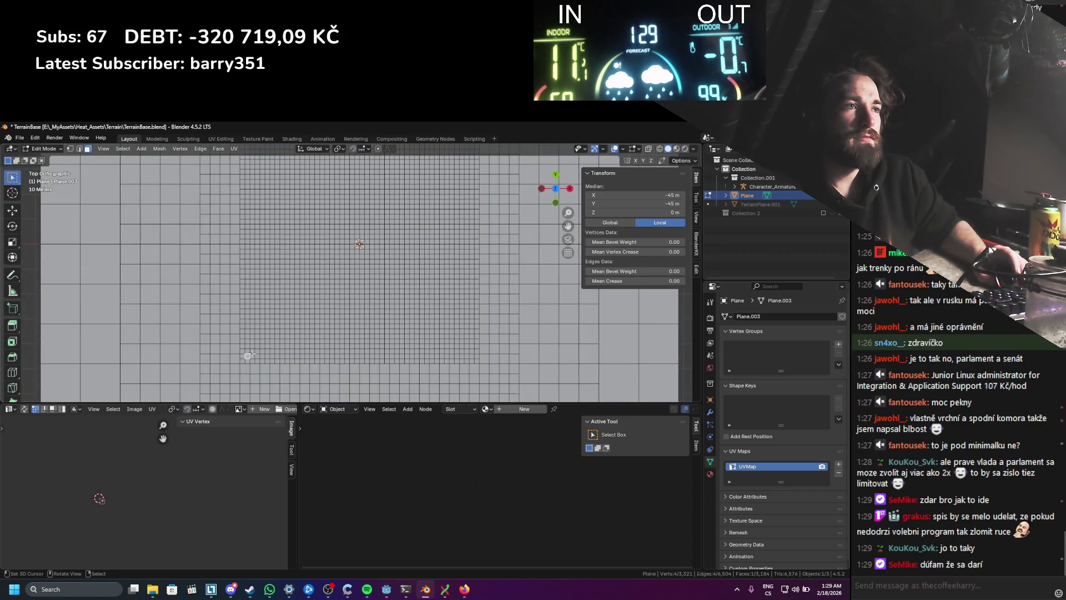
{"action": "scroll", "coordinate": [262, 341], "scroll_direction": "up", "scroll_amount": 2}
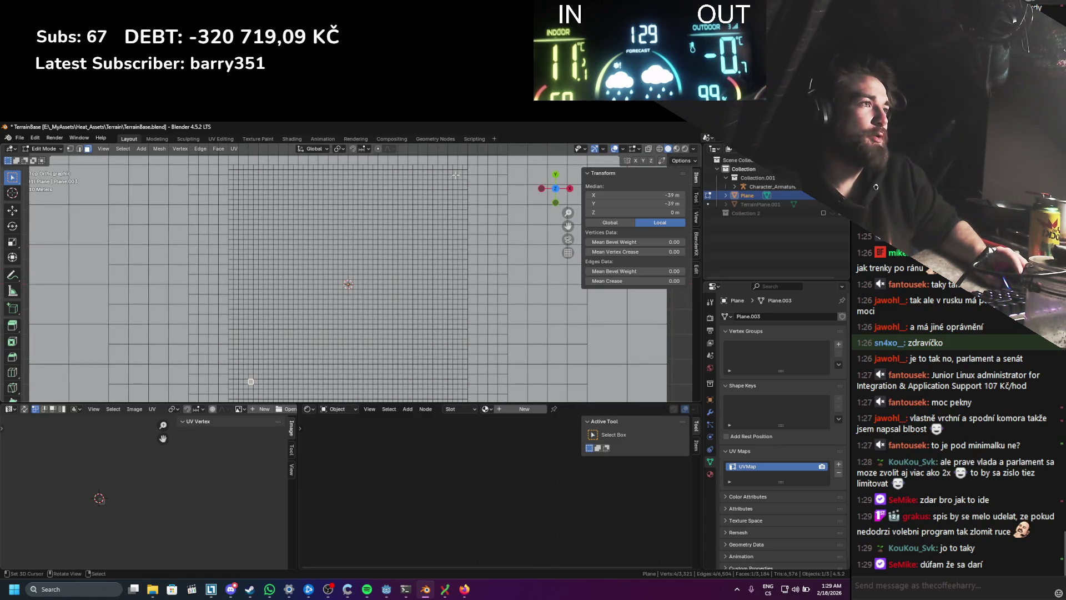
{"action": "left_click", "coordinate": [450, 182], "text": "shift"}
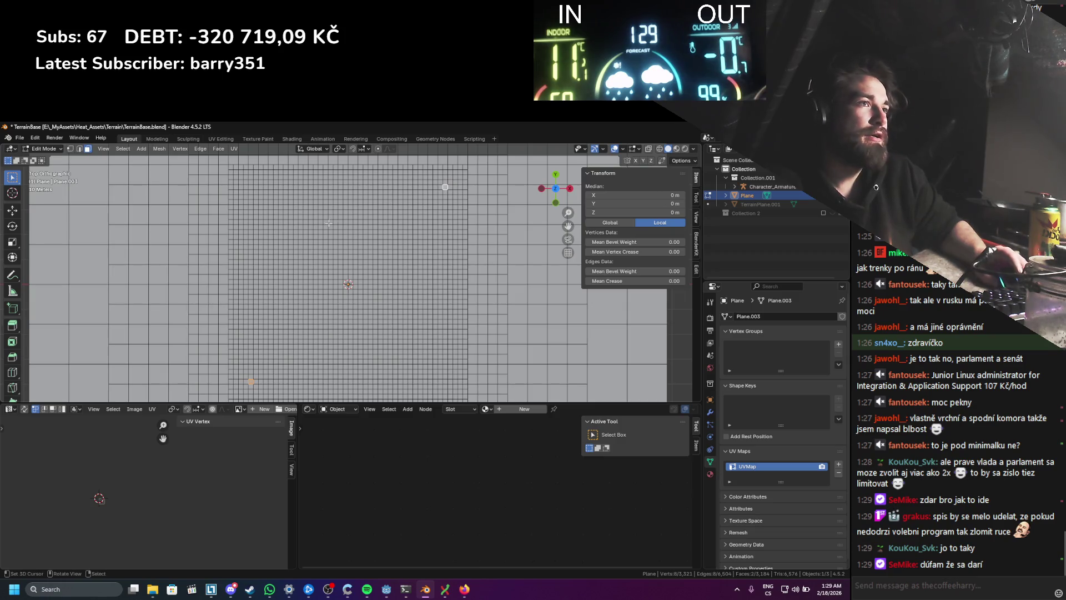
{"action": "key", "text": "n"}
{"action": "key", "text": "b"}
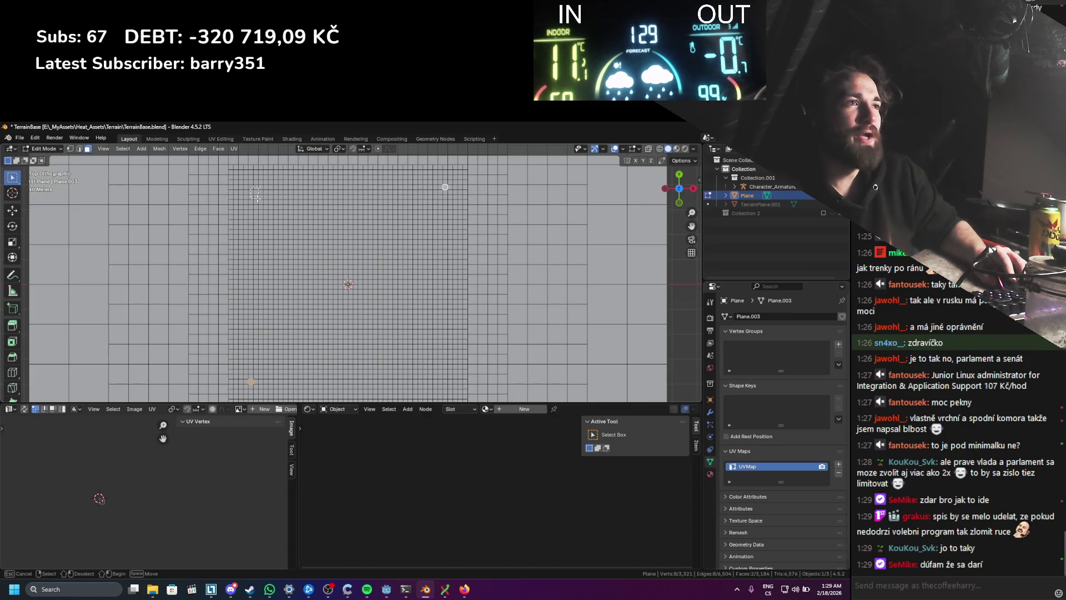
{"action": "left_click_drag", "start_coordinate": [429, 363], "coordinate": [446, 381]}
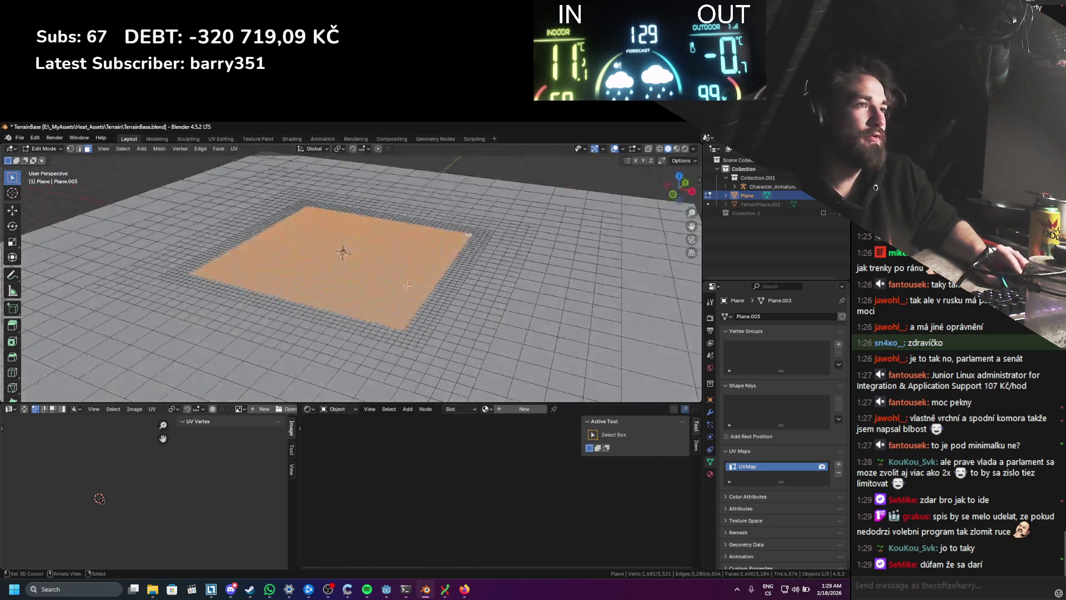
Step: In top orthographic view, subdivide the selected central faces
{"action": "key", "text": "grave"}
{"action": "left_click", "coordinate": [414, 229]}
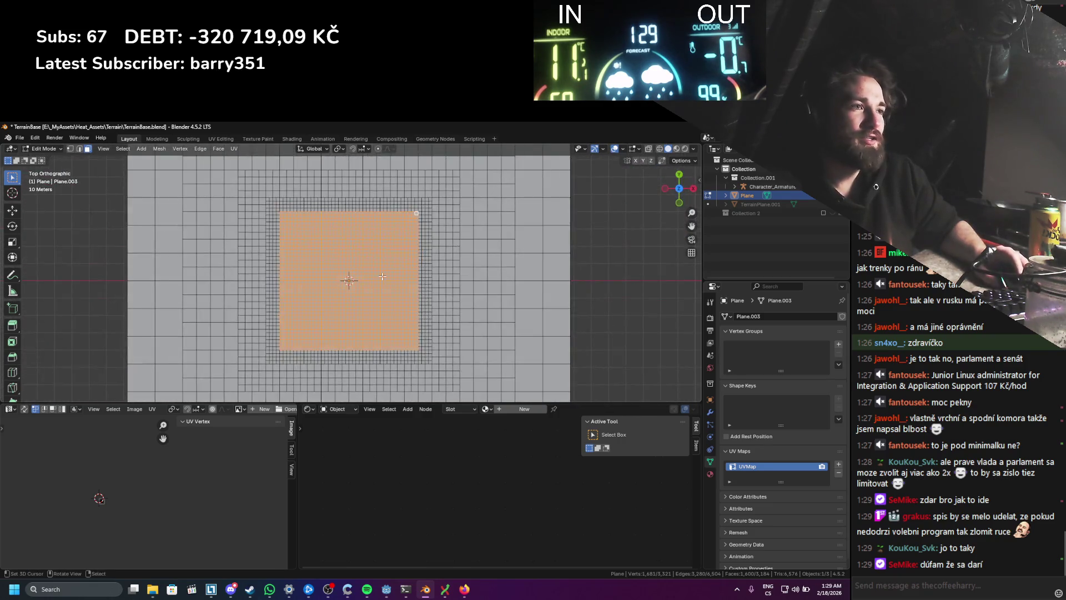
{"action": "scroll", "coordinate": [360, 288], "scroll_direction": "up", "scroll_amount": 2}
{"action": "scroll", "coordinate": [359, 288], "scroll_direction": "up", "scroll_amount": 1}
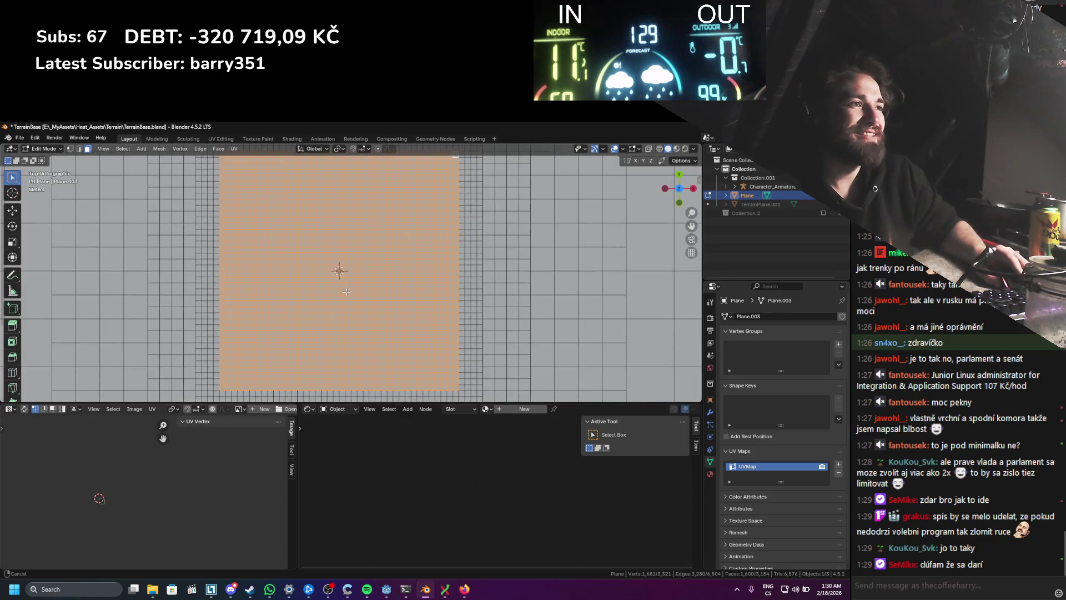
{"action": "left_click_drag", "start_coordinate": [354, 294], "coordinate": [357, 276]}
{"action": "left_click_drag", "start_coordinate": [273, 349], "coordinate": [240, 359]}
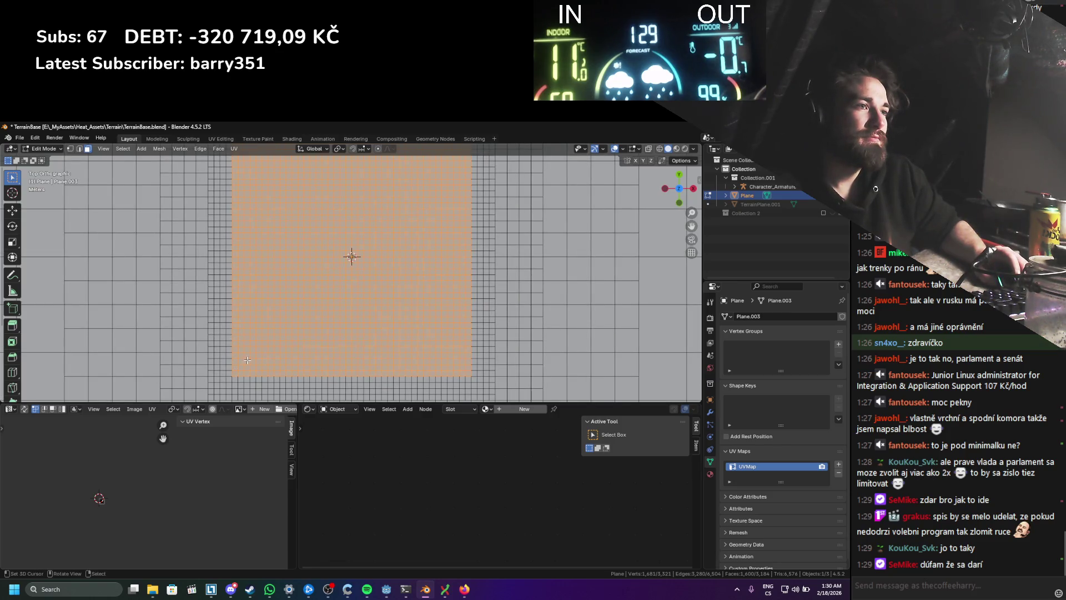
{"action": "right_click", "coordinate": [251, 356]}
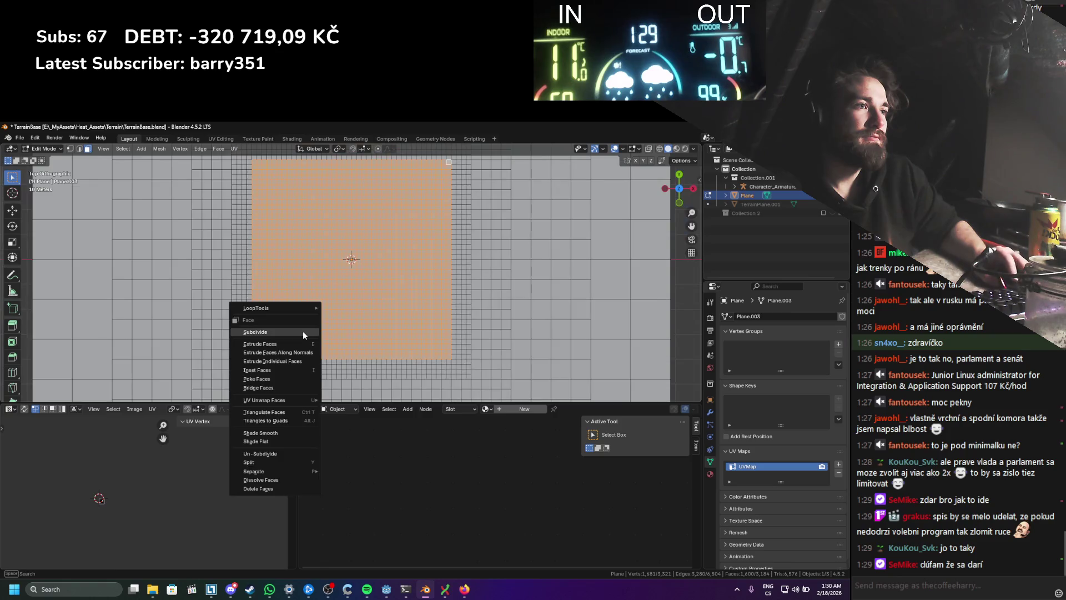
{"action": "left_click", "coordinate": [261, 313]}
Step: Orbit the denser grid, select a face and begin a circle selection
{"action": "mouse_move", "coordinate": [303, 332]}
{"action": "left_mouse_down"}
{"action": "mouse_move", "coordinate": [343, 292]}
{"action": "mouse_move", "coordinate": [354, 300]}
{"action": "left_mouse_up"}
{"action": "left_click", "coordinate": [343, 293]}
{"action": "scroll", "coordinate": [353, 300], "scroll_direction": "up", "scroll_amount": 1}
{"action": "key", "text": "c"}
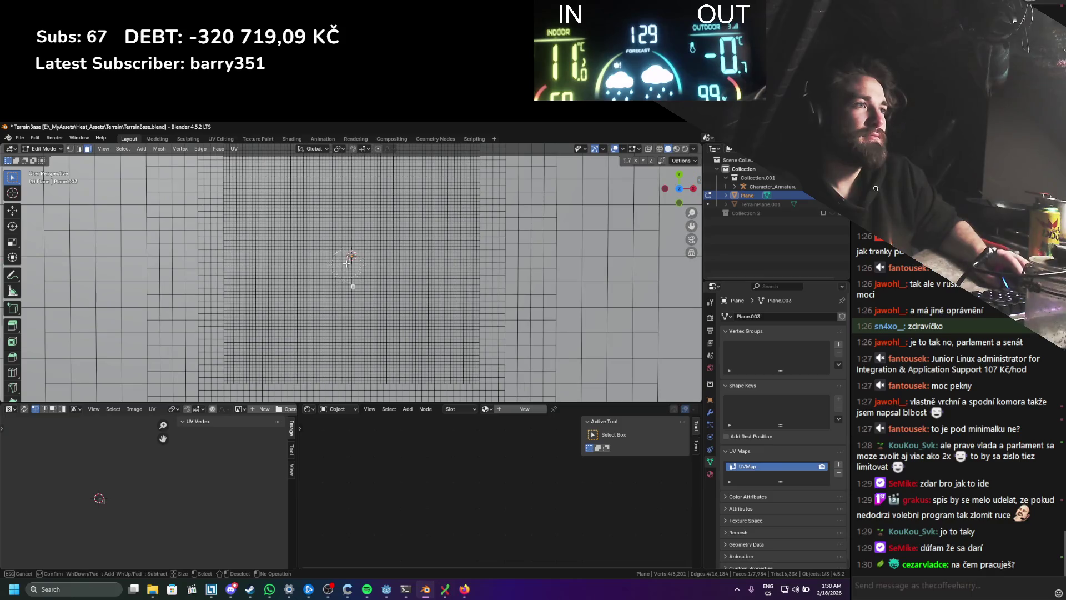
{"action": "left_click", "coordinate": [348, 263]}
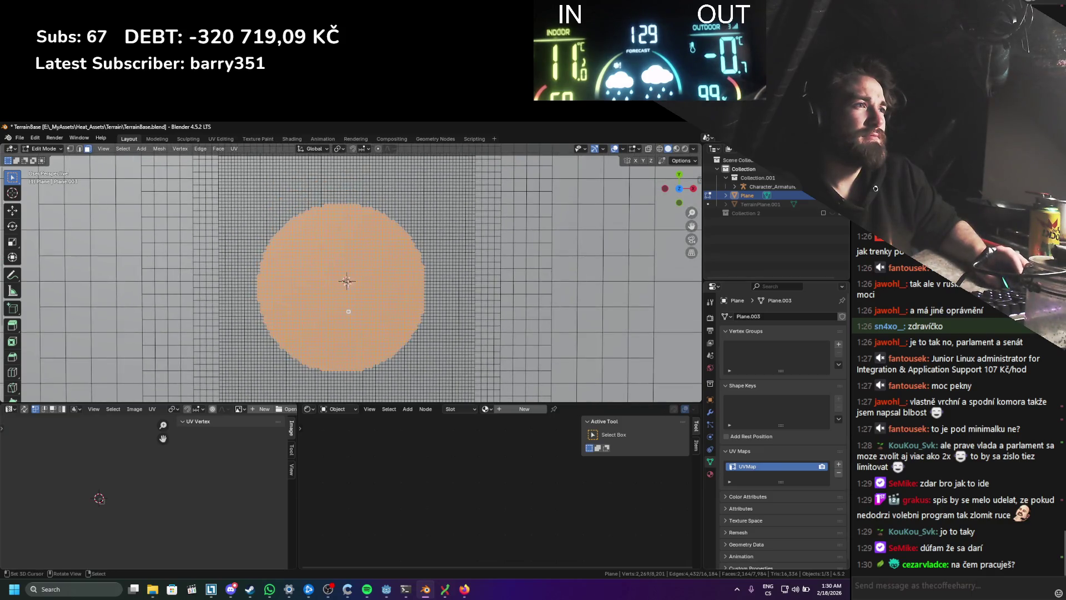
{"action": "left_click_drag", "start_coordinate": [347, 262], "coordinate": [347, 281]}
{"action": "scroll", "coordinate": [347, 280], "scroll_direction": "down", "scroll_amount": 1}
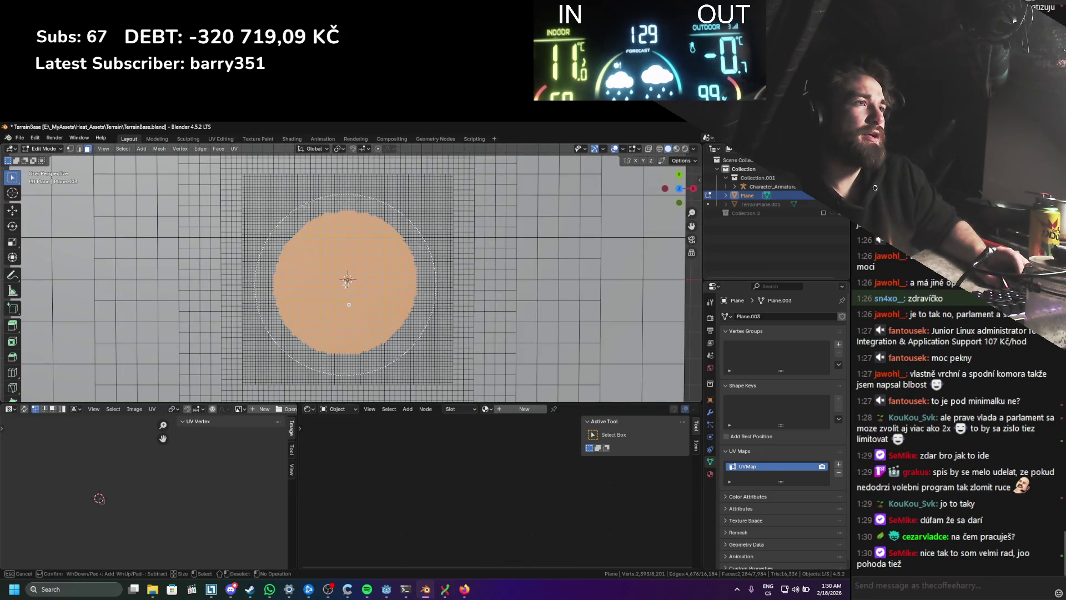
{"action": "left_click", "coordinate": [346, 280]}
{"action": "right_click", "coordinate": [347, 281]}
{"action": "scroll", "coordinate": [347, 278], "scroll_direction": "up", "scroll_amount": 4}
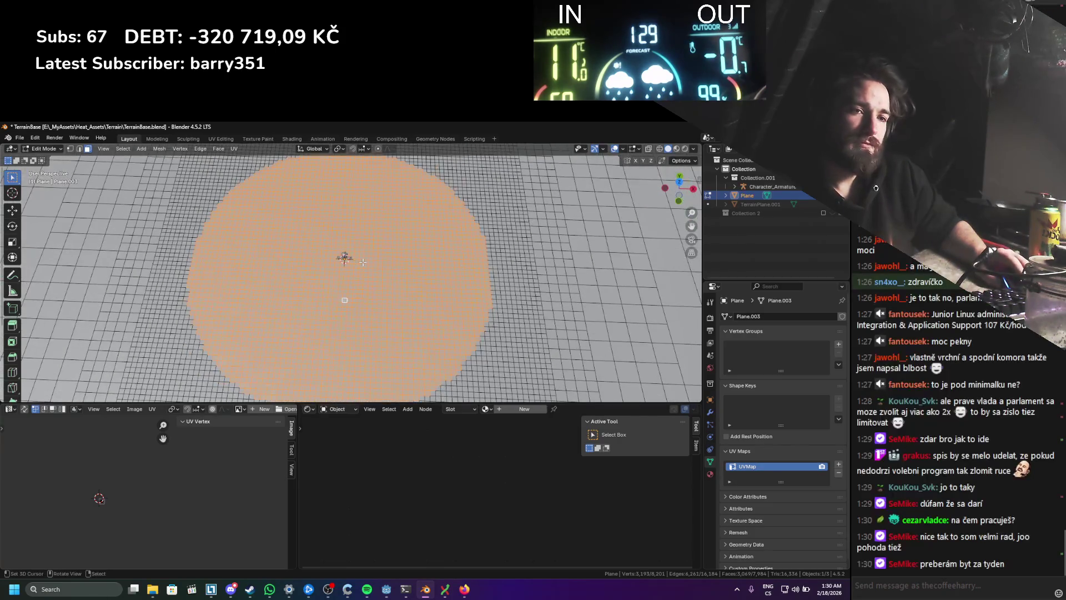
{"action": "left_click", "coordinate": [356, 284]}
{"action": "key", "text": "KP_7"}
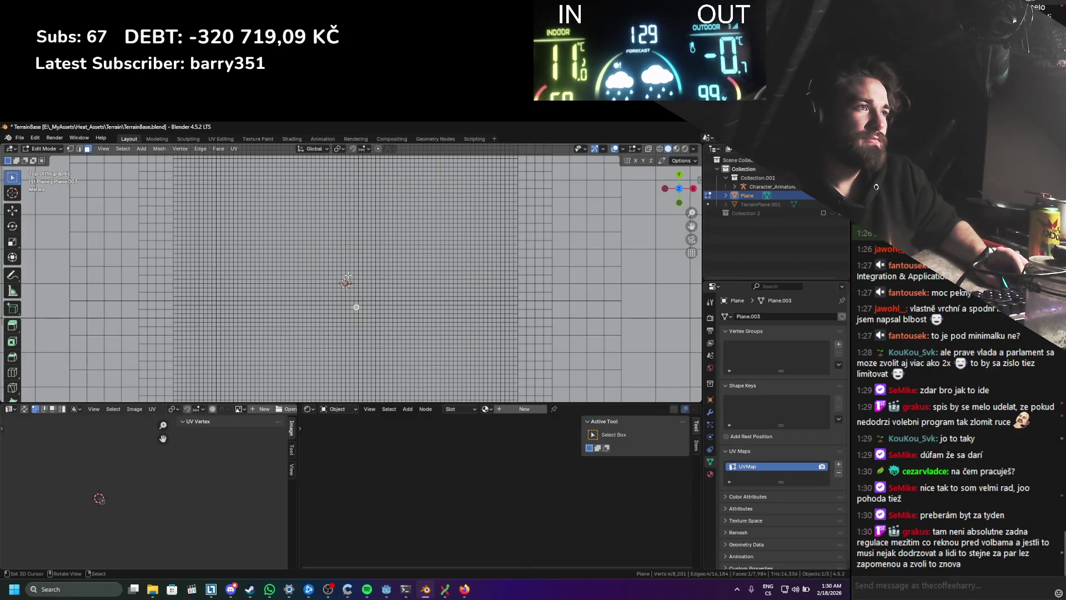
{"action": "scroll", "coordinate": [347, 267], "scroll_direction": "up", "scroll_amount": 2}
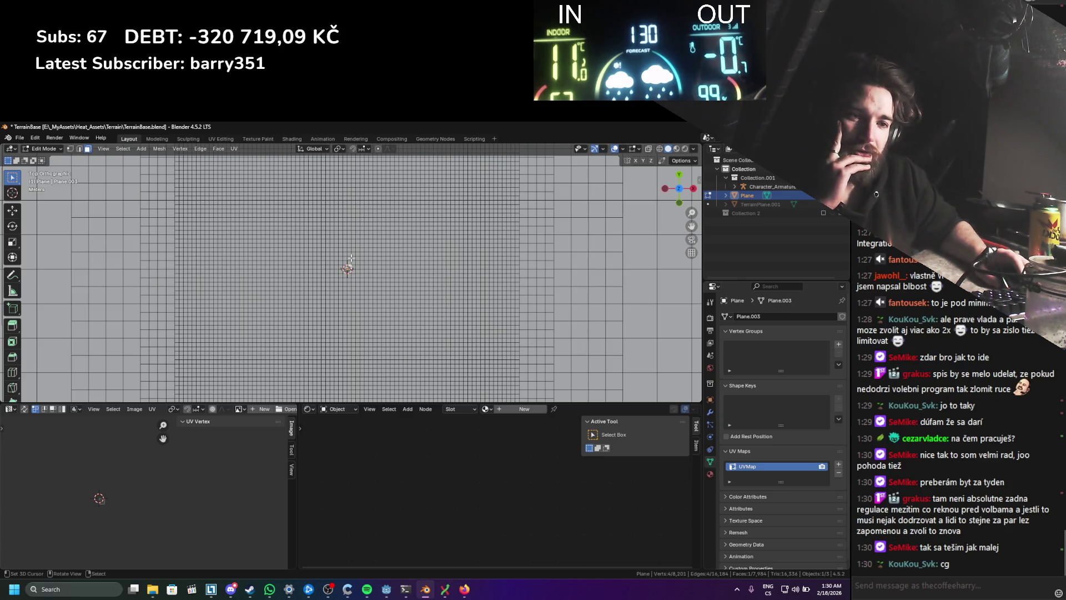
{"action": "scroll", "coordinate": [351, 258], "scroll_direction": "down", "scroll_amount": 1}
{"action": "scroll", "coordinate": [284, 301], "scroll_direction": "down", "scroll_amount": 1}
{"action": "scroll", "coordinate": [285, 301], "scroll_direction": "up", "scroll_amount": 2}
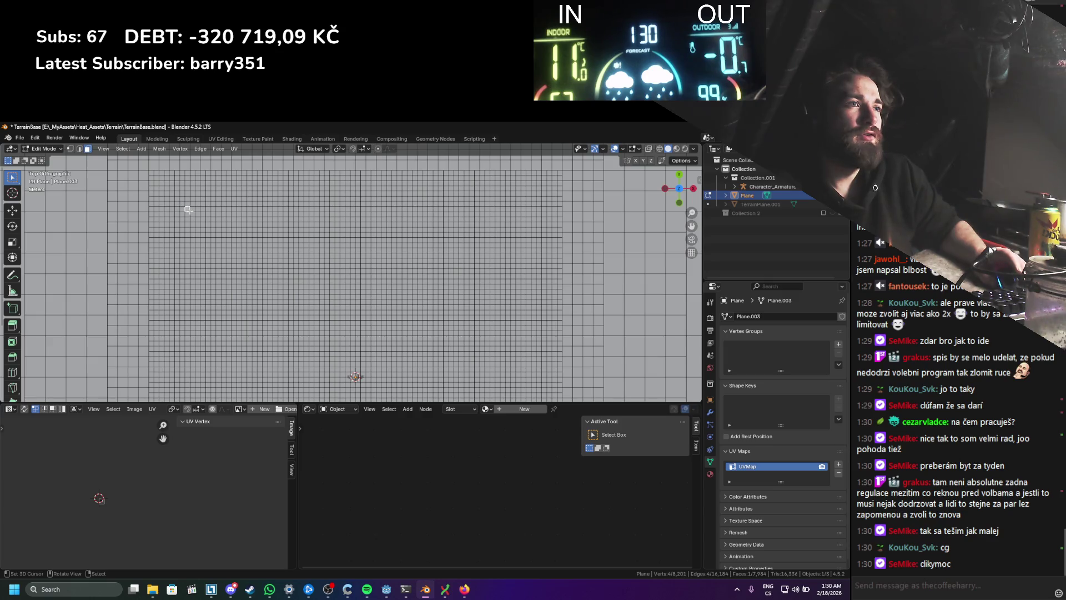
{"action": "key", "text": "g"}
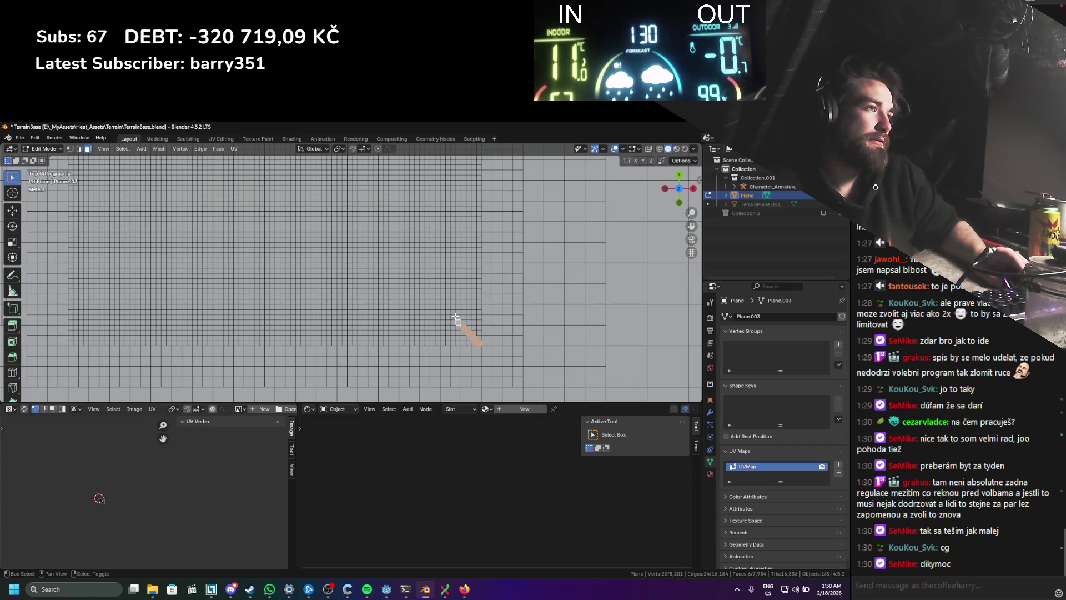
{"action": "key", "text": "c"}
{"action": "key", "text": "Escape"}
{"action": "scroll", "coordinate": [315, 253], "scroll_direction": "down", "scroll_amount": 4}
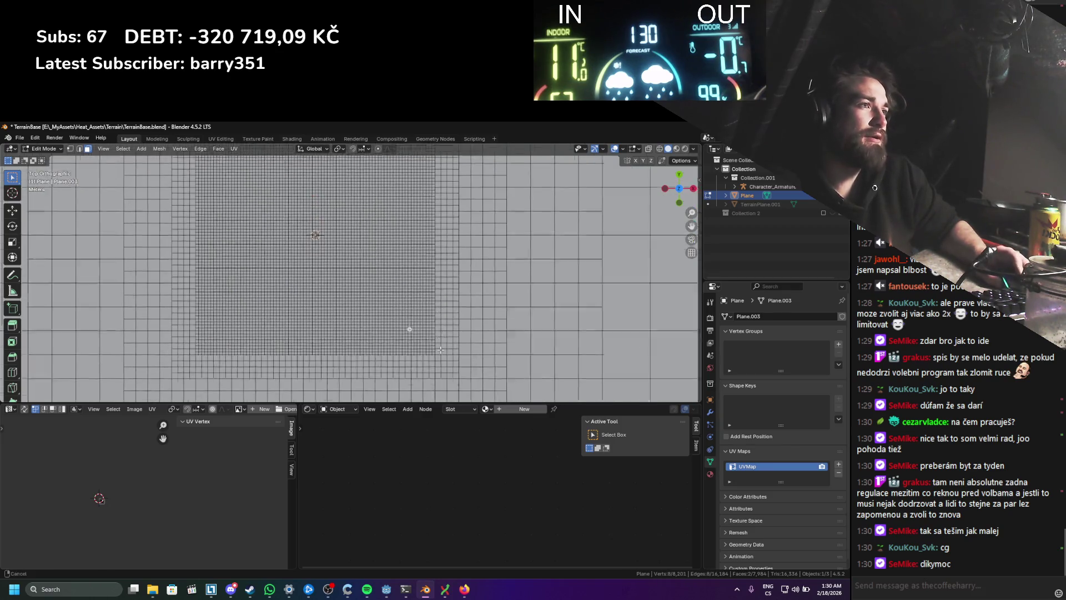
{"action": "mouse_move", "coordinate": [237, 180]}
{"action": "left_mouse_down"}
{"action": "mouse_move", "coordinate": [333, 355]}
{"action": "mouse_move", "coordinate": [400, 358]}
{"action": "mouse_move", "coordinate": [423, 383]}
{"action": "mouse_move", "coordinate": [426, 371]}
{"action": "left_mouse_up"}
{"action": "right_click", "coordinate": [426, 369]}
{"action": "left_click", "coordinate": [426, 368]}
Step: Subdivide the central region again and orbit to a tilted view of the plane
{"action": "right_click", "coordinate": [424, 367]}
{"action": "left_click", "coordinate": [424, 366]}
{"action": "scroll", "coordinate": [393, 355], "scroll_direction": "up", "scroll_amount": 2}
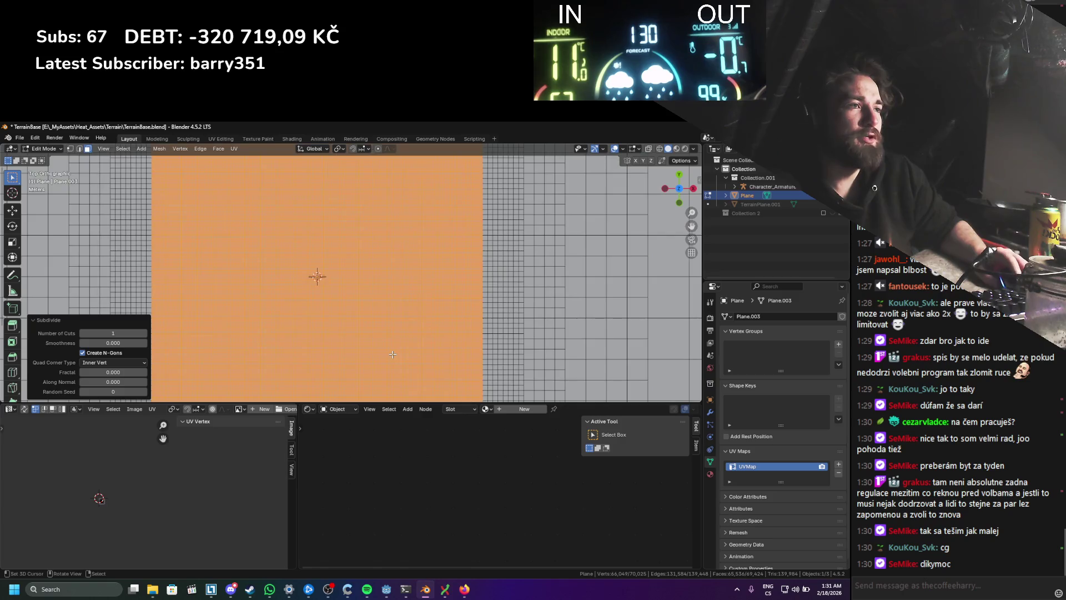
{"action": "scroll", "coordinate": [393, 354], "scroll_direction": "up", "scroll_amount": 2}
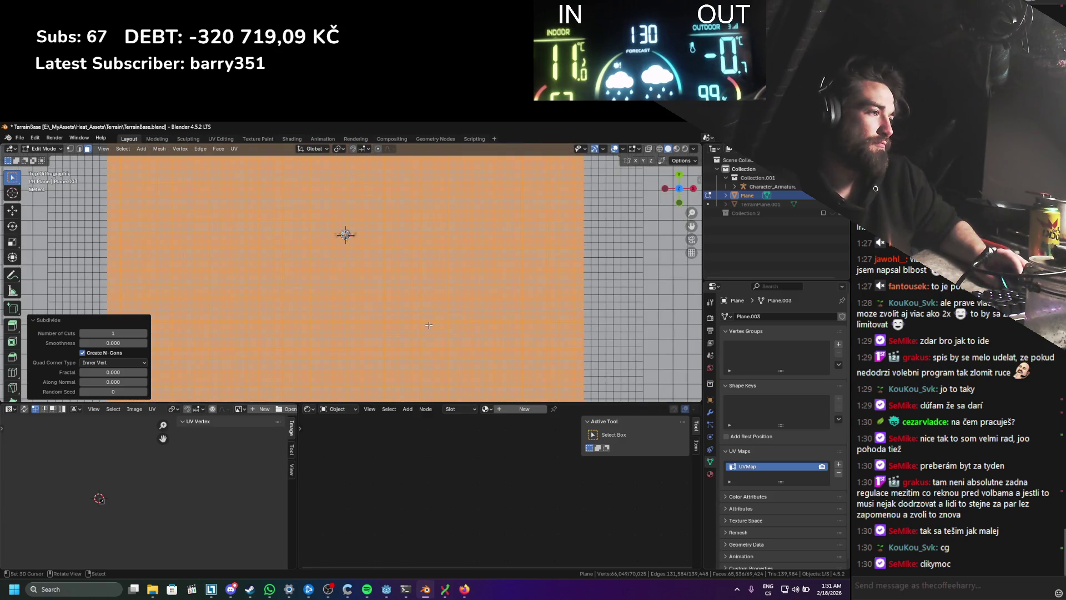
{"action": "scroll", "coordinate": [429, 325], "scroll_direction": "down", "scroll_amount": 3}
{"action": "left_click_drag", "start_coordinate": [429, 325], "coordinate": [422, 300]}
{"action": "scroll", "coordinate": [418, 286], "scroll_direction": "up", "scroll_amount": 3}
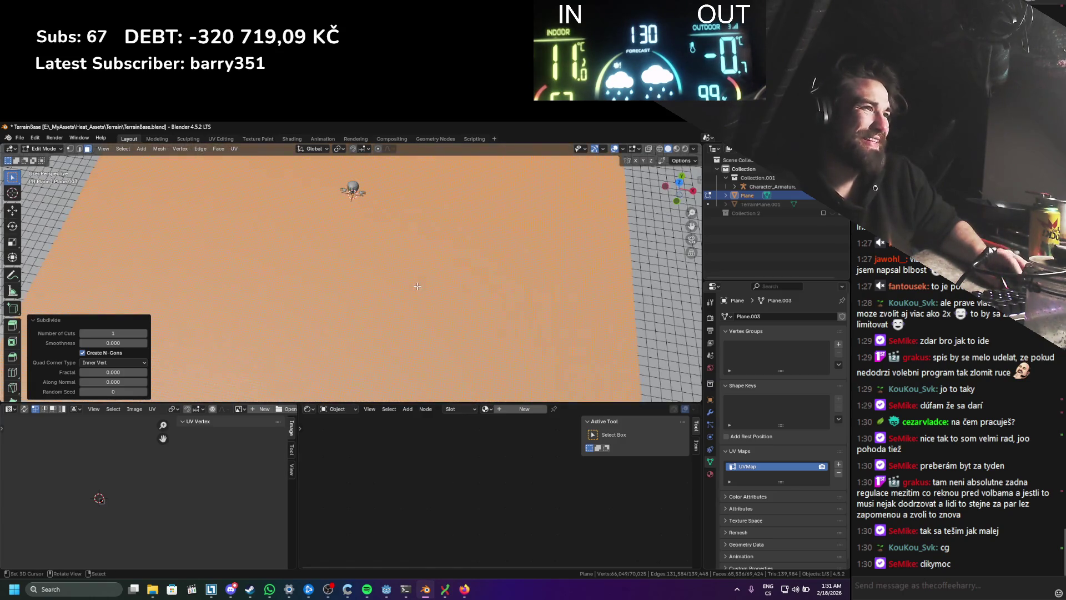
Step: Return to Object Mode and save TerrainBase.blend
{"action": "scroll", "coordinate": [416, 289], "scroll_direction": "down", "scroll_amount": 6}
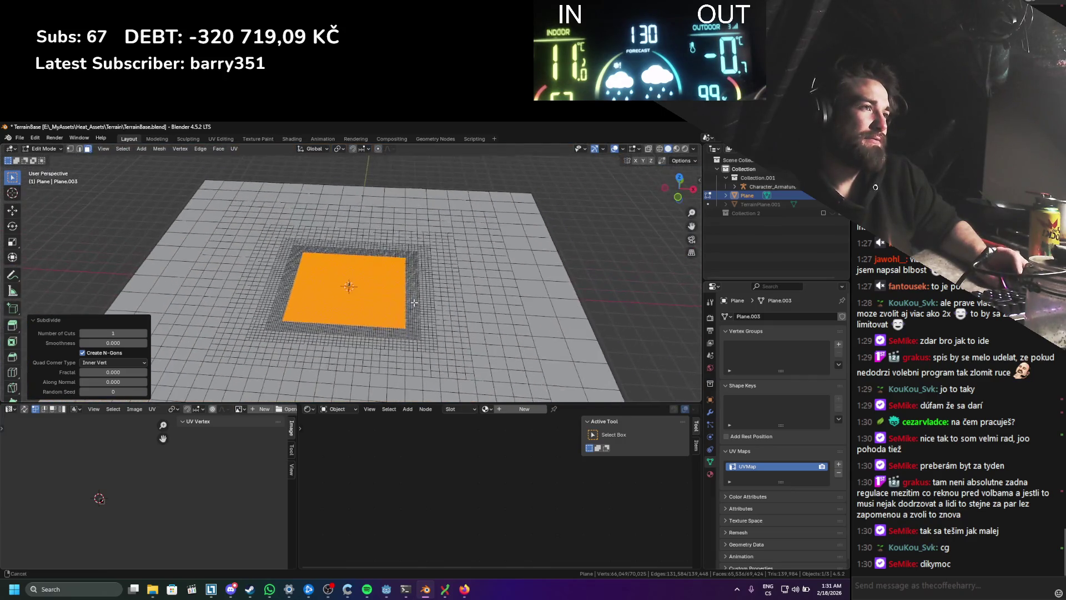
{"action": "scroll", "coordinate": [409, 329], "scroll_direction": "up", "scroll_amount": 4}
{"action": "key", "text": "Tab"}
{"action": "key", "text": "ctrl+s"}
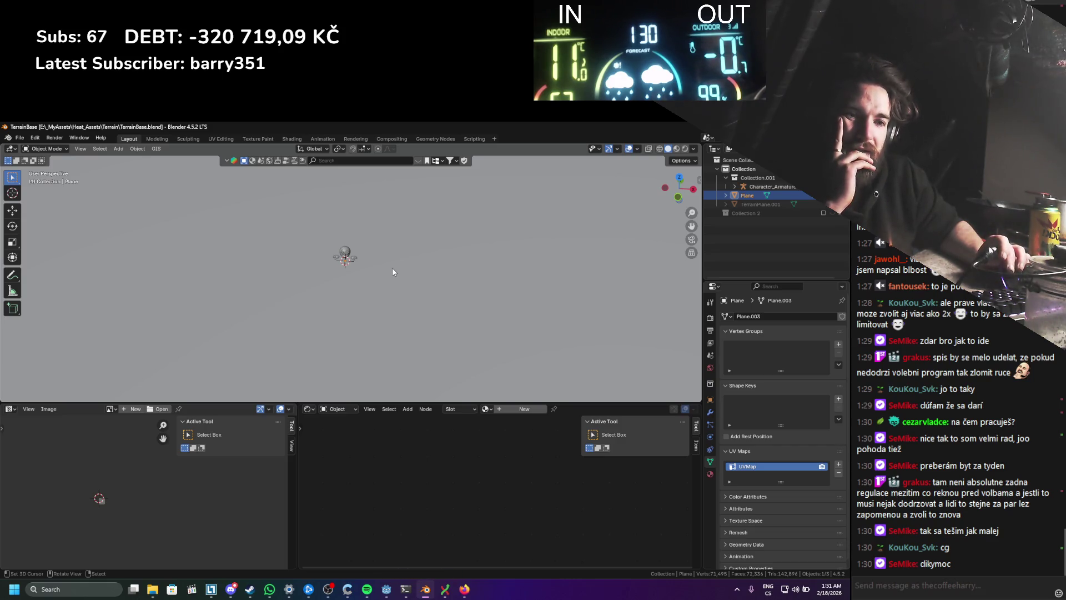
Step: Reposition the viewpoint with fly navigation and save the blend file
{"action": "key", "text": "shift+grave"}
{"action": "left_click", "coordinate": [374, 277]}
{"action": "key", "text": "shift+grave"}
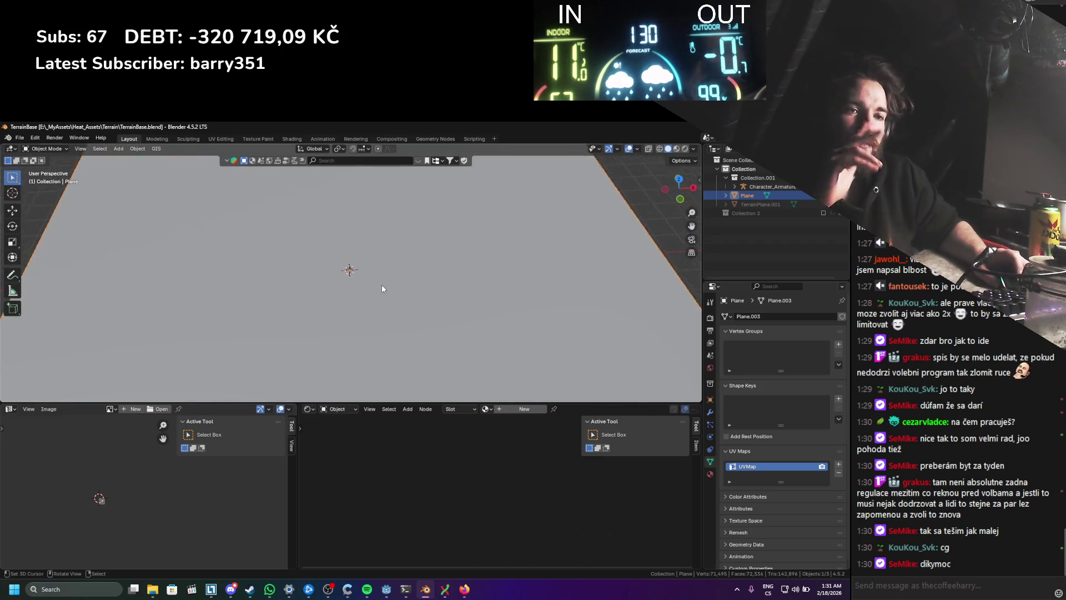
{"action": "left_click", "coordinate": [382, 285]}
{"action": "key", "text": "ctrl+s"}
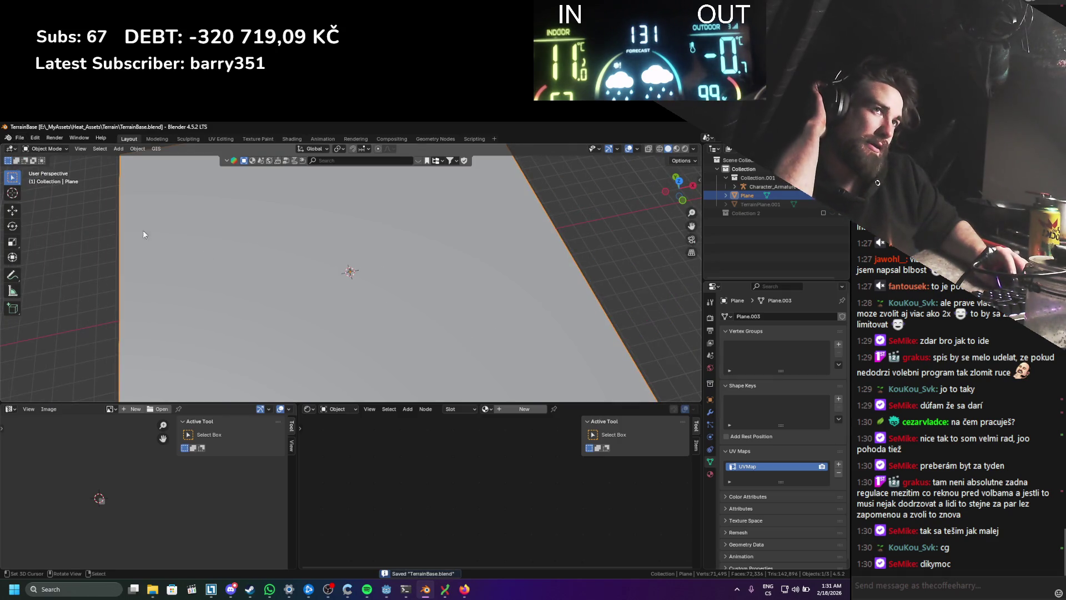
Step: Export the scene as TerrainBase.glb in glTF 2.0 format, then return to Godot
{"action": "left_click", "coordinate": [19, 139]}
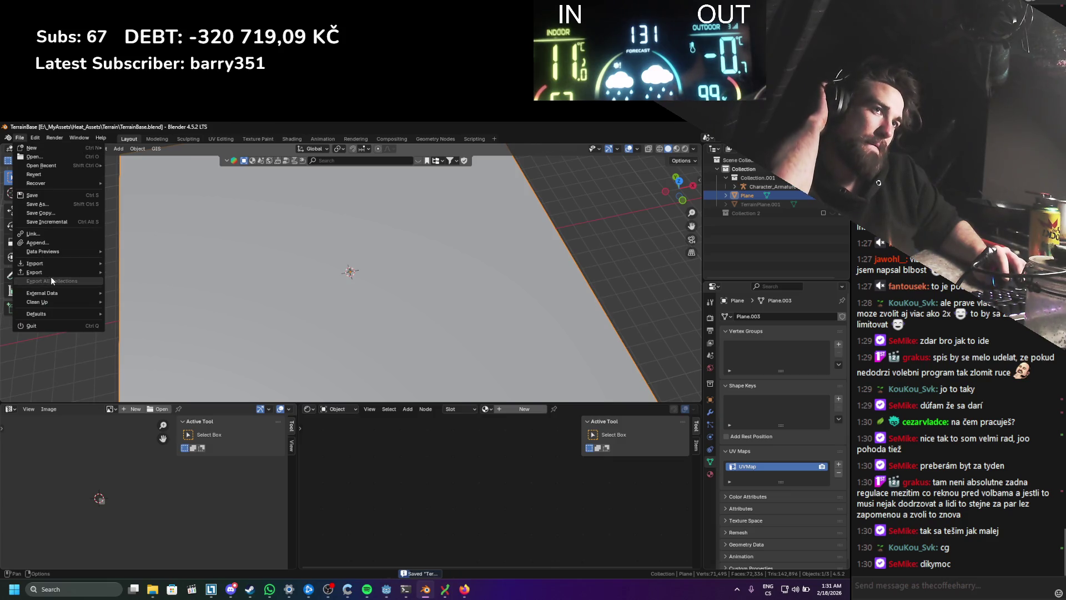
{"action": "mouse_move", "coordinate": [61, 273]}
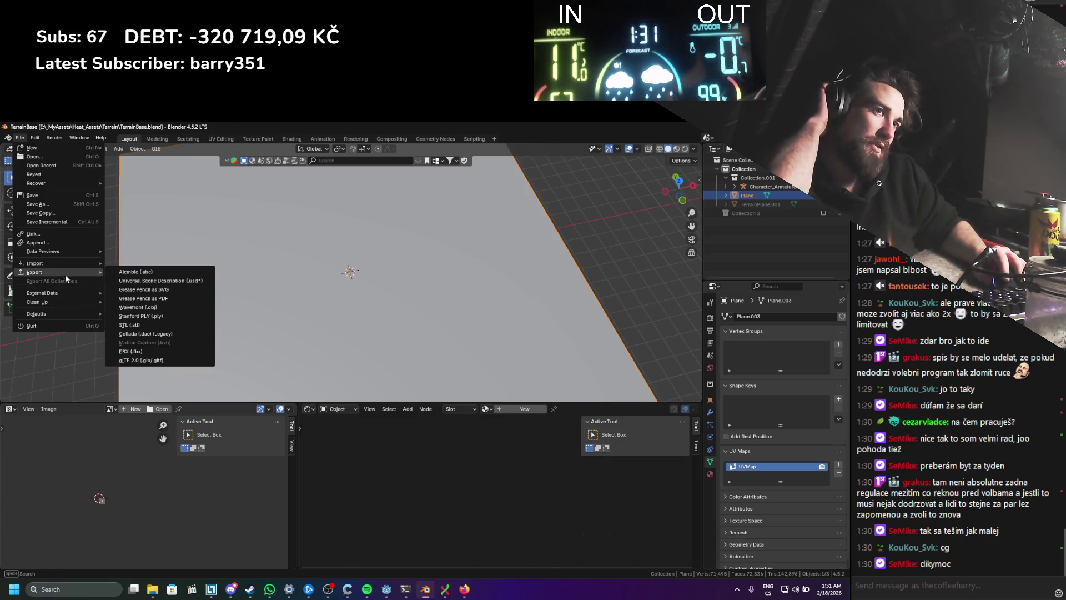
{"action": "left_click", "coordinate": [165, 361]}
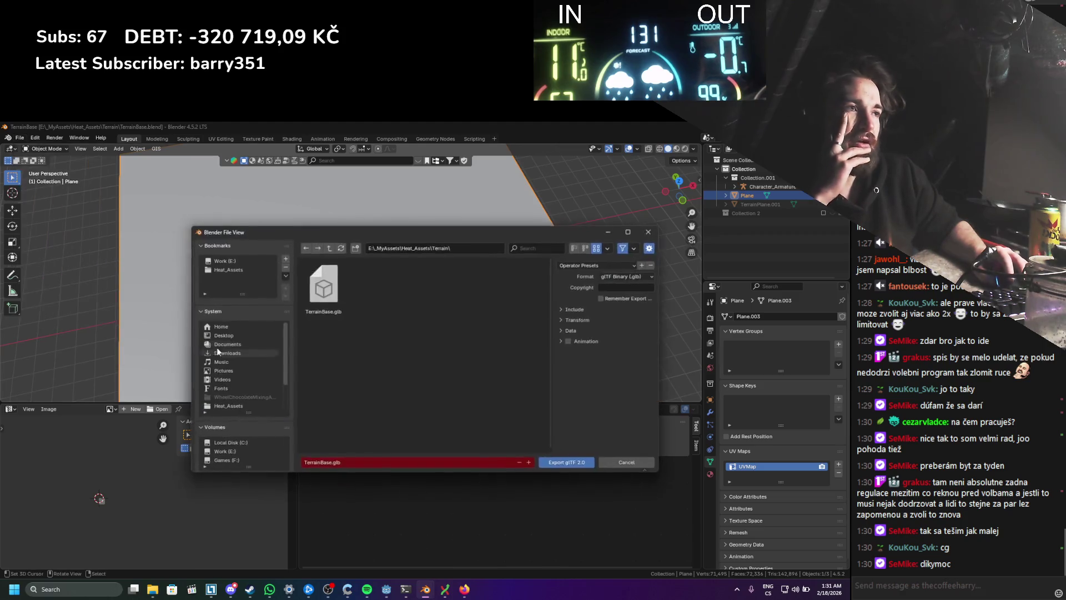
{"action": "left_click", "coordinate": [581, 463]}
{"action": "left_click", "coordinate": [387, 588]}
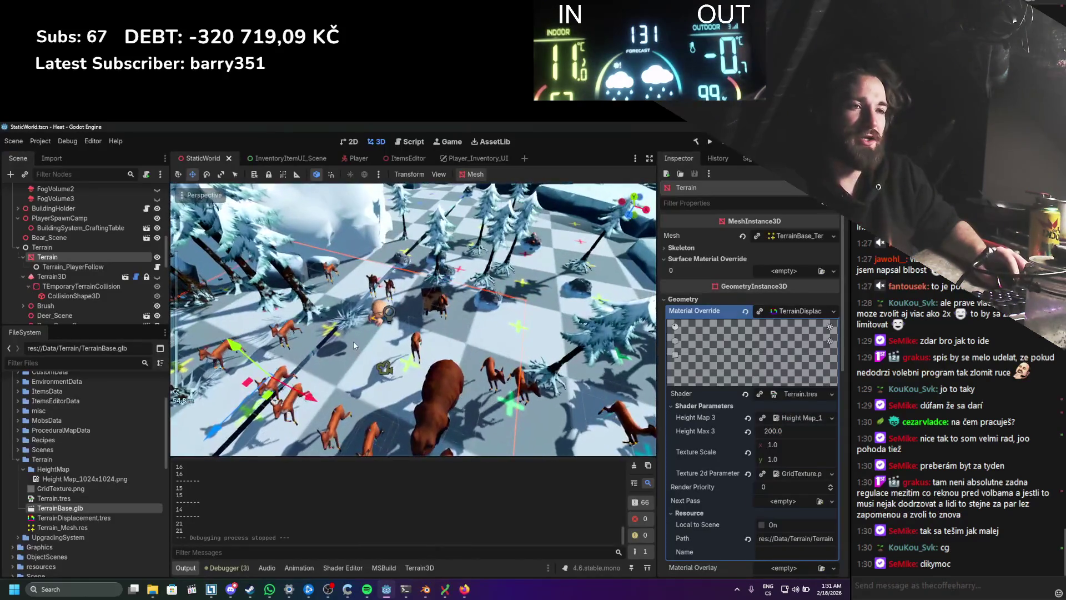
Step: Locate TerrainBase.glb and open its import settings
{"action": "left_click", "coordinate": [153, 589]}
{"action": "left_click_drag", "start_coordinate": [365, 256], "coordinate": [92, 508]}
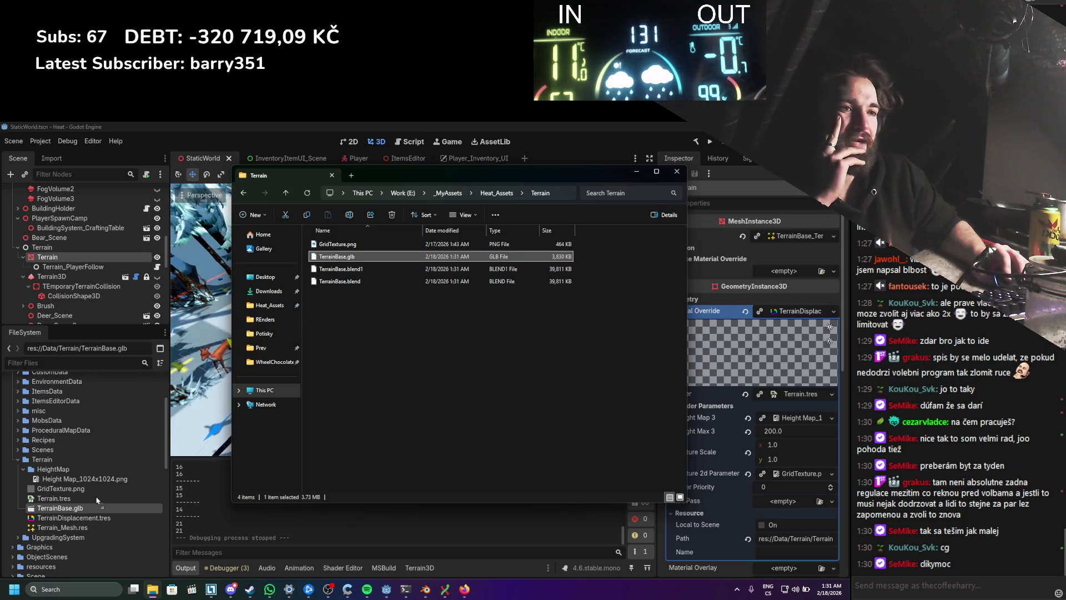
{"action": "left_click", "coordinate": [637, 171]}
{"action": "scroll", "coordinate": [496, 281], "scroll_direction": "up", "scroll_amount": 3}
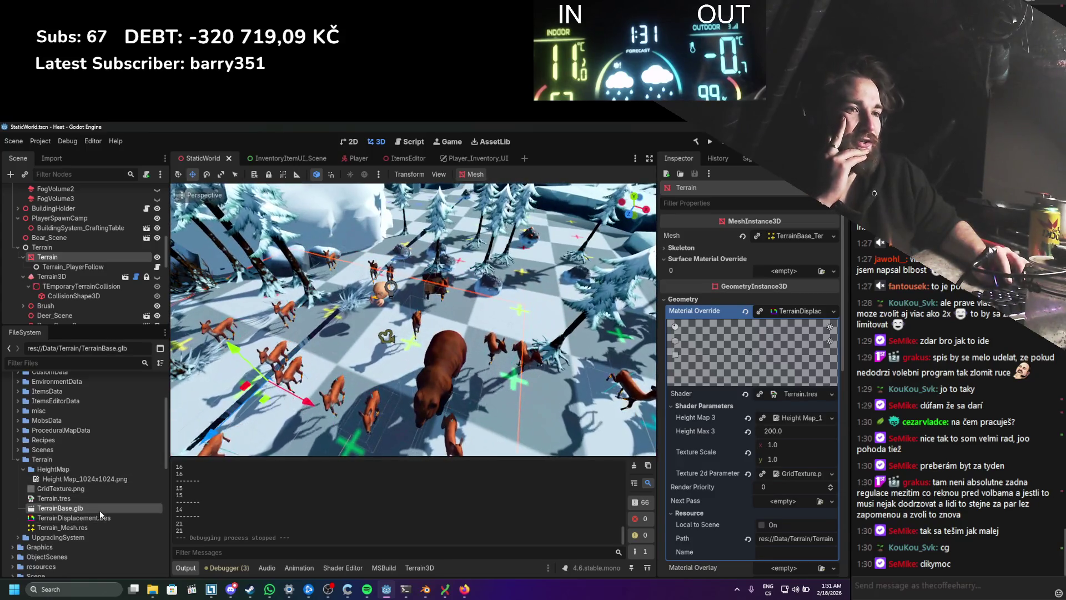
{"action": "double_click", "coordinate": [100, 509]}
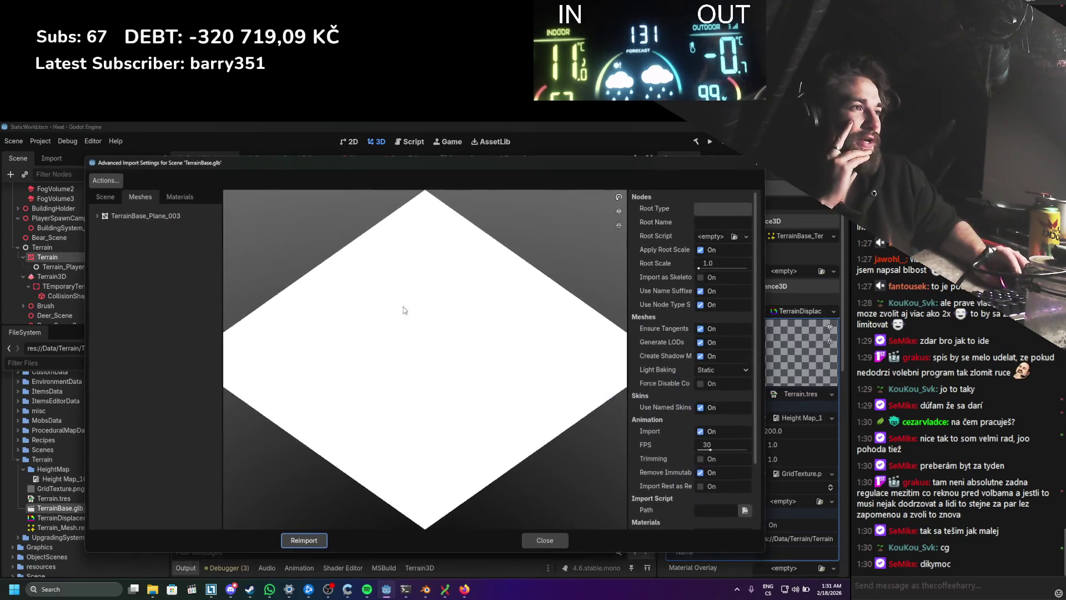
Step: Set the TerrainBase_Plane_003 mesh to save to Data/Terrain/Terrain_Mesh.res, overwriting it
{"action": "left_click", "coordinate": [140, 197]}
{"action": "left_click", "coordinate": [149, 215]}
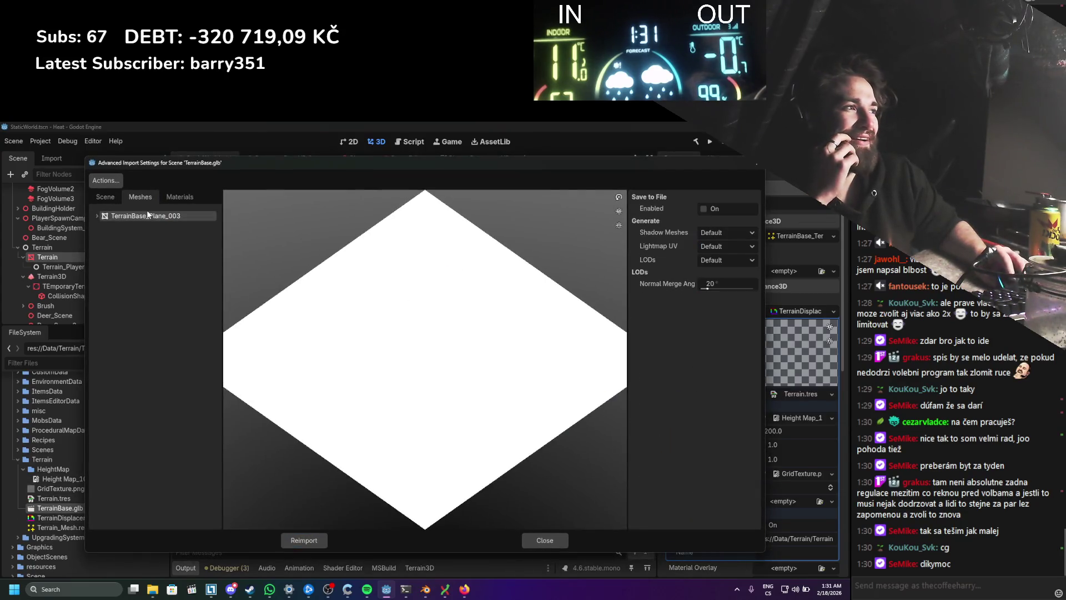
{"action": "left_click", "coordinate": [703, 210]}
{"action": "left_click", "coordinate": [750, 222]}
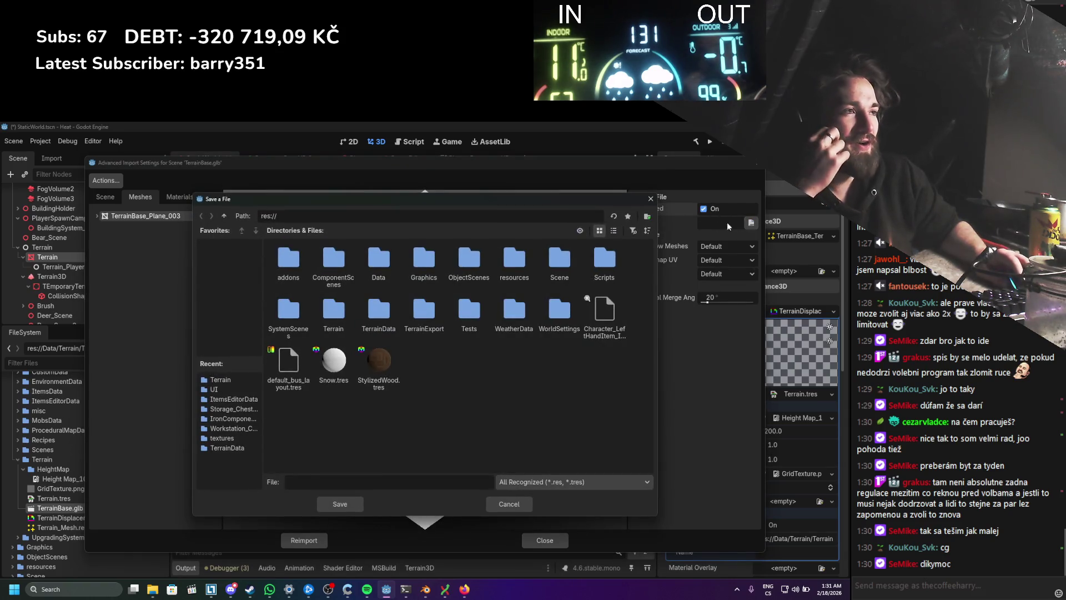
{"action": "left_click", "coordinate": [248, 381]}
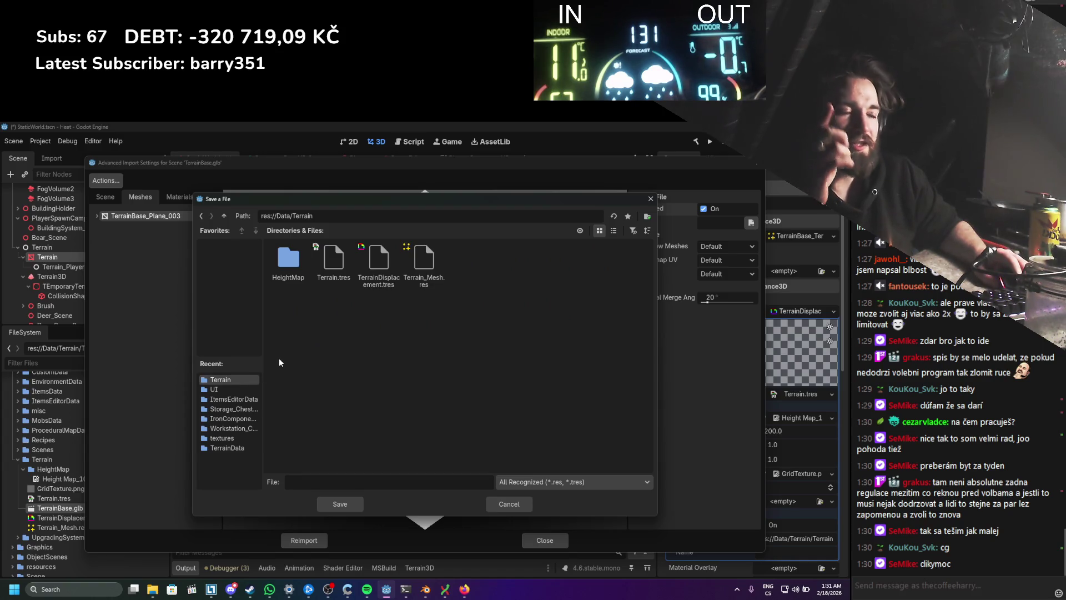
{"action": "double_click", "coordinate": [424, 260]}
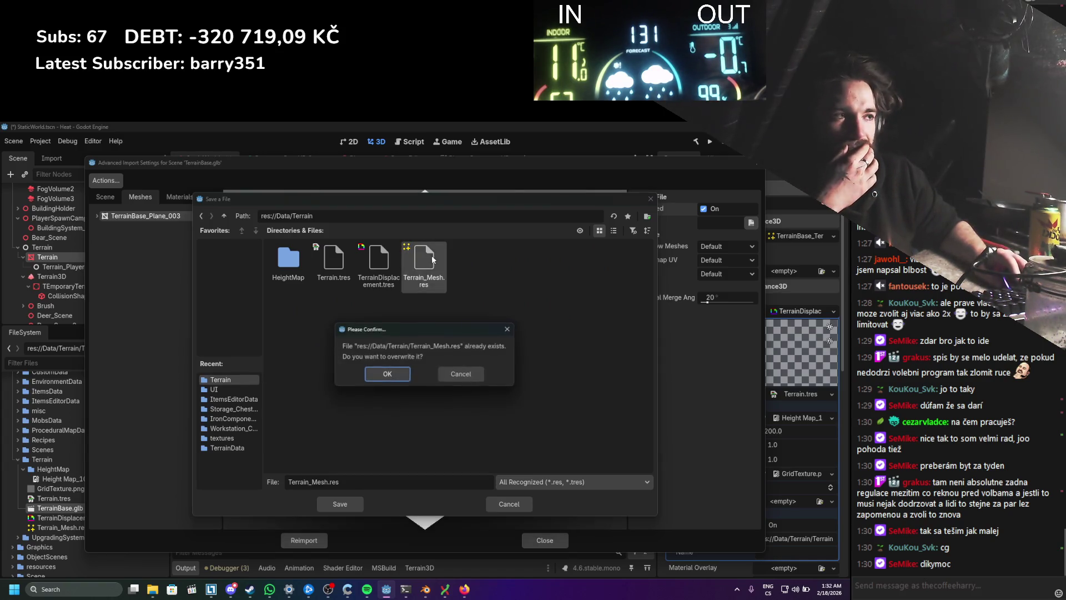
{"action": "left_click", "coordinate": [393, 379]}
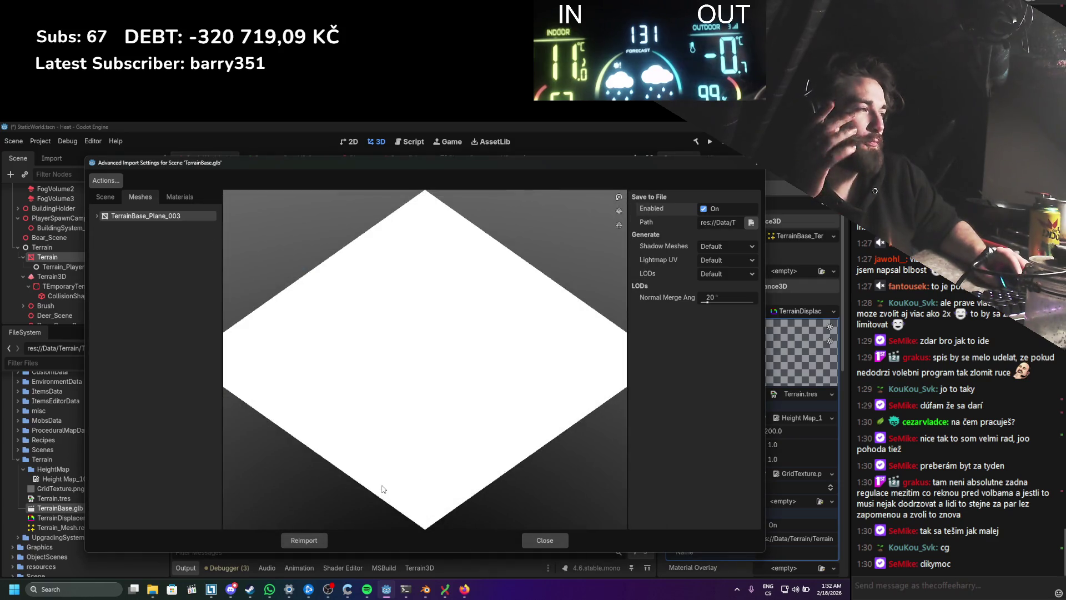
Step: Reimport TerrainBase.glb and go back to the Blender terrain file
{"action": "left_click", "coordinate": [313, 541]}
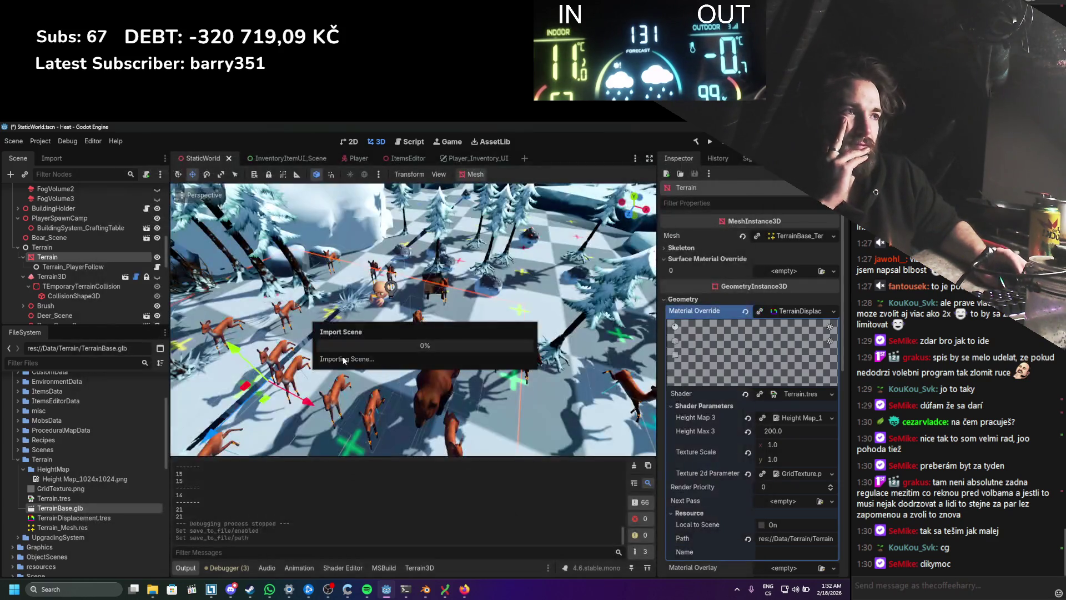
{"action": "scroll", "coordinate": [392, 332], "scroll_direction": "down", "scroll_amount": 5}
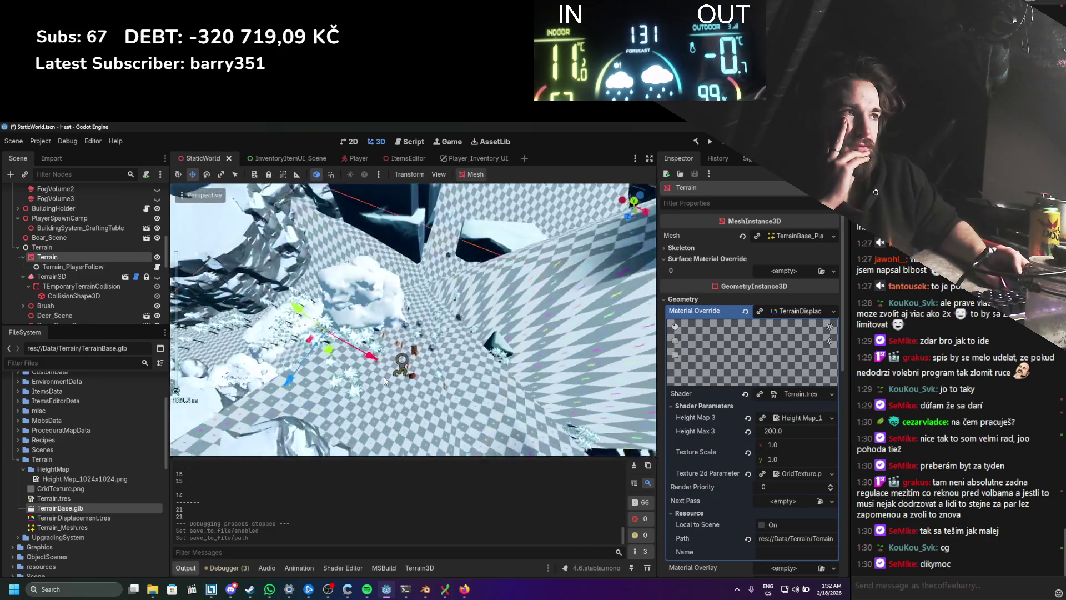
{"action": "left_click", "coordinate": [426, 589]}
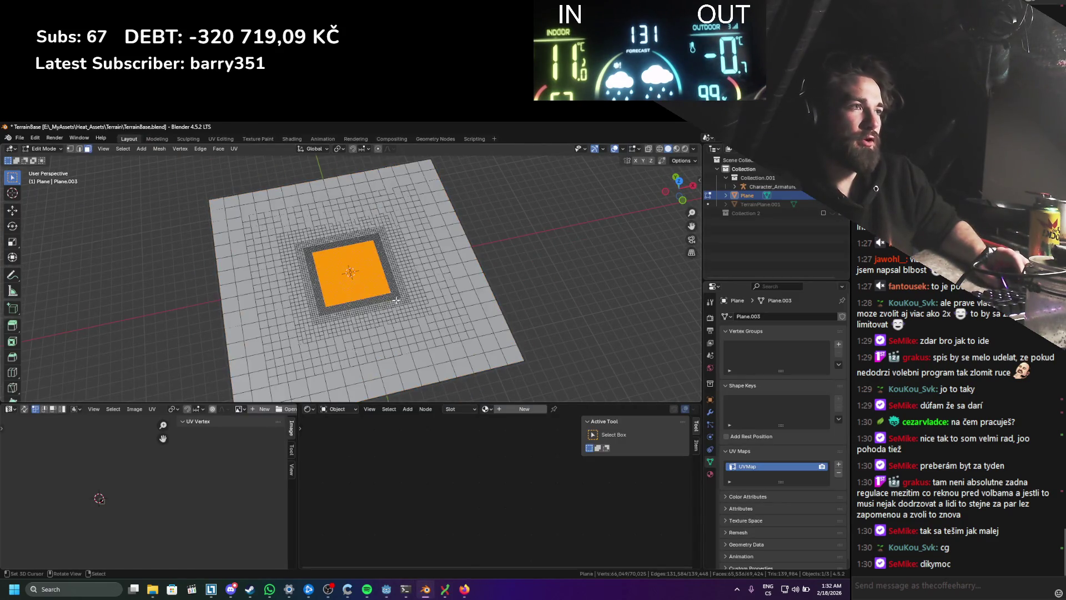
Step: Select the whole mesh and project its UVs from the top view, fitted to bounds
{"action": "key", "text": "a"}
{"action": "key", "text": "u"}
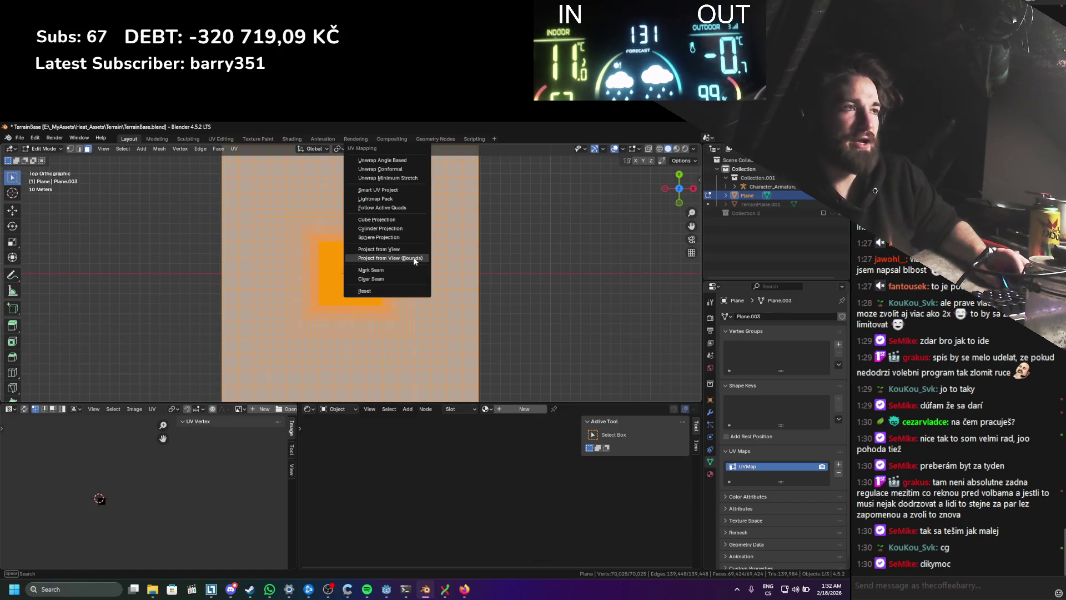
{"action": "left_click", "coordinate": [396, 259]}
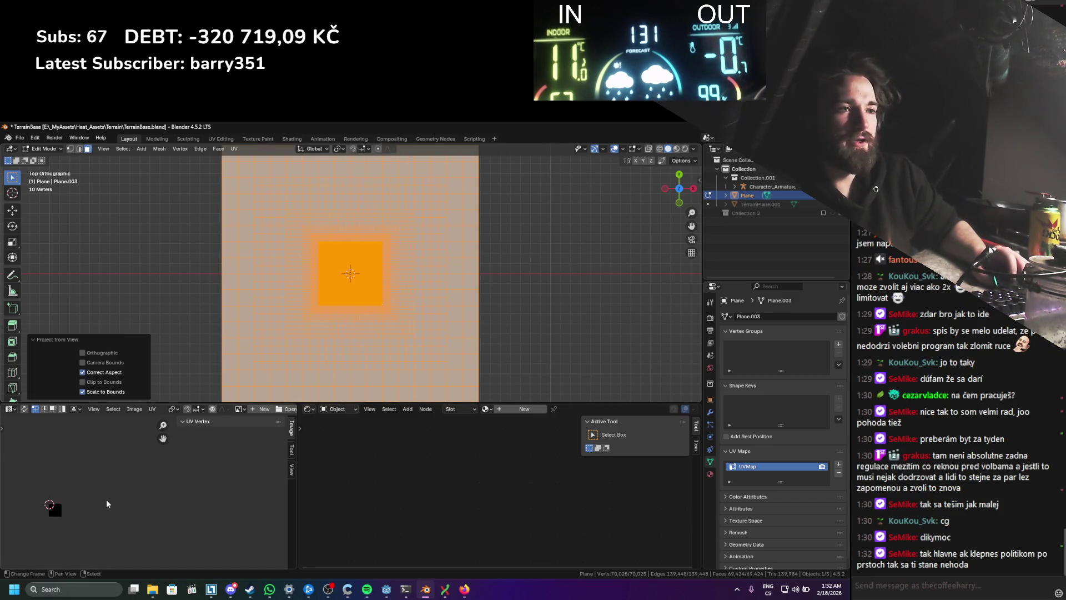
{"action": "scroll", "coordinate": [152, 502], "scroll_direction": "up", "scroll_amount": 6}
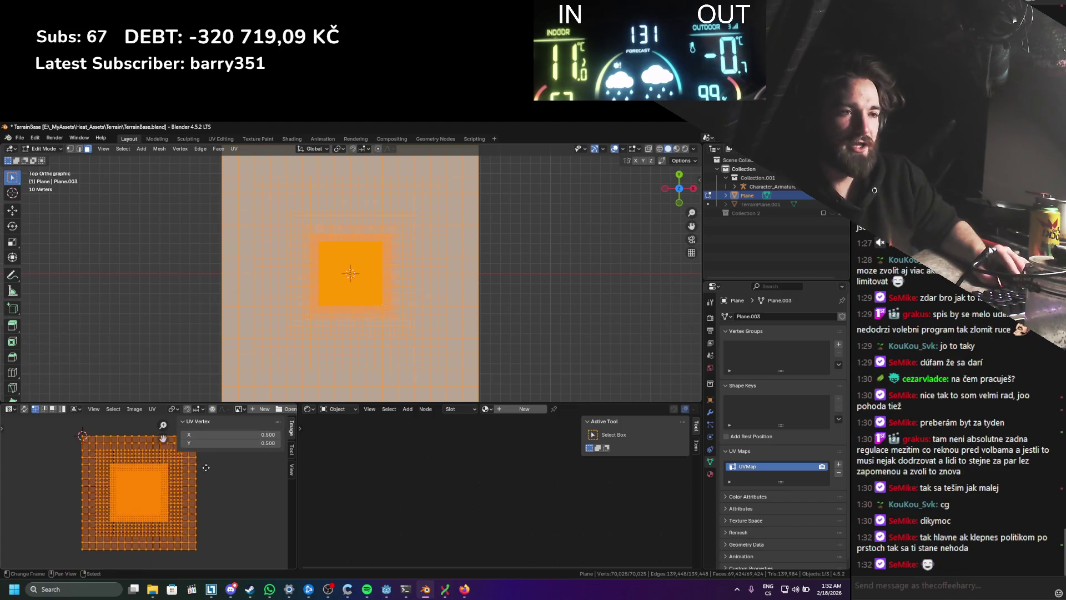
{"action": "scroll", "coordinate": [201, 468], "scroll_direction": "down", "scroll_amount": 4}
{"action": "left_click_drag", "start_coordinate": [201, 404], "coordinate": [201, 375]}
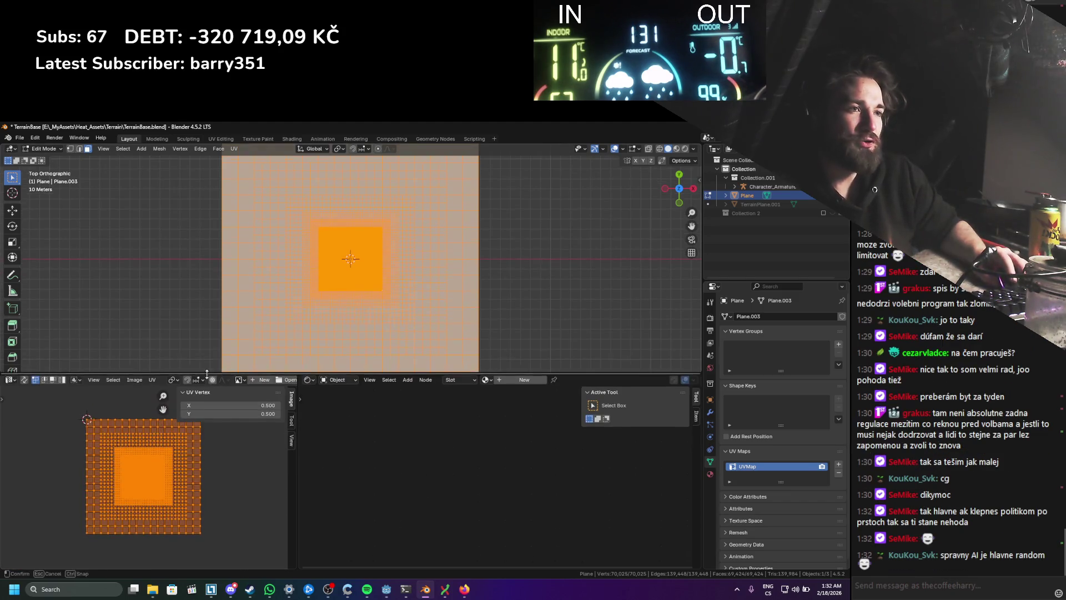
{"action": "scroll", "coordinate": [177, 476], "scroll_direction": "up", "scroll_amount": 2}
Step: Scale the UV island to 0.2 and offset it -0.5 in X and 0.5 in Y
{"action": "type", "text": "s"}
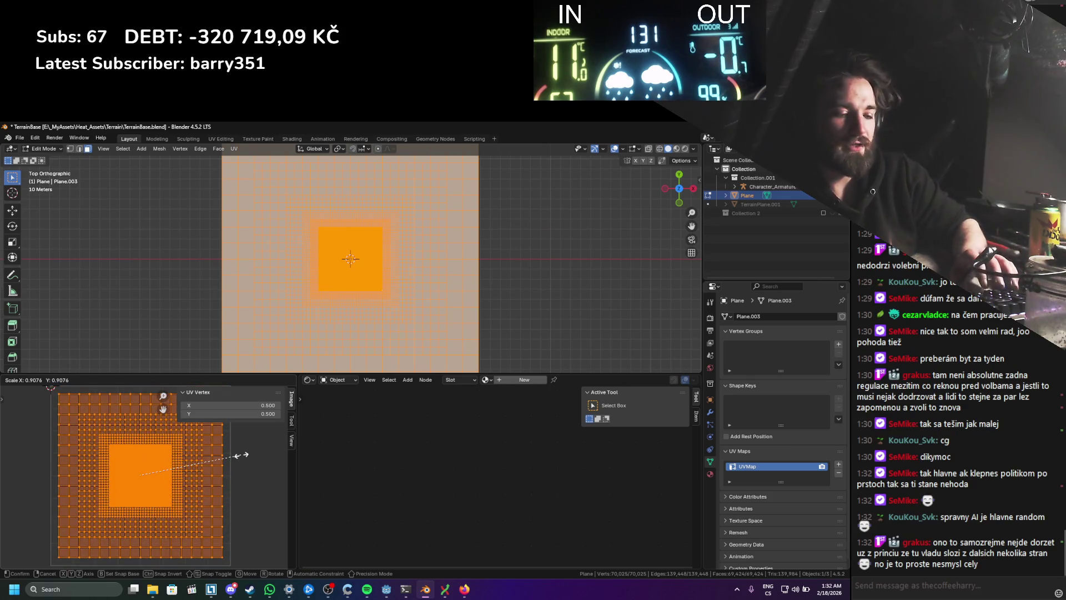
{"action": "type", "text": "0.2"}
{"action": "key", "text": "Return"}
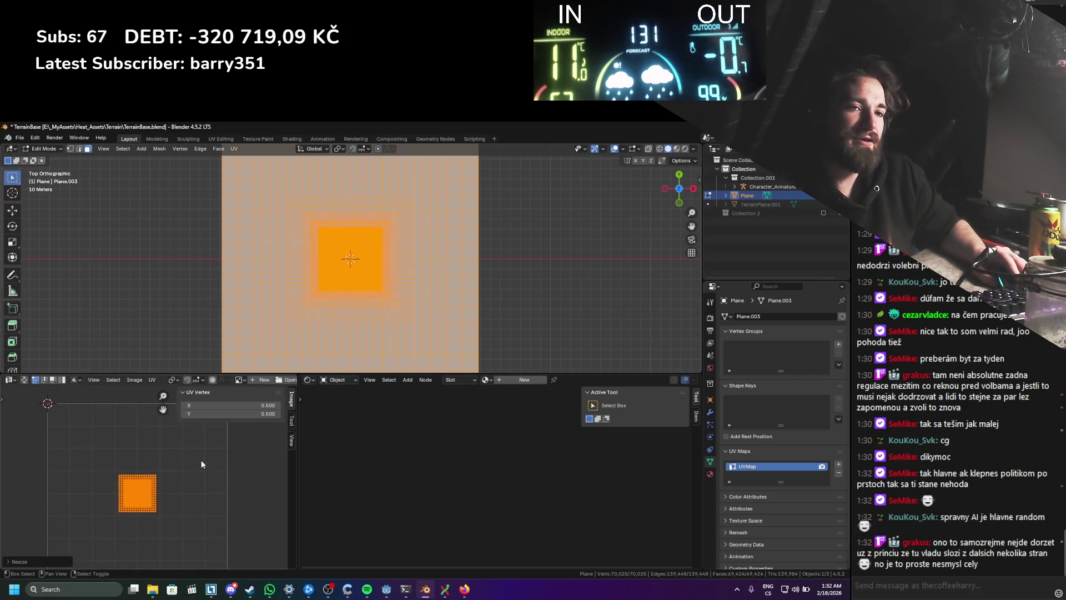
{"action": "key", "text": "g"}
{"action": "key", "text": "x"}
{"action": "key", "text": "BackSpace"}
{"action": "key", "text": "BackSpace"}
{"action": "type", "text": "0.5"}
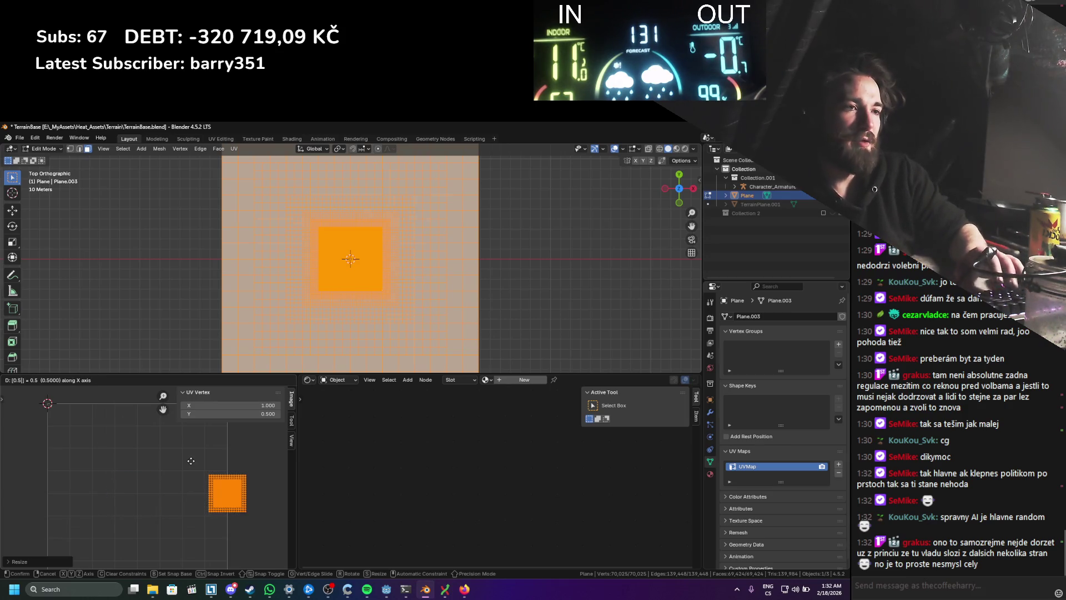
{"action": "key", "text": "minus"}
{"action": "key", "text": "Return"}
{"action": "type", "text": "gy"}
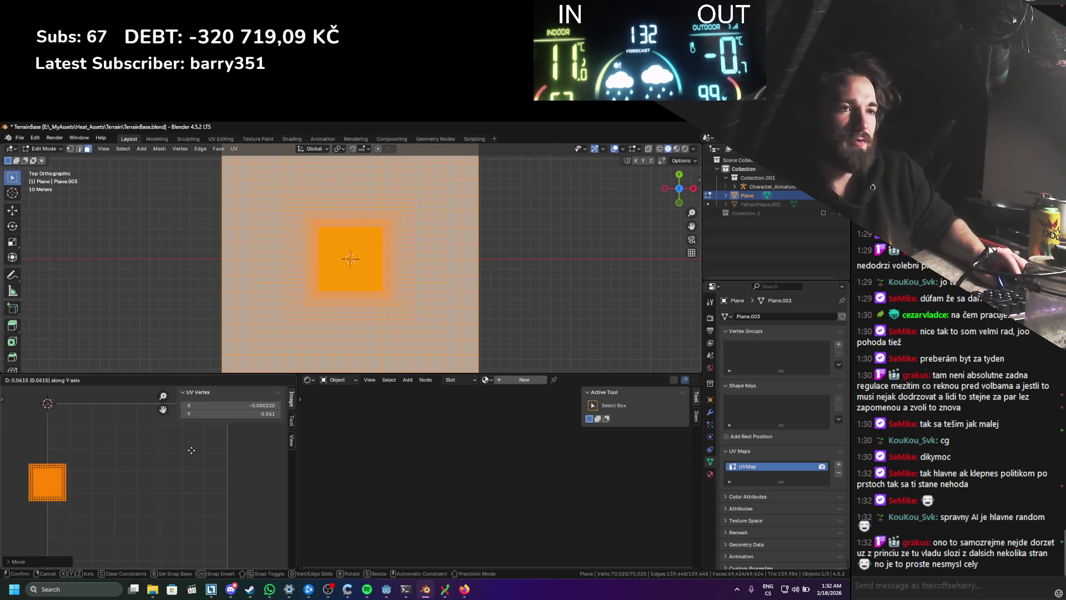
{"action": "type", "text": "0.5"}
{"action": "key", "text": "Return"}
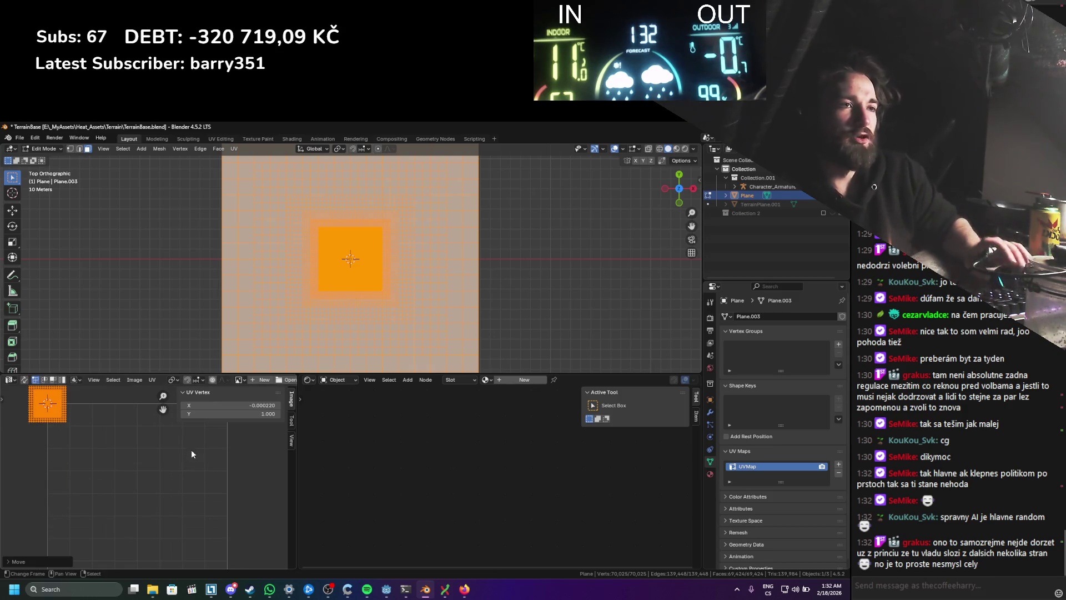
Step: Leave Edit Mode, save, re-export TerrainBase.glb as glTF 2.0 and switch to Godot
{"action": "key", "text": "Tab"}
{"action": "key", "text": "ctrl+s"}
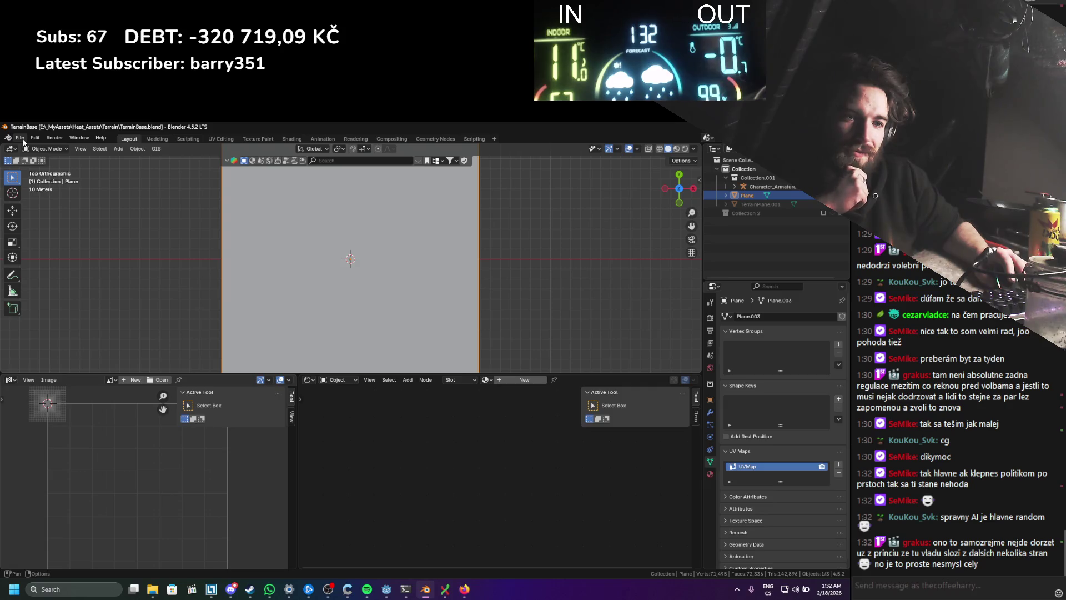
{"action": "left_click", "coordinate": [23, 140]}
{"action": "mouse_move", "coordinate": [62, 270]}
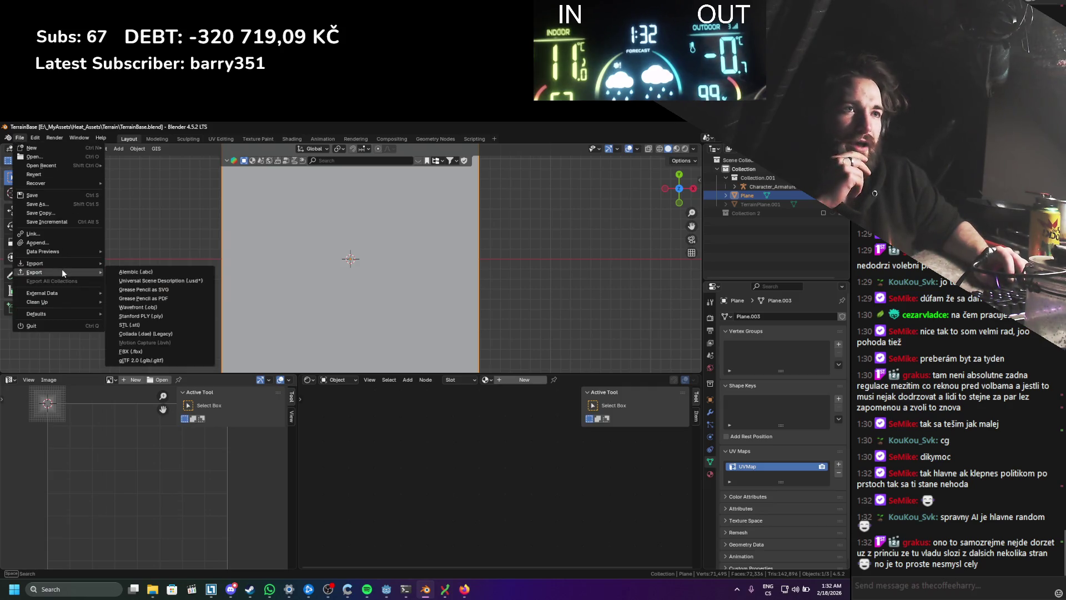
{"action": "left_click", "coordinate": [162, 362]}
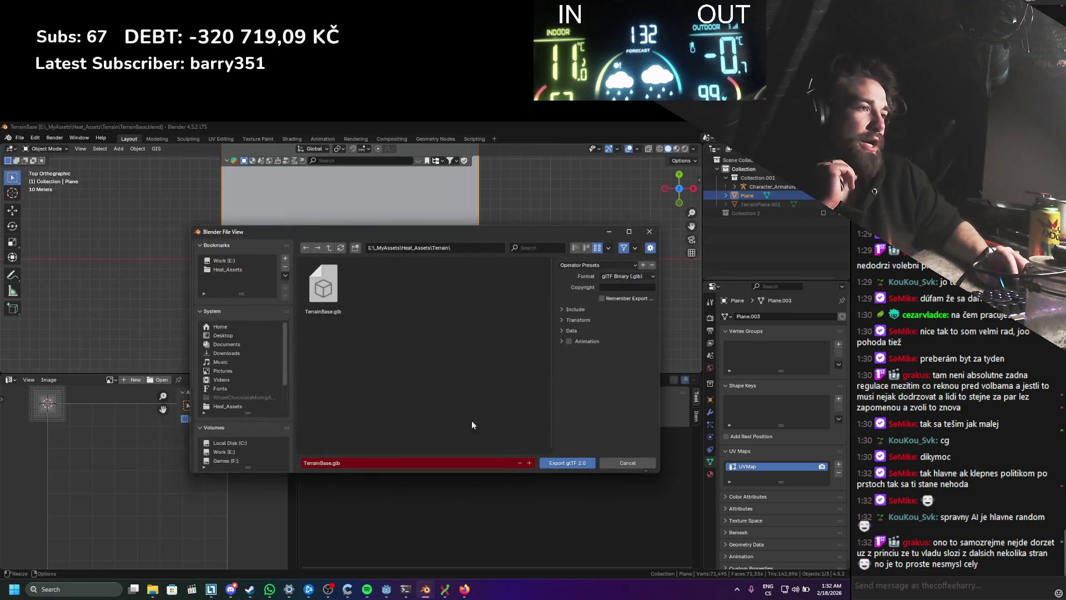
{"action": "left_click", "coordinate": [556, 464]}
{"action": "key", "text": "alt+Tab"}
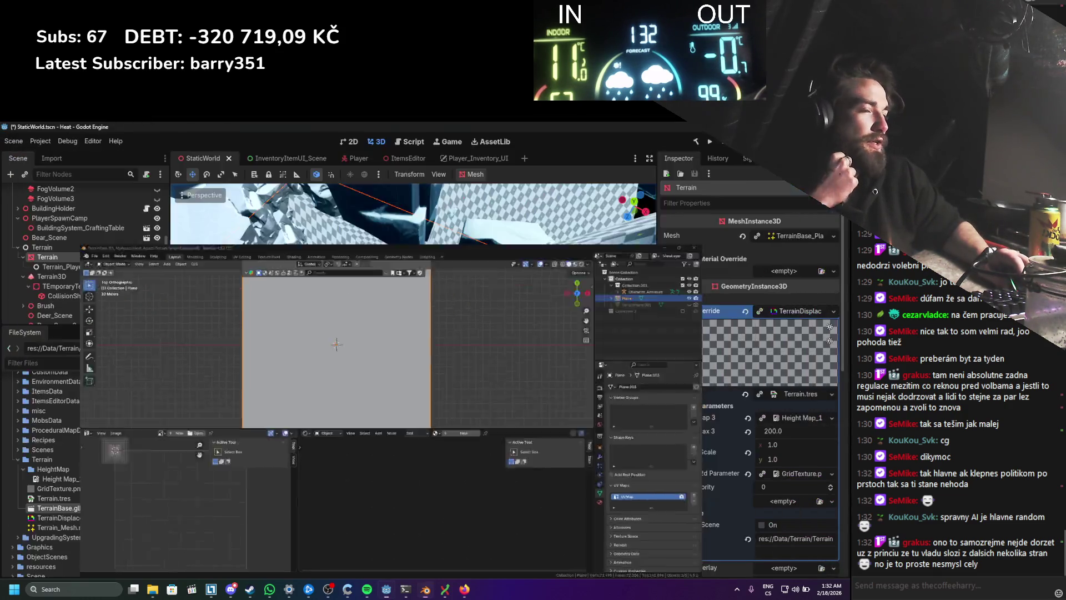
Step: Dismiss the file explorer and save the StaticWorld scene
{"action": "left_click", "coordinate": [153, 589]}
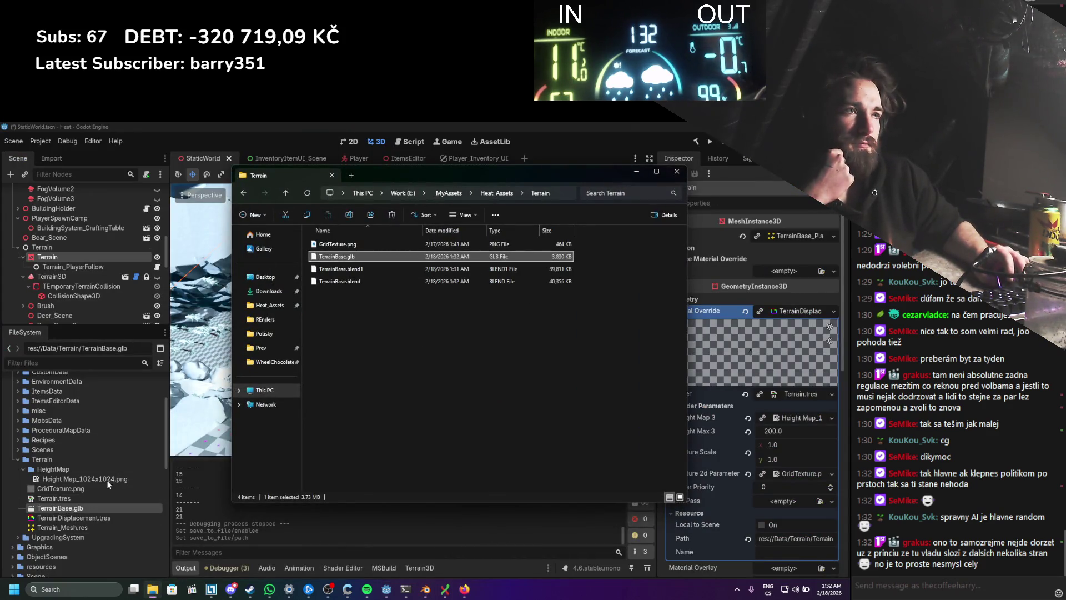
{"action": "left_click", "coordinate": [637, 174]}
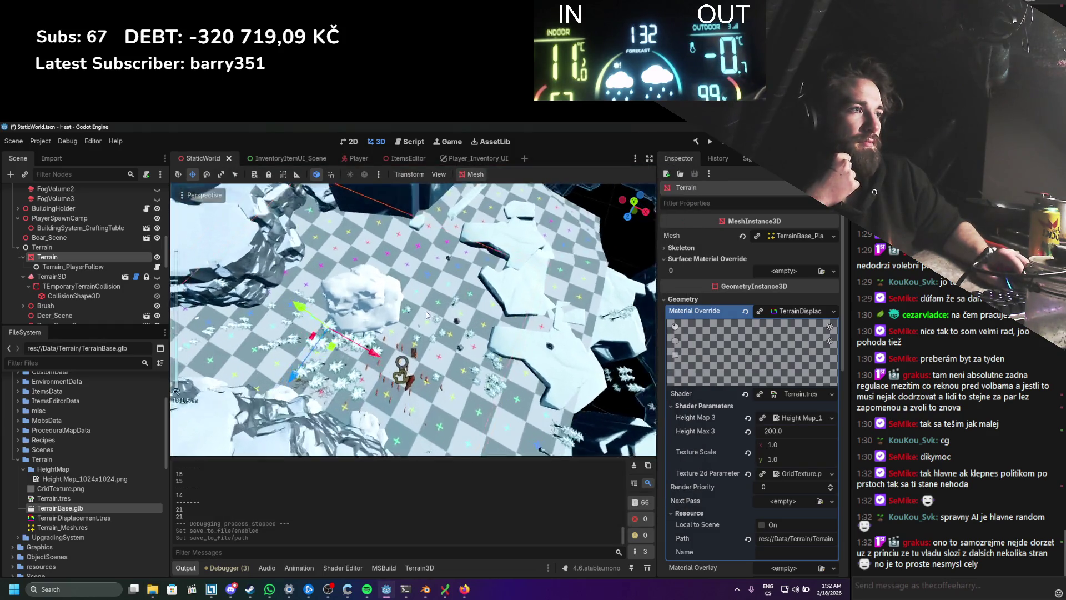
{"action": "scroll", "coordinate": [387, 269], "scroll_direction": "up", "scroll_amount": 2}
{"action": "key", "text": "ctrl+s"}
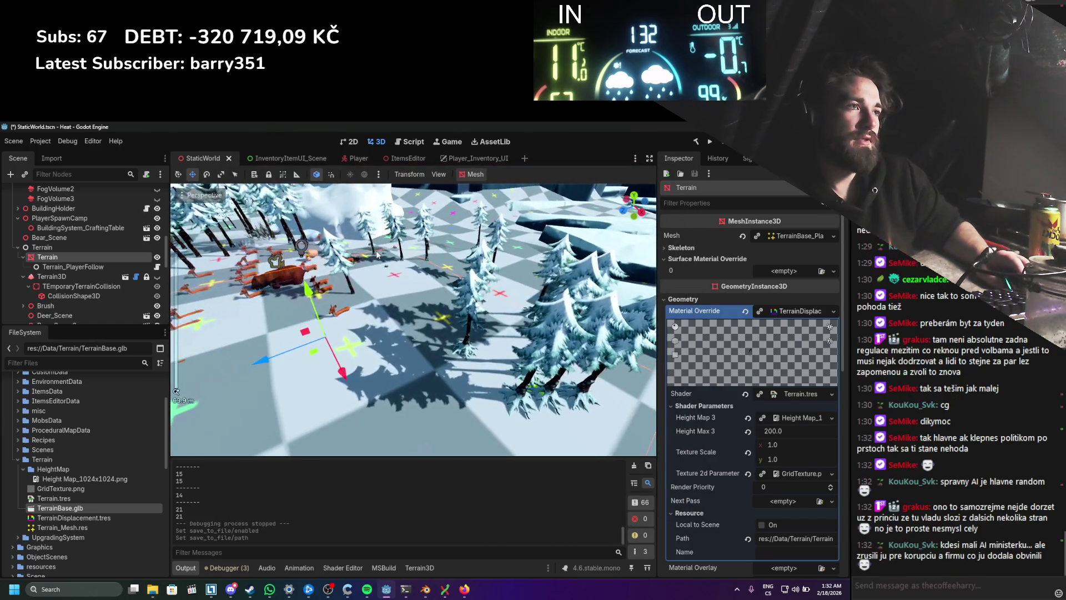
Step: Orbit around the terrain, trees and animals to inspect the update, saving along the way
{"action": "mouse_move", "coordinate": [426, 314]}
{"action": "left_mouse_down"}
{"action": "mouse_move", "coordinate": [482, 324]}
{"action": "mouse_move", "coordinate": [420, 322]}
{"action": "left_mouse_up"}
{"action": "scroll", "coordinate": [417, 320], "scroll_direction": "up", "scroll_amount": 2}
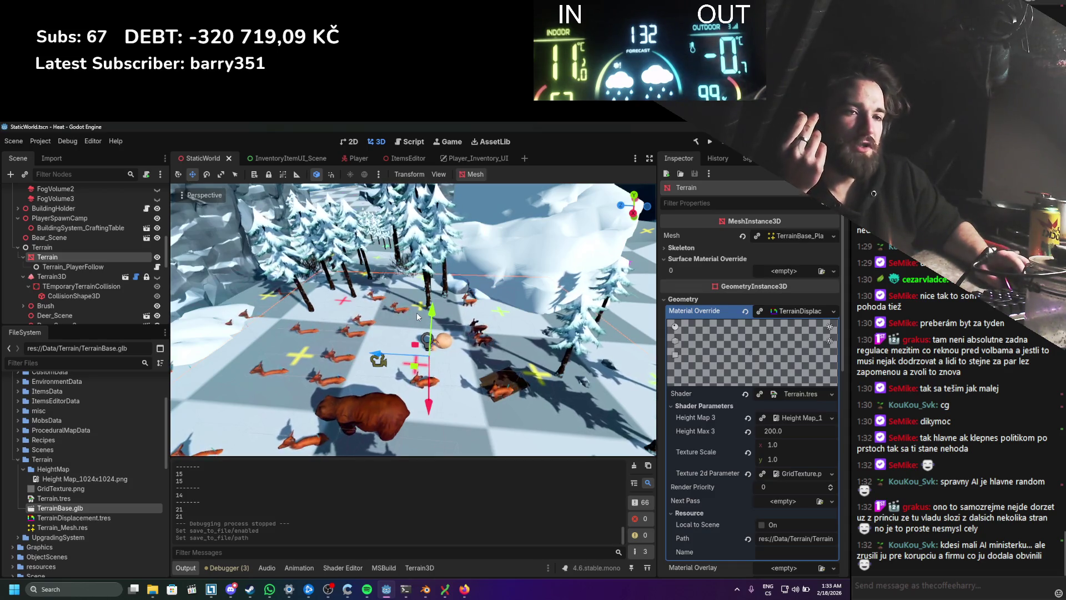
{"action": "scroll", "coordinate": [416, 322], "scroll_direction": "down", "scroll_amount": 3}
{"action": "scroll", "coordinate": [416, 326], "scroll_direction": "up", "scroll_amount": 2}
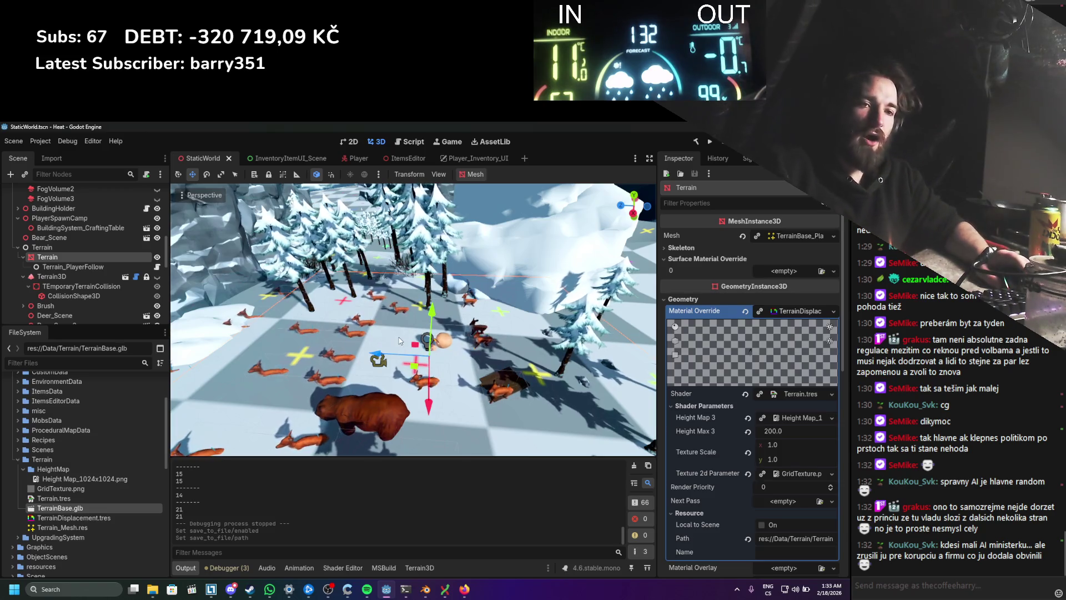
{"action": "scroll", "coordinate": [392, 339], "scroll_direction": "down", "scroll_amount": 5}
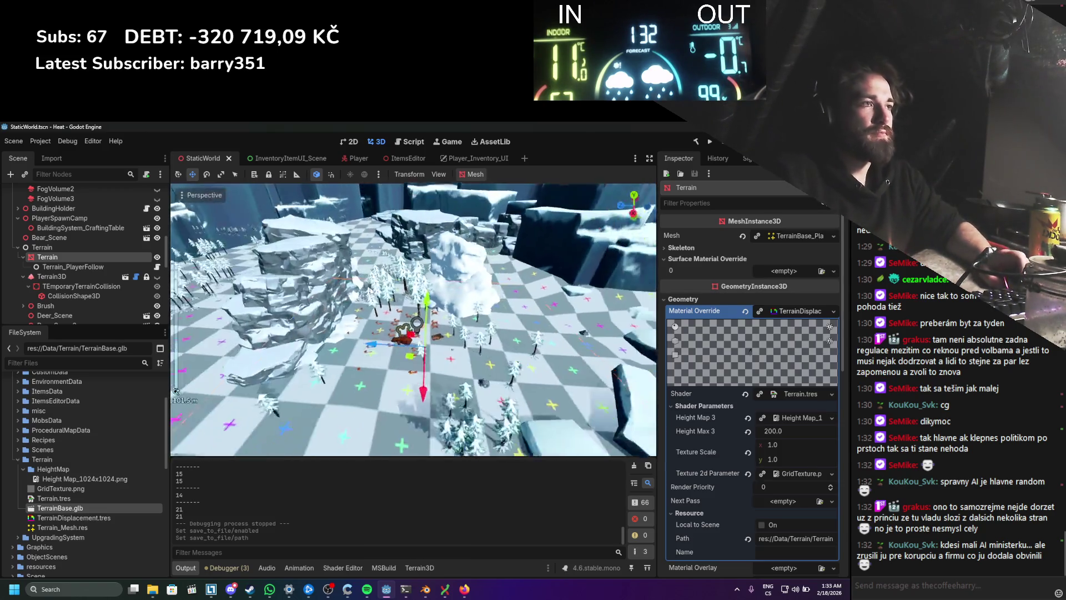
{"action": "key", "text": "ctrl+s"}
{"action": "left_click_drag", "start_coordinate": [419, 314], "coordinate": [412, 374]}
{"action": "scroll", "coordinate": [411, 375], "scroll_direction": "up", "scroll_amount": 8}
{"action": "key", "text": "ctrl+s"}
{"action": "scroll", "coordinate": [718, 466], "scroll_direction": "down", "scroll_amount": 5}
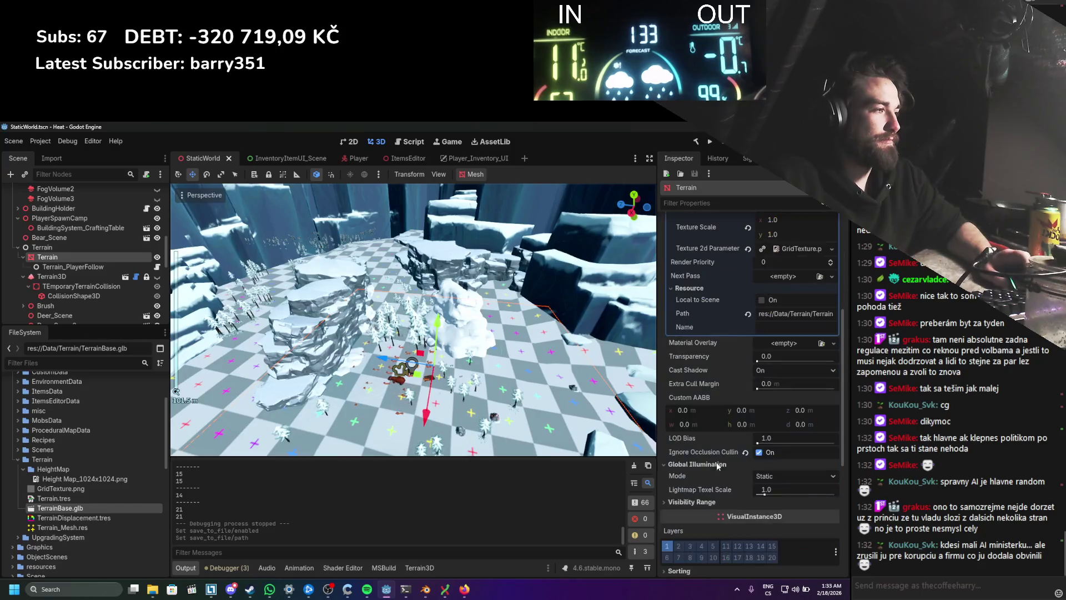
{"action": "scroll", "coordinate": [715, 461], "scroll_direction": "down", "scroll_amount": 5}
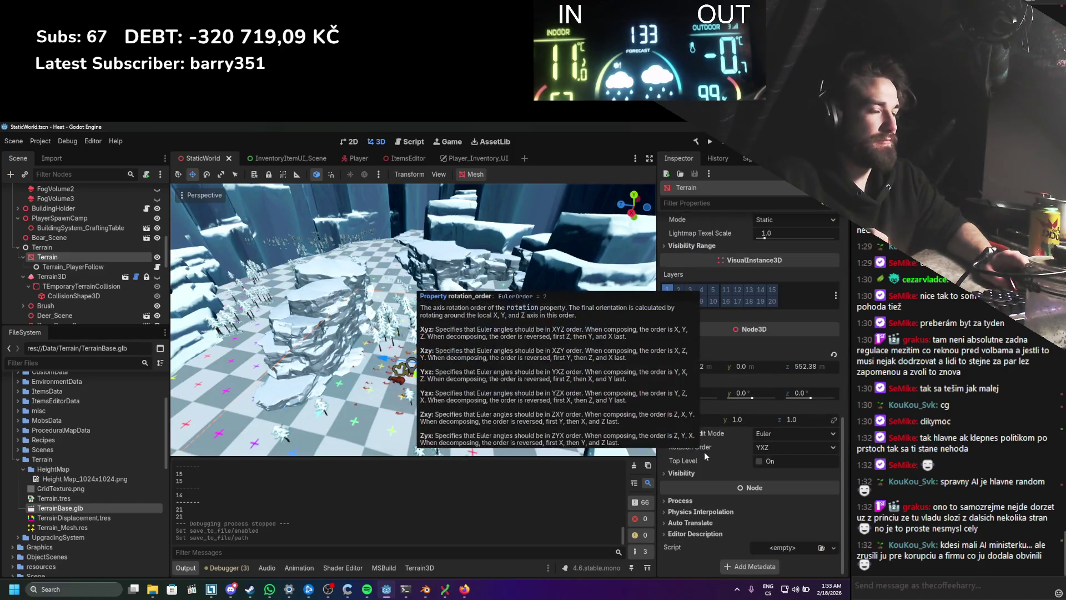
{"action": "scroll", "coordinate": [356, 329], "scroll_direction": "up", "scroll_amount": 5}
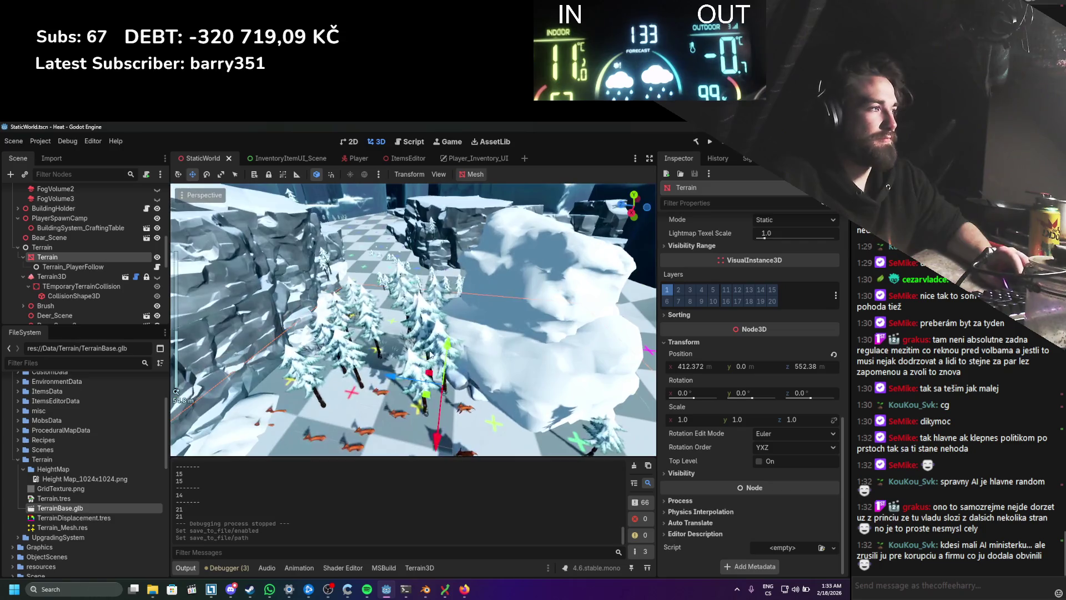
{"action": "scroll", "coordinate": [727, 433], "scroll_direction": "up", "scroll_amount": 8}
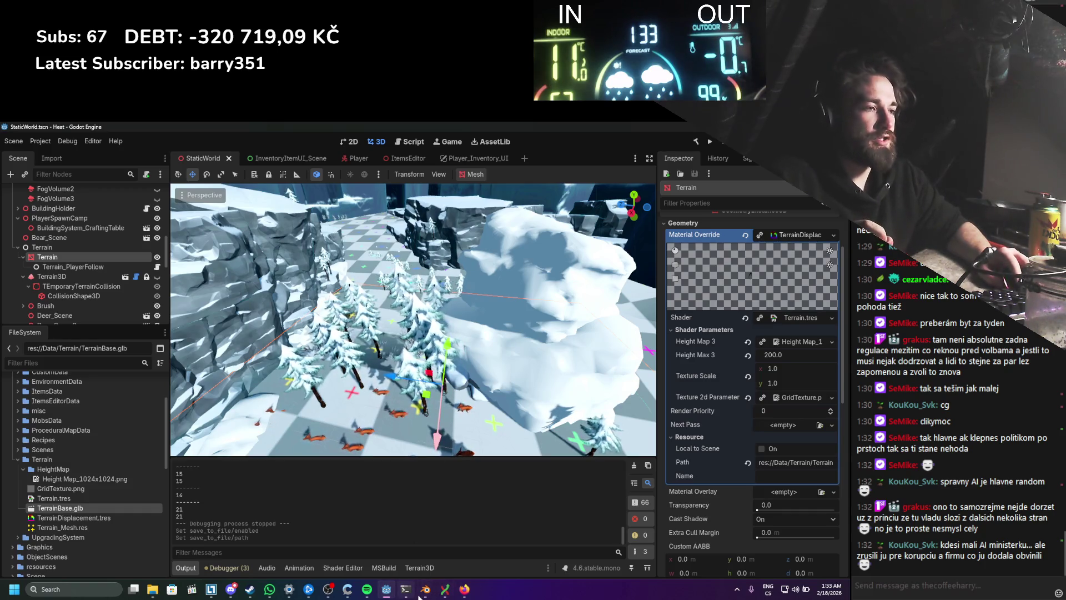
Step: Back in Blender, enter Edit Mode on the terrain plane and deselect everything
{"action": "key", "text": "alt+Tab"}
{"action": "key", "text": "Tab"}
{"action": "key", "text": "alt+a"}
Step: Select all and scale the UVs by 5, then by 0.25
{"action": "key", "text": "a"}
{"action": "scroll", "coordinate": [111, 450], "scroll_direction": "down", "scroll_amount": 2}
{"action": "key", "text": "s"}
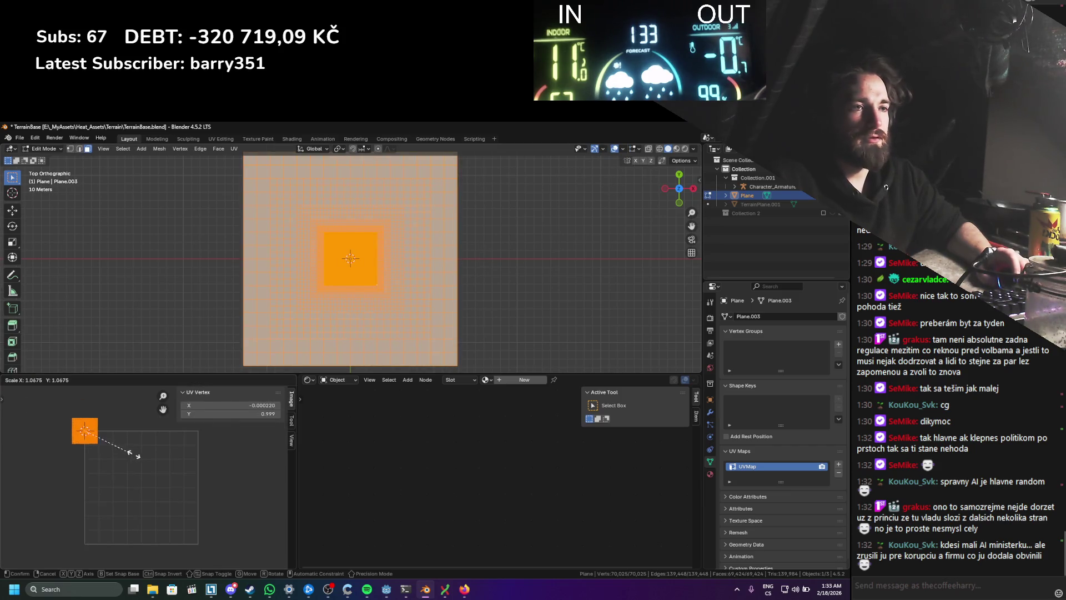
{"action": "key", "text": "5"}
{"action": "key", "text": "Return"}
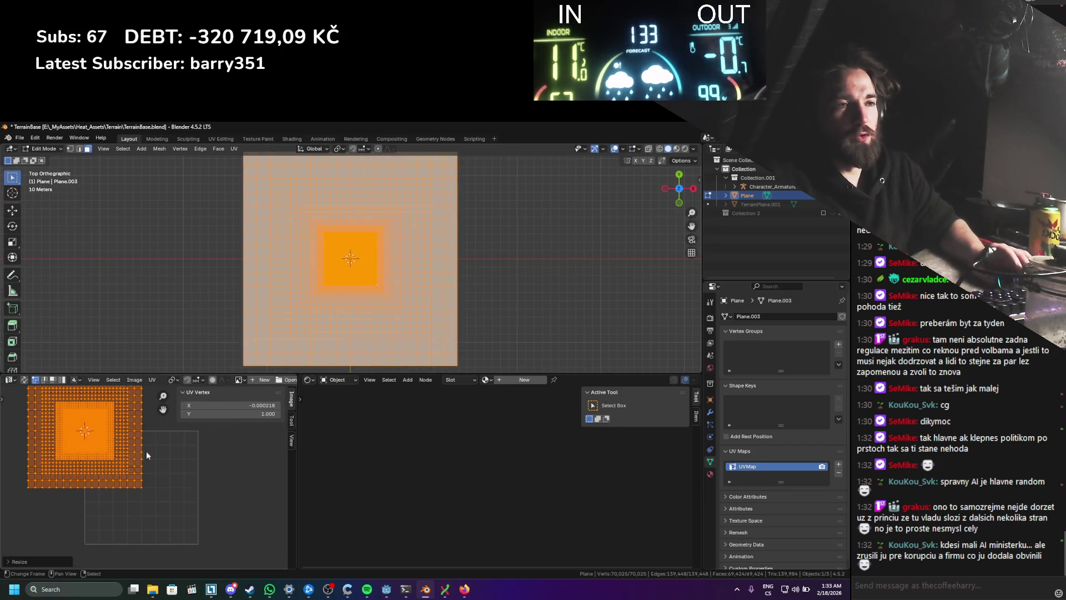
{"action": "type", "text": "s"}
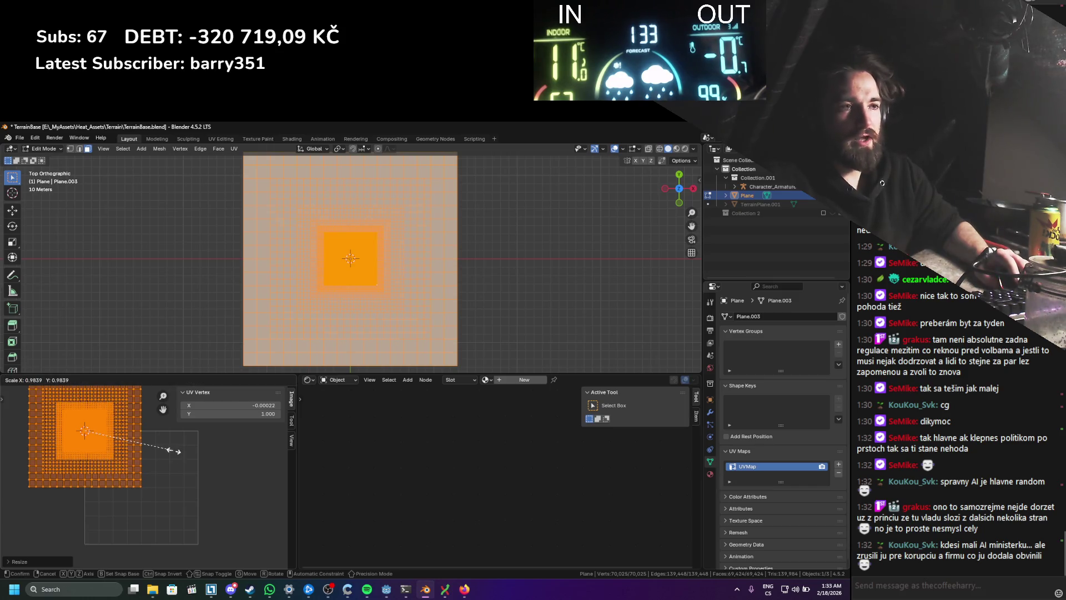
{"action": "type", "text": "0.25"}
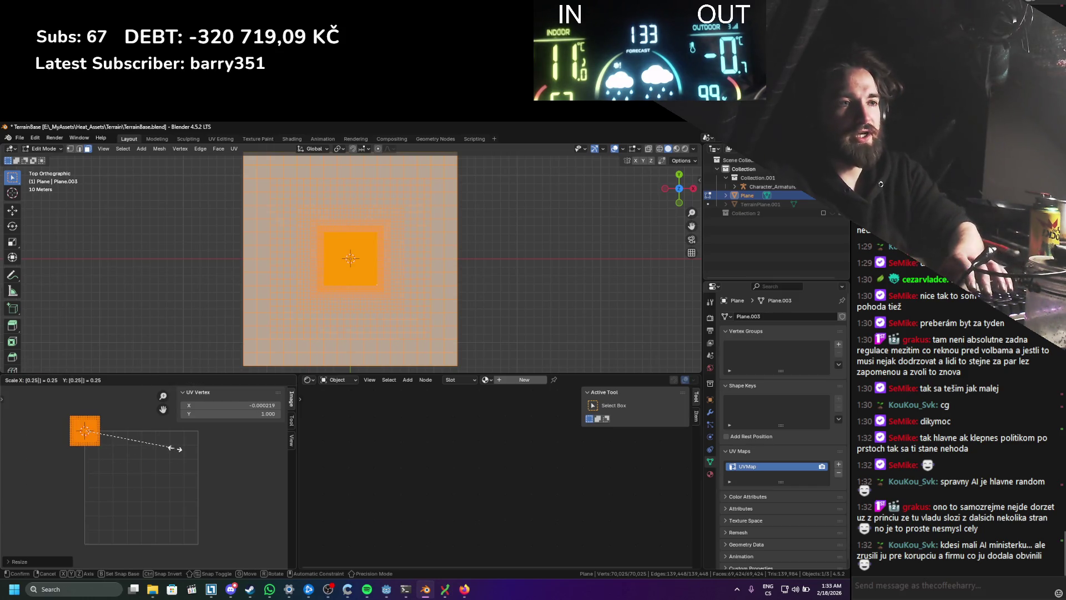
{"action": "key", "text": "Return"}
Step: Save TerrainBase.blend, re-export it as glTF 2.0, and open TerrainBase.glb's context menu in Godot
{"action": "key", "text": "Tab"}
{"action": "key", "text": "ctrl+s"}
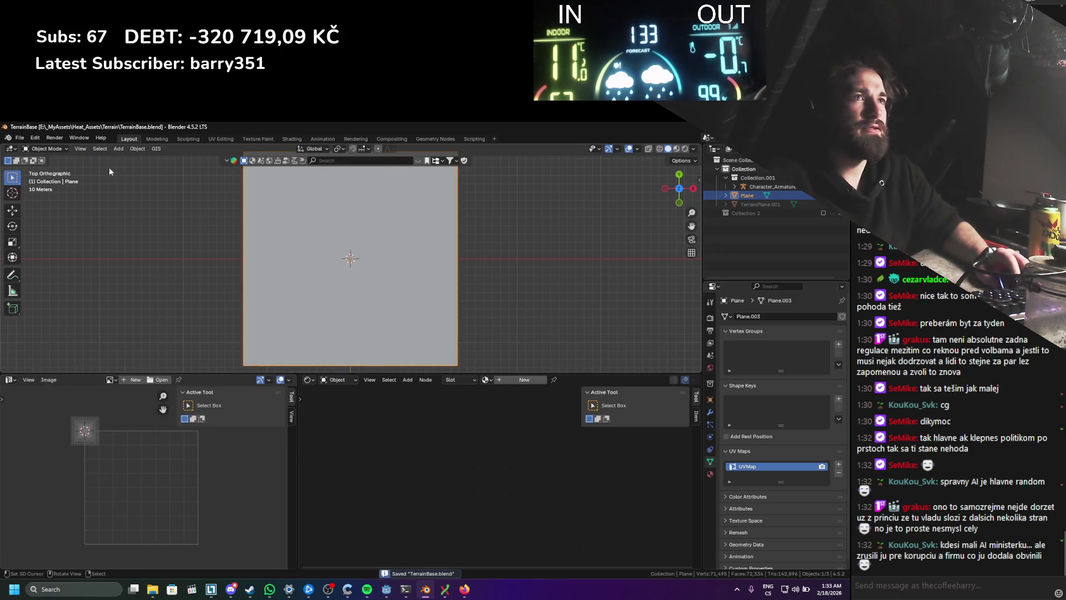
{"action": "left_click", "coordinate": [19, 137]}
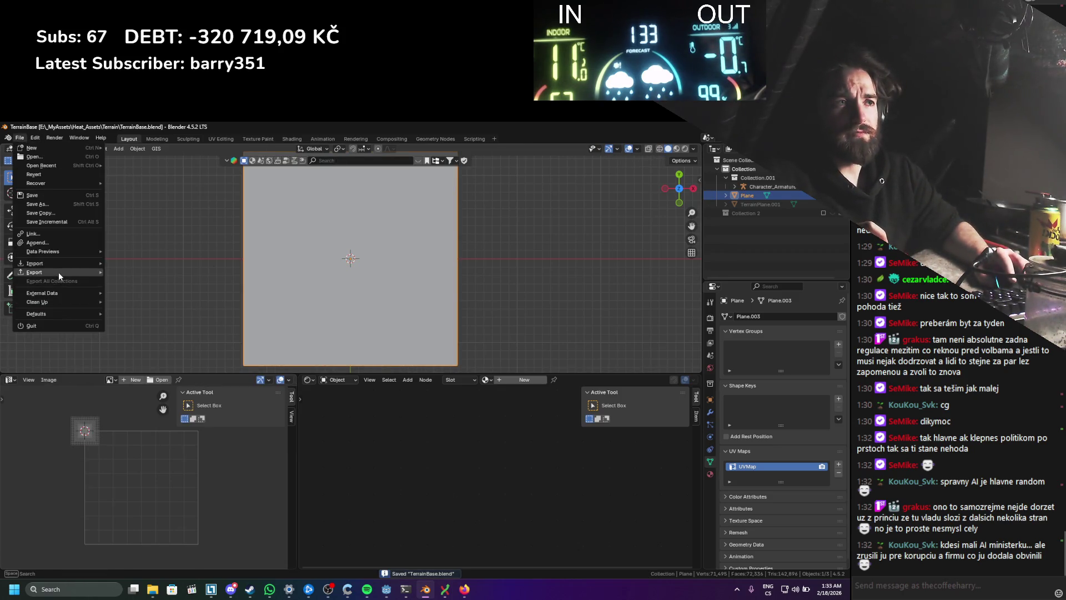
{"action": "mouse_move", "coordinate": [58, 273]}
{"action": "left_click", "coordinate": [177, 360]}
{"action": "left_click", "coordinate": [543, 461]}
{"action": "left_click", "coordinate": [387, 589]}
{"action": "right_click", "coordinate": [138, 507]}
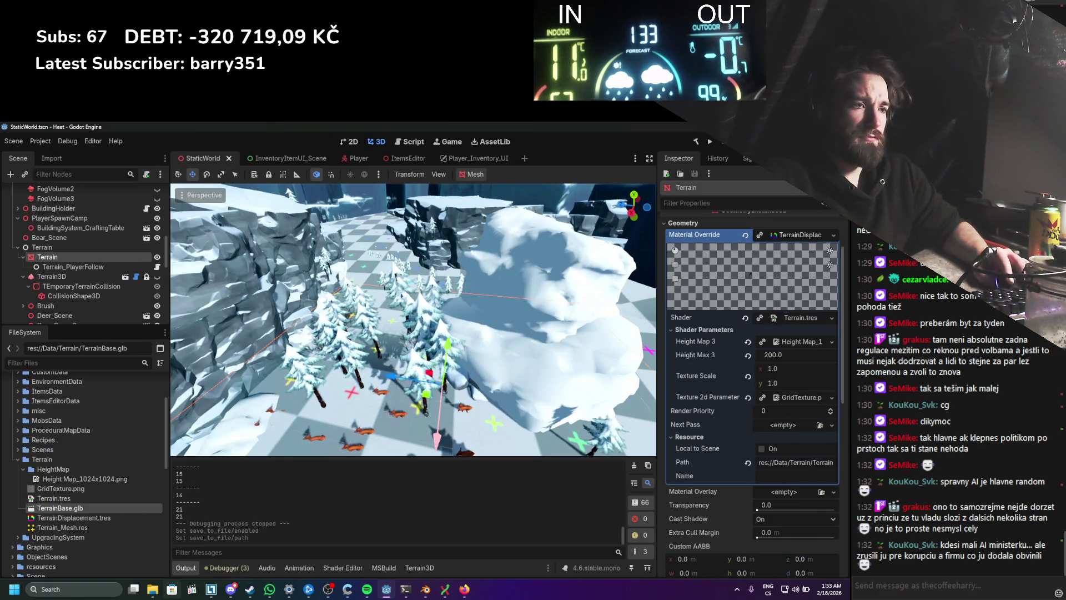
Step: Show TerrainBase.glb in the file manager, close it so the terrain reimports, and save
{"action": "left_click", "coordinate": [172, 483]}
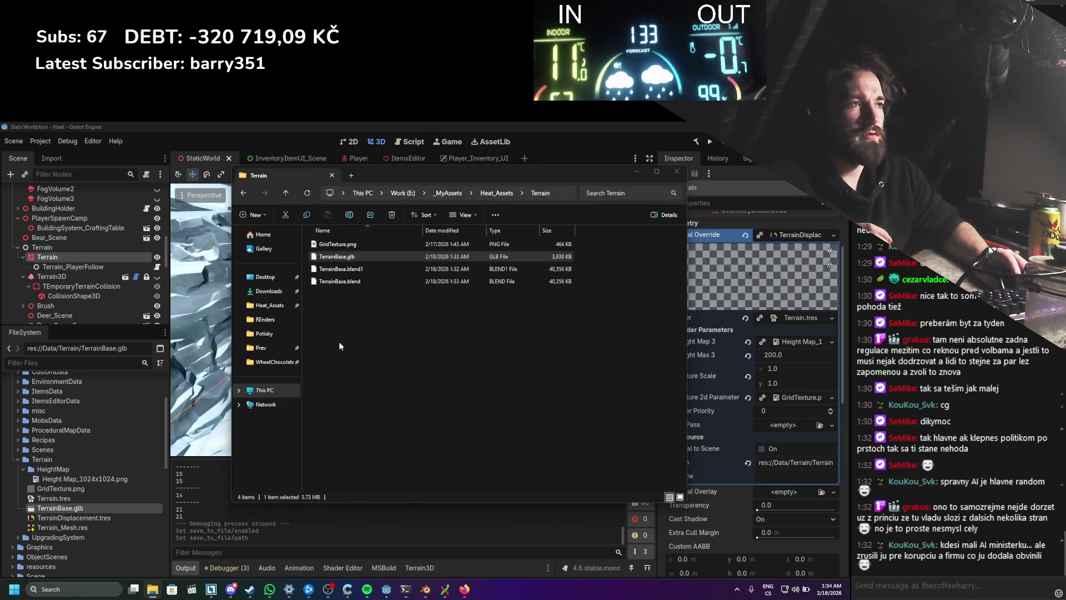
{"action": "key", "text": "alt+F4"}
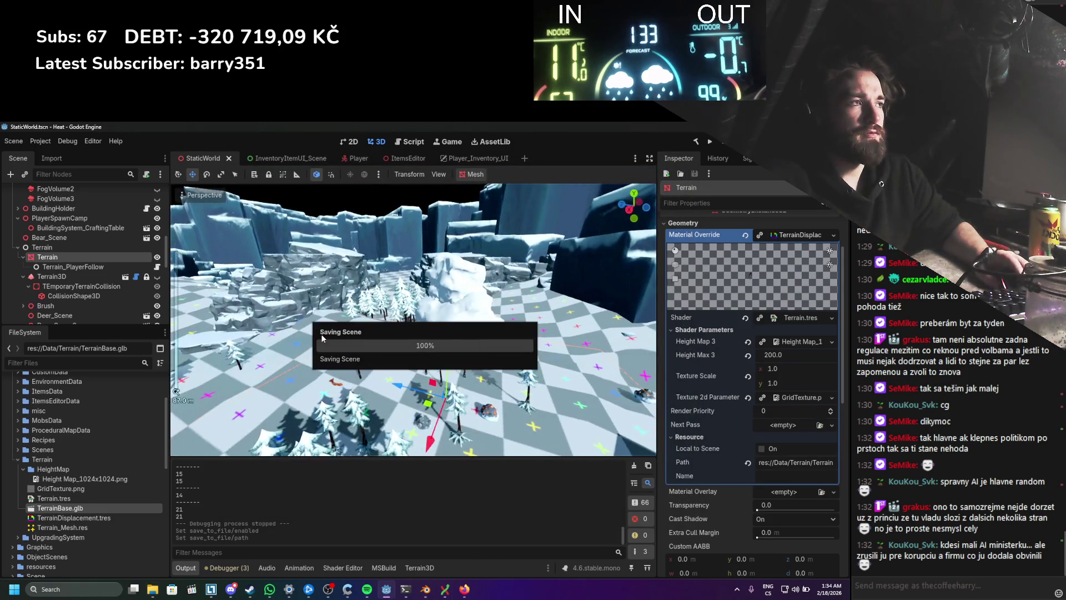
{"action": "scroll", "coordinate": [344, 441], "scroll_direction": "down", "scroll_amount": 5}
{"action": "scroll", "coordinate": [328, 361], "scroll_direction": "up", "scroll_amount": 5}
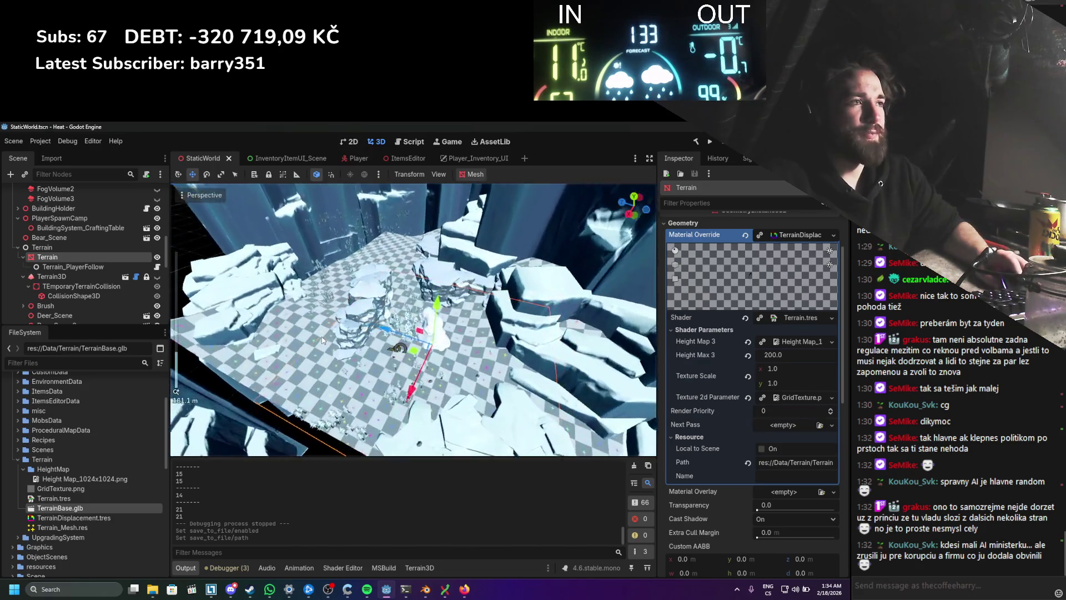
{"action": "key", "text": "ctrl+s"}
Step: Save again and orbit low across the snowy terrain and trees before returning to Blender
{"action": "scroll", "coordinate": [316, 296], "scroll_direction": "up", "scroll_amount": 4}
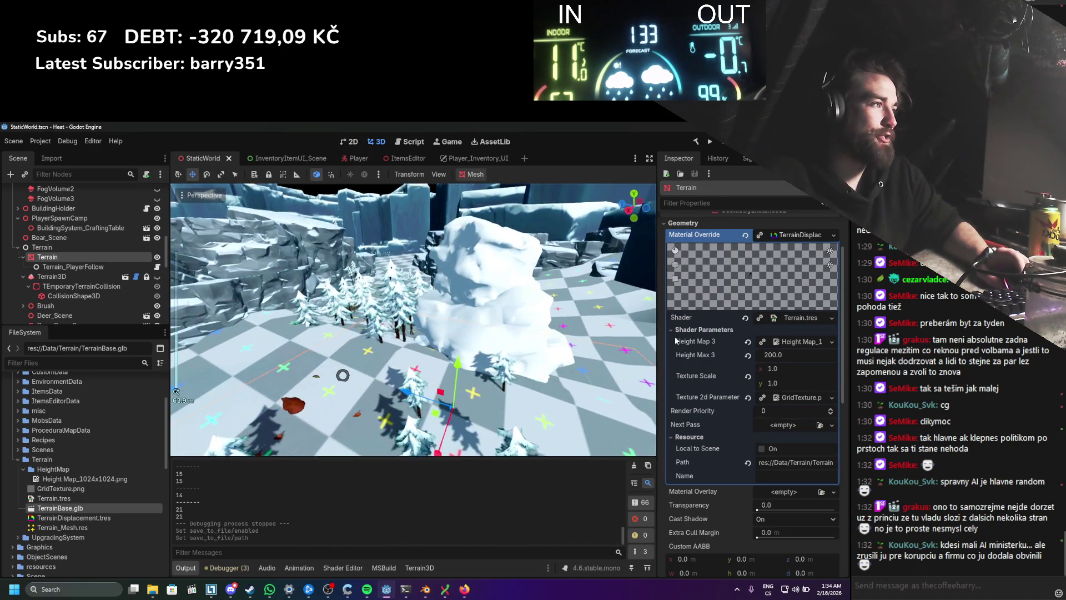
{"action": "scroll", "coordinate": [676, 341], "scroll_direction": "up", "scroll_amount": 3}
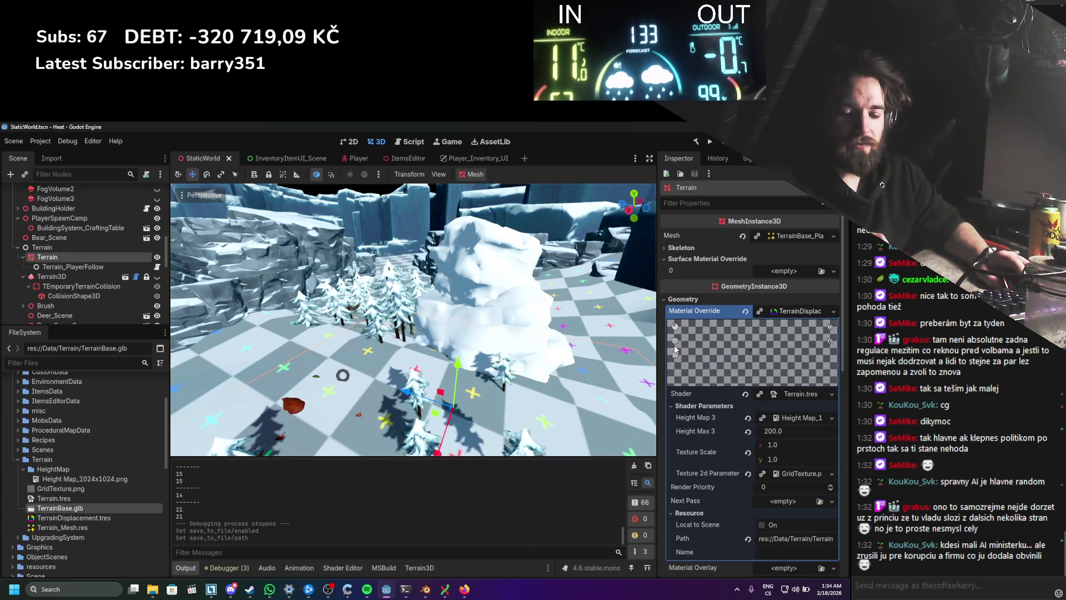
{"action": "scroll", "coordinate": [455, 302], "scroll_direction": "up", "scroll_amount": 3}
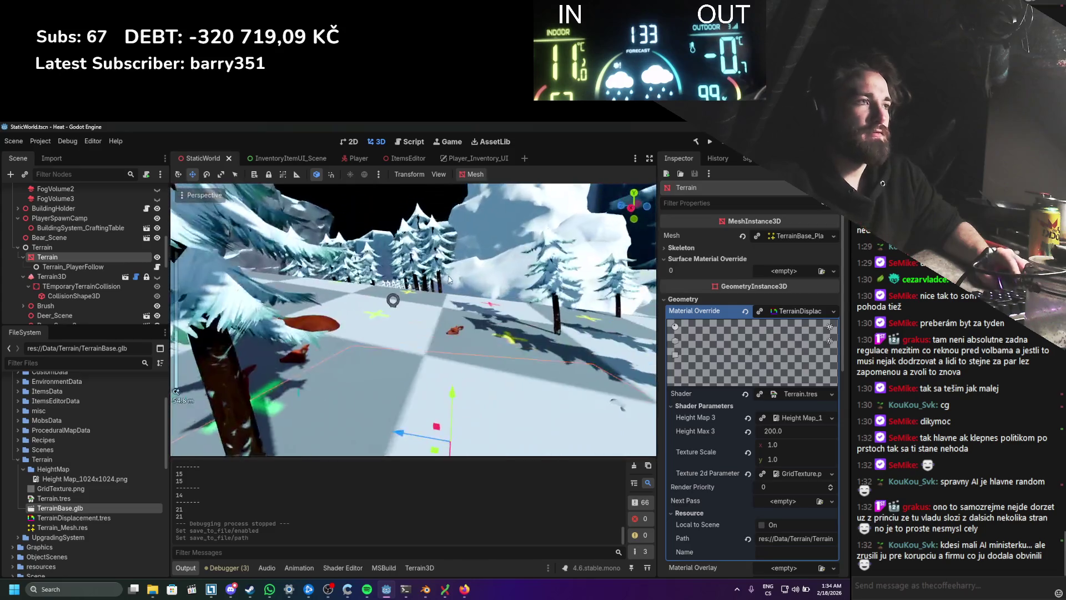
{"action": "key", "text": "ctrl+s"}
{"action": "scroll", "coordinate": [451, 314], "scroll_direction": "down", "scroll_amount": 4}
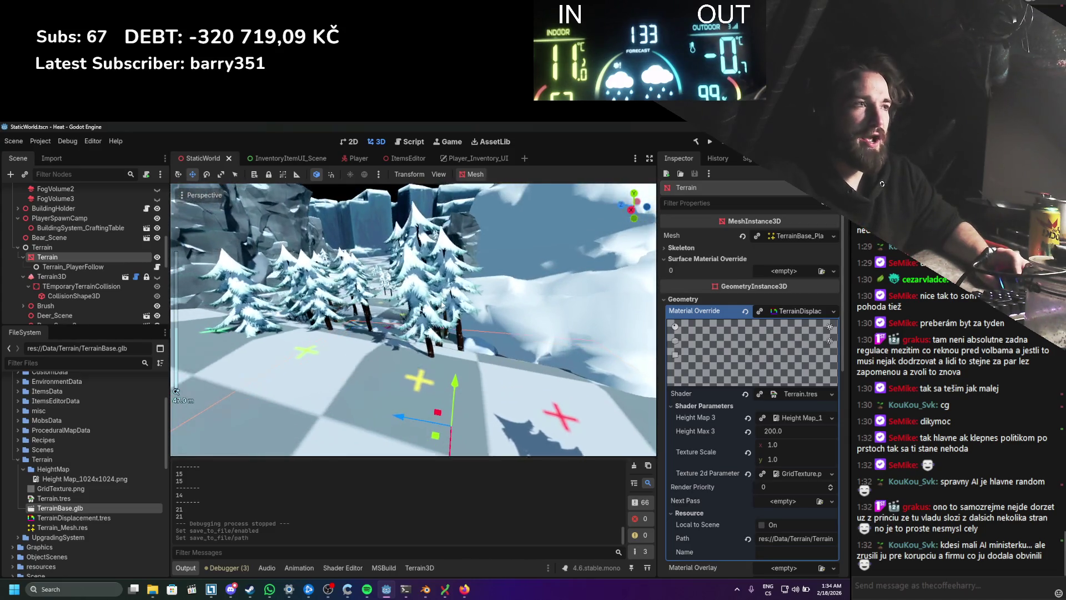
{"action": "mouse_move", "coordinate": [447, 325]}
{"action": "left_mouse_down"}
{"action": "mouse_move", "coordinate": [451, 288]}
{"action": "mouse_move", "coordinate": [491, 359]}
{"action": "left_mouse_up"}
{"action": "scroll", "coordinate": [498, 305], "scroll_direction": "down", "scroll_amount": 12}
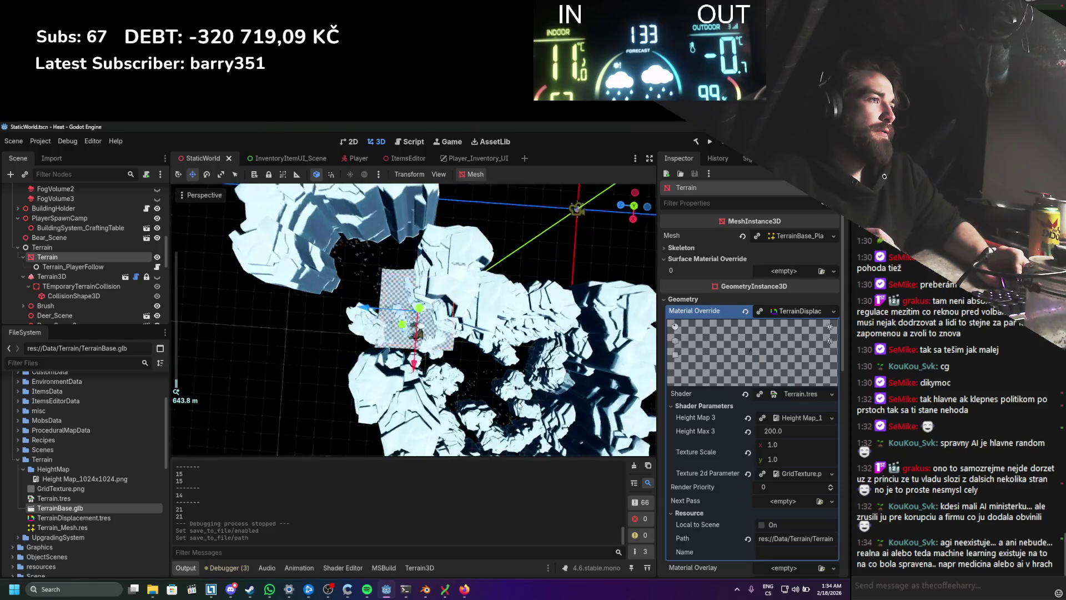
{"action": "scroll", "coordinate": [490, 362], "scroll_direction": "up", "scroll_amount": 5}
{"action": "scroll", "coordinate": [490, 363], "scroll_direction": "up", "scroll_amount": 5}
{"action": "mouse_move", "coordinate": [470, 313]}
{"action": "left_mouse_down"}
{"action": "mouse_move", "coordinate": [438, 314]}
{"action": "mouse_move", "coordinate": [449, 265]}
{"action": "left_mouse_up"}
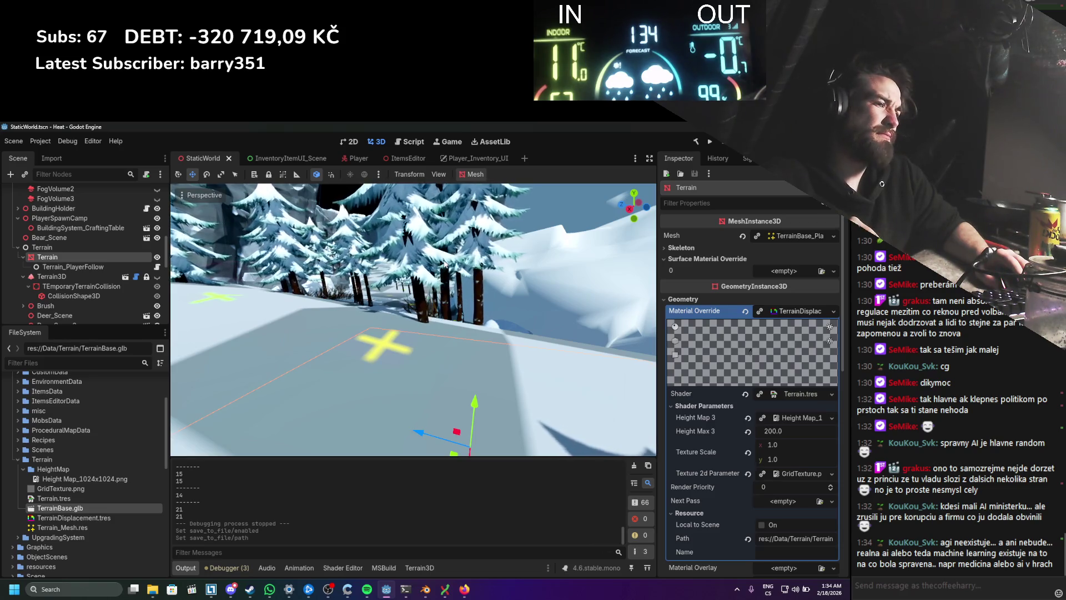
{"action": "left_click", "coordinate": [425, 589]}
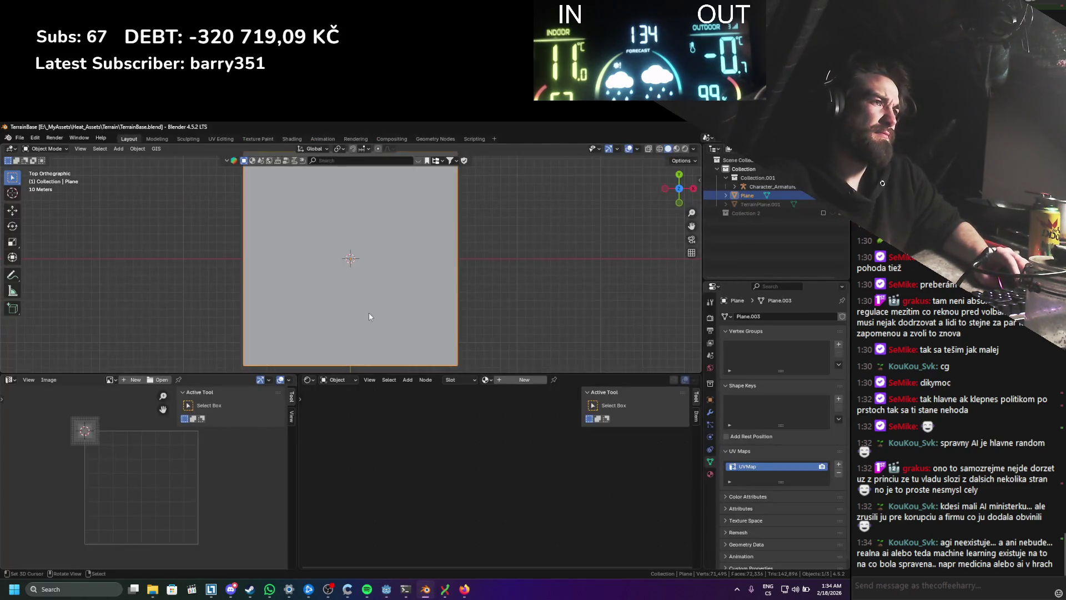
Step: Read the UV Vertex values of a corner face on the terrain plane, save TerrainBase.blend, and return to Godot
{"action": "scroll", "coordinate": [367, 313], "scroll_direction": "down", "scroll_amount": 3}
{"action": "key", "text": "ctrl+s"}
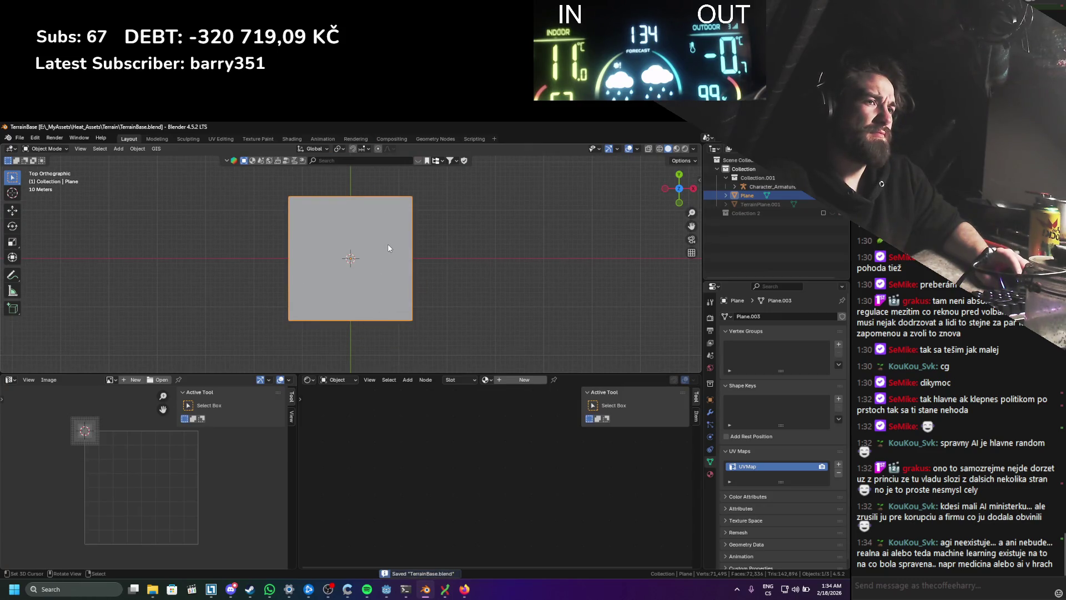
{"action": "key", "text": "Tab"}
{"action": "left_click", "coordinate": [409, 318]}
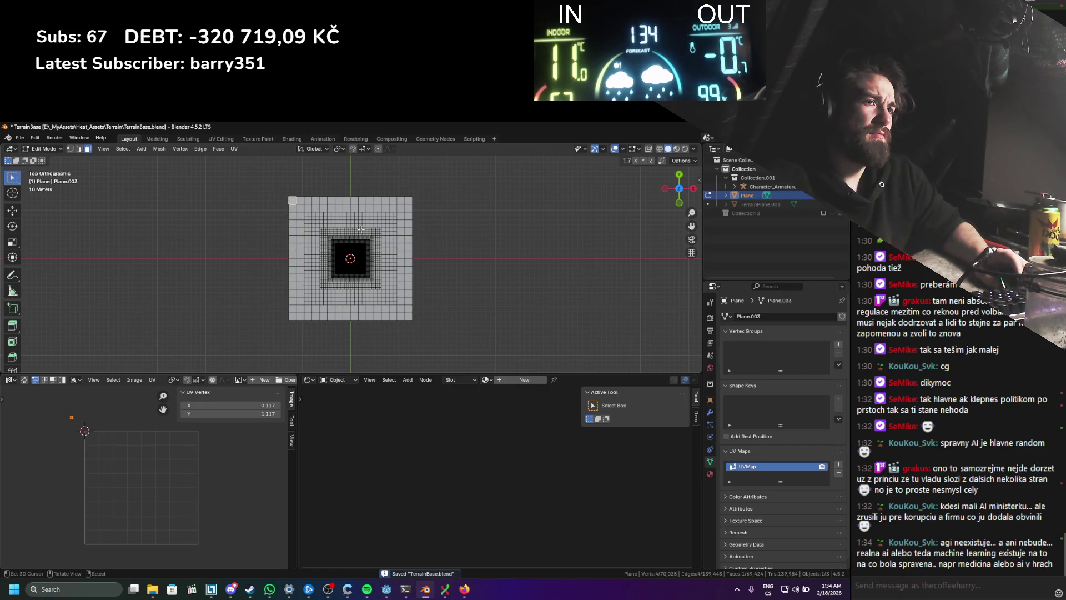
{"action": "key", "text": "Tab"}
{"action": "key", "text": "ctrl+s"}
{"action": "key", "text": "alt+Tab"}
{"action": "scroll", "coordinate": [573, 220], "scroll_direction": "down", "scroll_amount": 5}
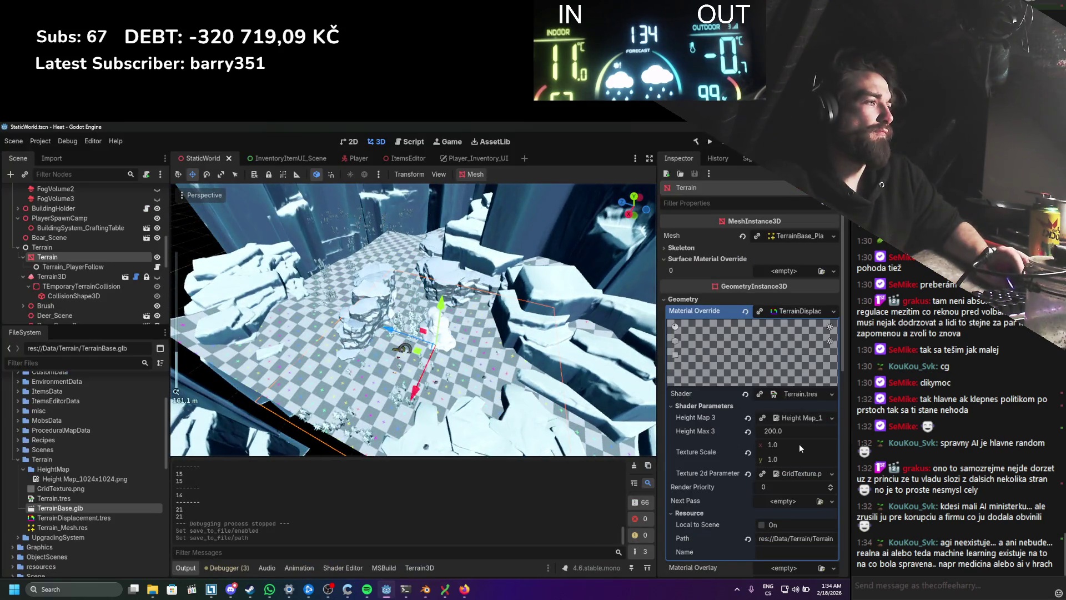
Step: Undo an accidental move of the terrain and save the StaticWorld scene
{"action": "scroll", "coordinate": [469, 395], "scroll_direction": "down", "scroll_amount": 3}
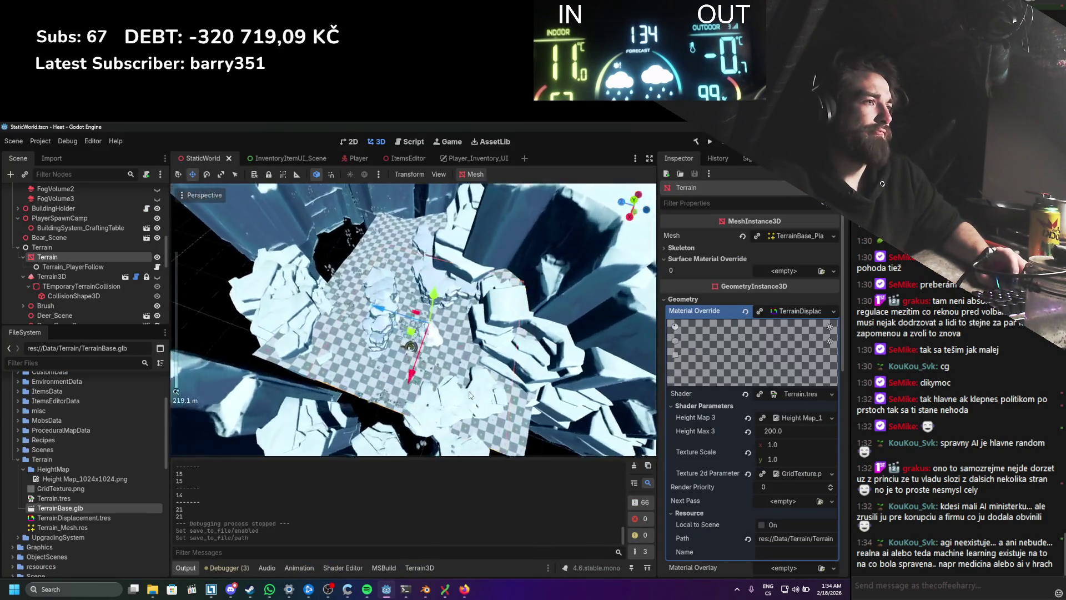
{"action": "scroll", "coordinate": [469, 396], "scroll_direction": "up", "scroll_amount": 3}
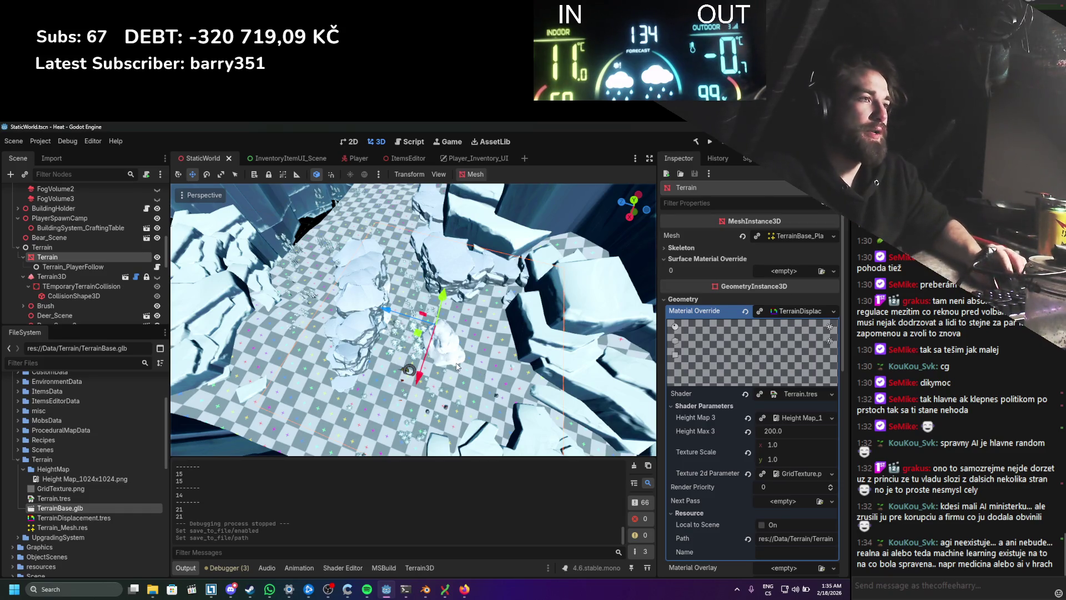
{"action": "scroll", "coordinate": [479, 368], "scroll_direction": "up", "scroll_amount": 3}
{"action": "scroll", "coordinate": [427, 365], "scroll_direction": "up", "scroll_amount": 3}
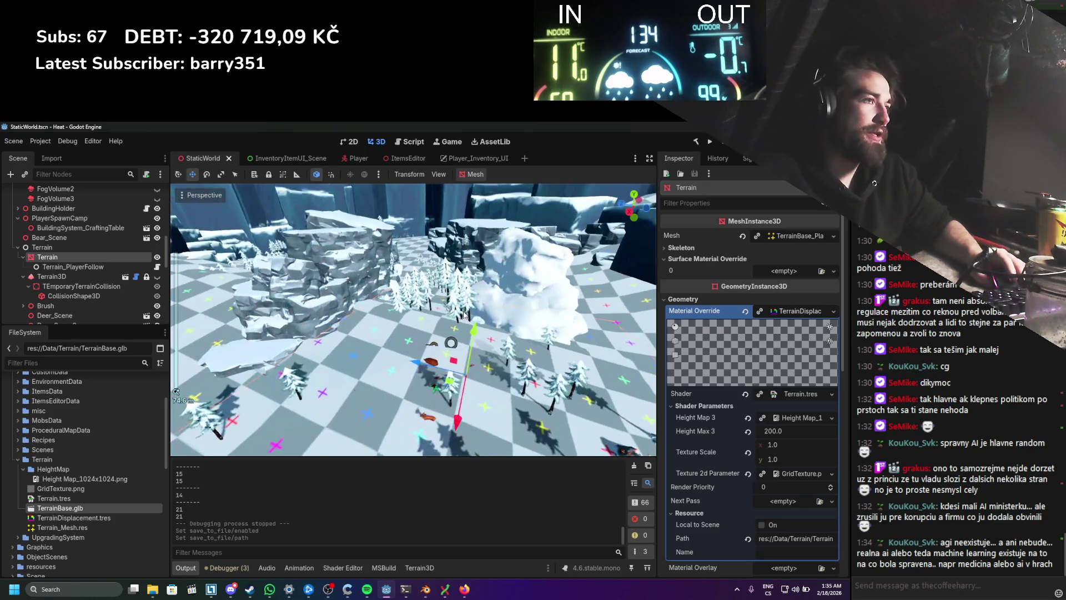
{"action": "mouse_move", "coordinate": [492, 313]}
{"action": "left_mouse_down"}
{"action": "mouse_move", "coordinate": [361, 344]}
{"action": "mouse_move", "coordinate": [311, 333]}
{"action": "left_mouse_up"}
{"action": "key", "text": "ctrl+z"}
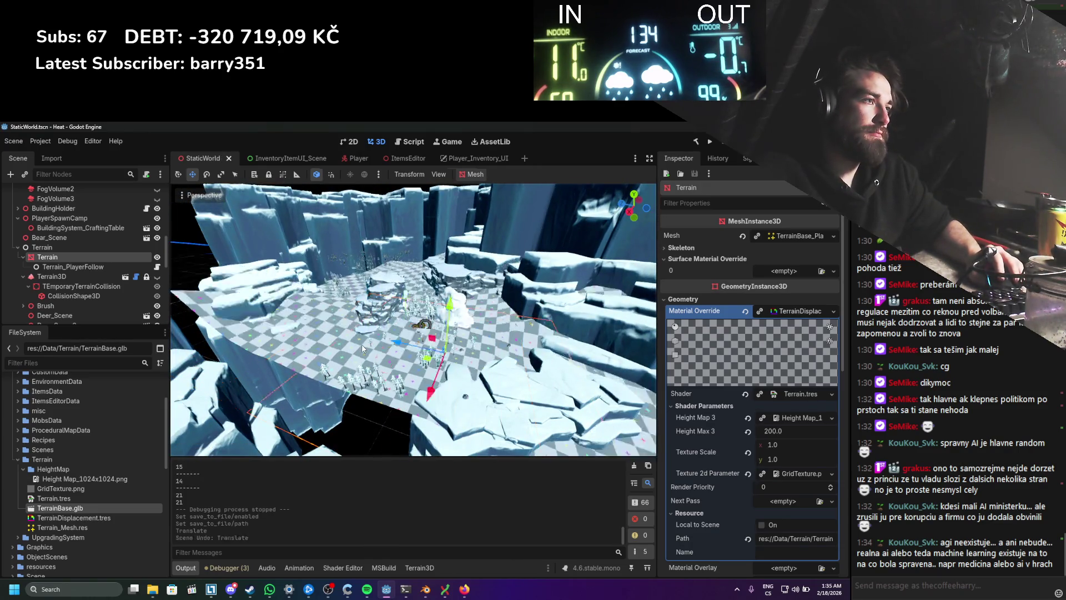
{"action": "key", "text": "ctrl+s"}
Step: Reimport TerrainBase.glb from Advanced Import Settings with TerrainBase_Plane_003 selected
{"action": "mouse_move", "coordinate": [431, 386]}
{"action": "left_mouse_down"}
{"action": "mouse_move", "coordinate": [399, 378]}
{"action": "mouse_move", "coordinate": [436, 379]}
{"action": "left_mouse_up"}
{"action": "key", "text": "ctrl+z"}
{"action": "key", "text": "ctrl+s"}
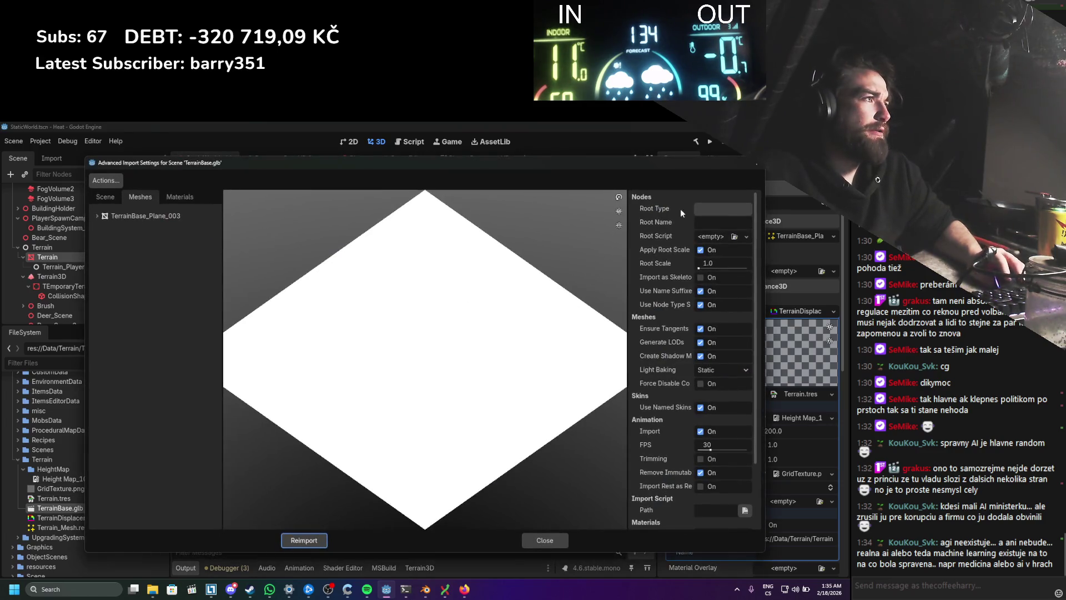
{"action": "left_click", "coordinate": [183, 215]}
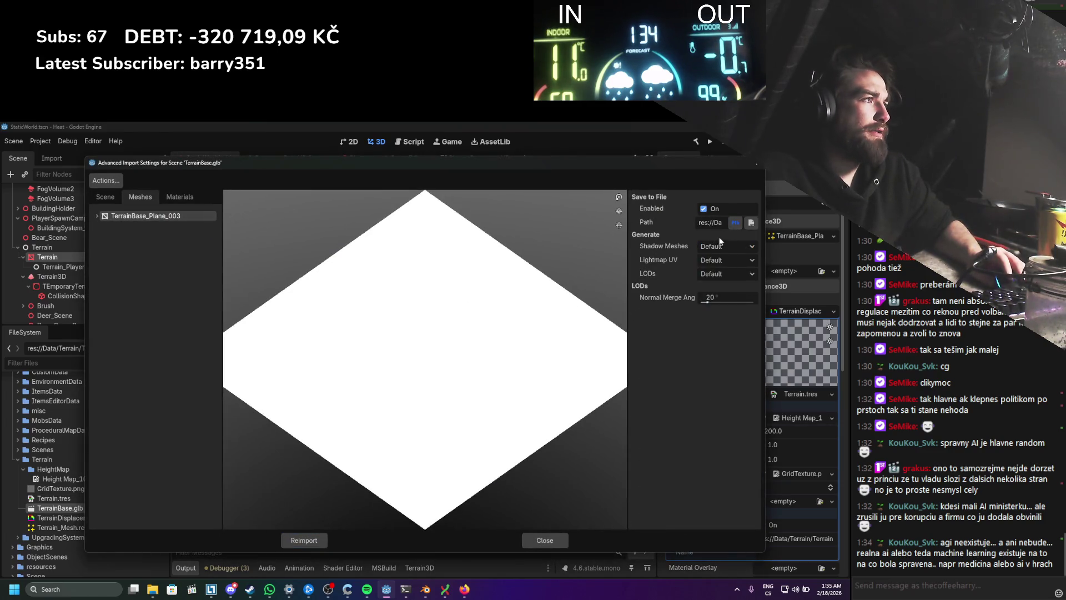
{"action": "left_click", "coordinate": [289, 539]}
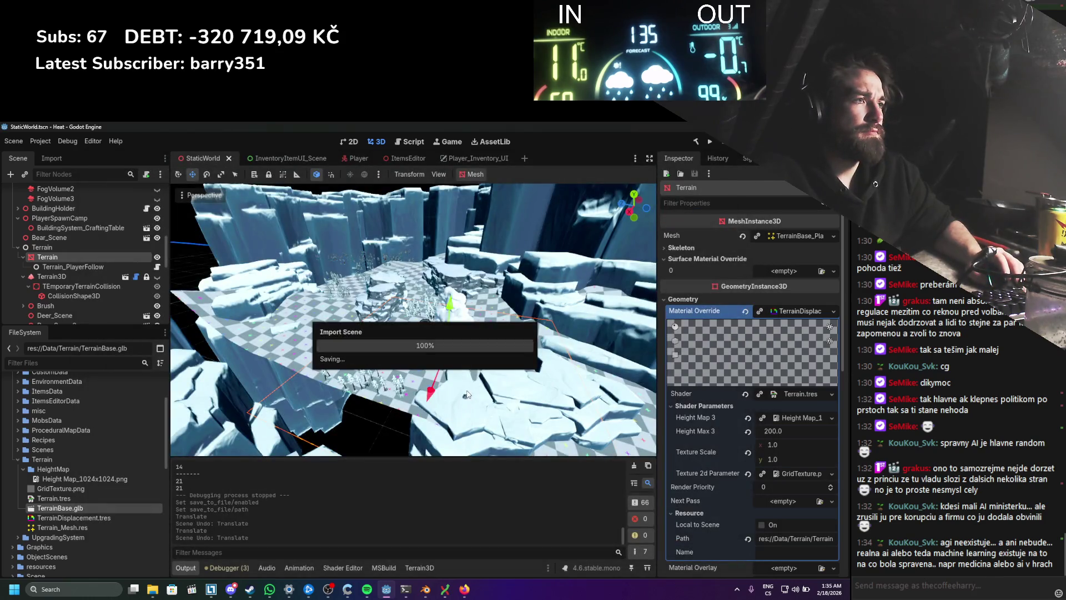
Step: In Blender, save TerrainBase.blend and put the terrain plane into Edit Mode
{"action": "left_click", "coordinate": [425, 589]}
{"action": "left_click_drag", "start_coordinate": [415, 271], "coordinate": [425, 202]}
{"action": "scroll", "coordinate": [423, 213], "scroll_direction": "up", "scroll_amount": 3}
{"action": "key", "text": "ctrl+s"}
{"action": "key", "text": "Tab"}
Step: Test-move all of the plane's UVs along Y, cancel, and save TerrainBase.blend in Object Mode
{"action": "key", "text": "a"}
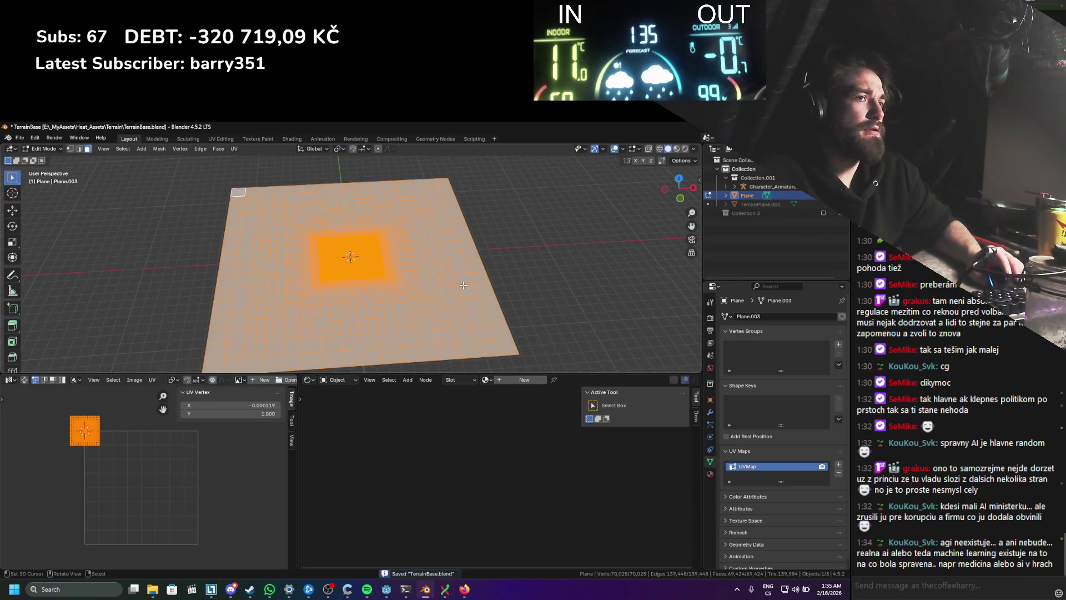
{"action": "scroll", "coordinate": [462, 285], "scroll_direction": "up", "scroll_amount": 1}
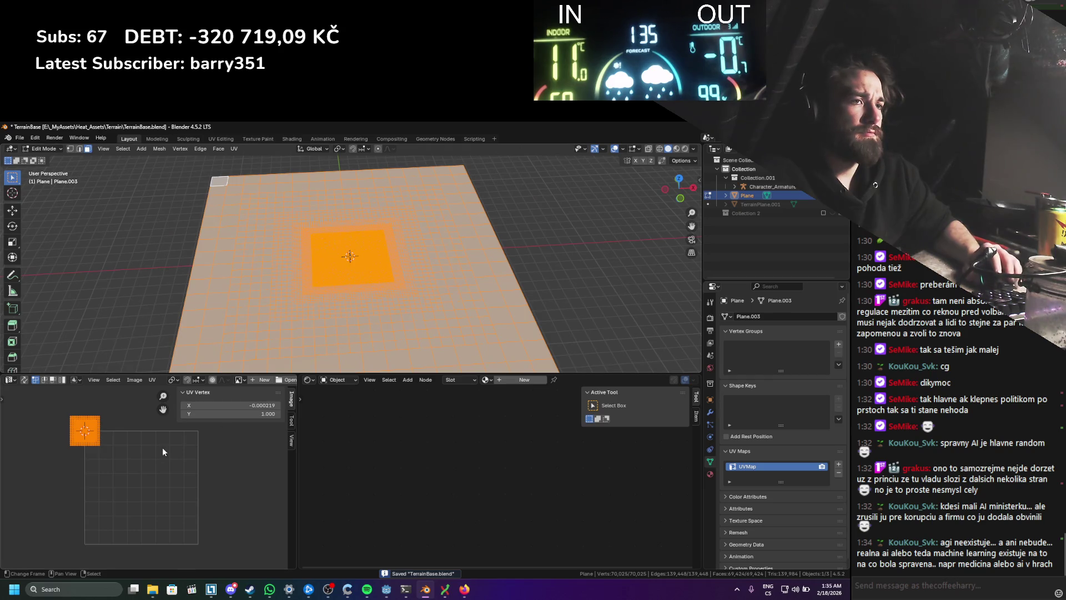
{"action": "key", "text": "g"}
{"action": "key", "text": "y"}
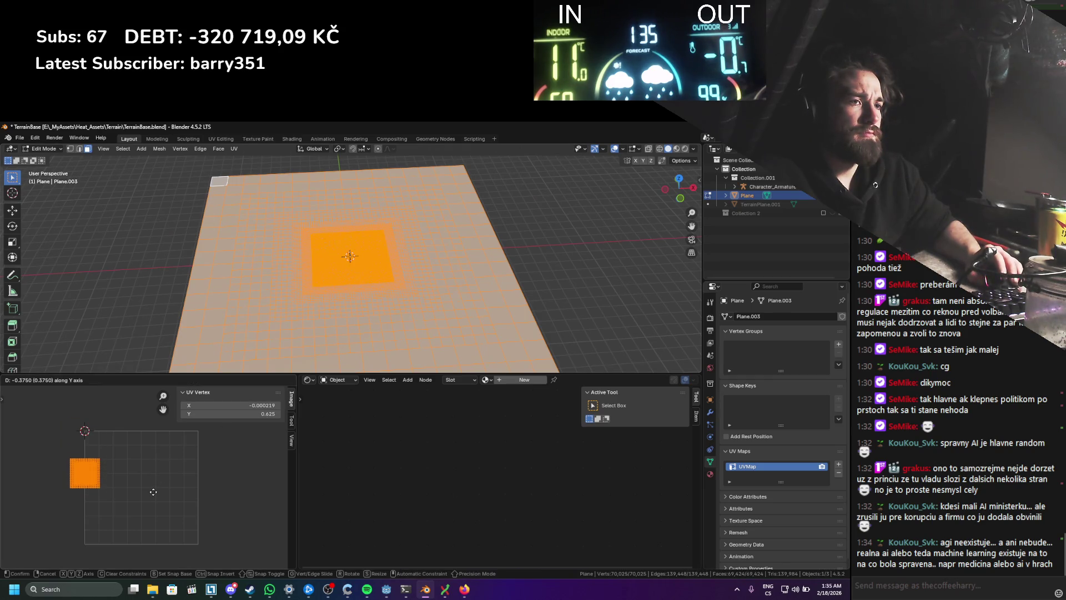
{"action": "right_click", "coordinate": [148, 550]}
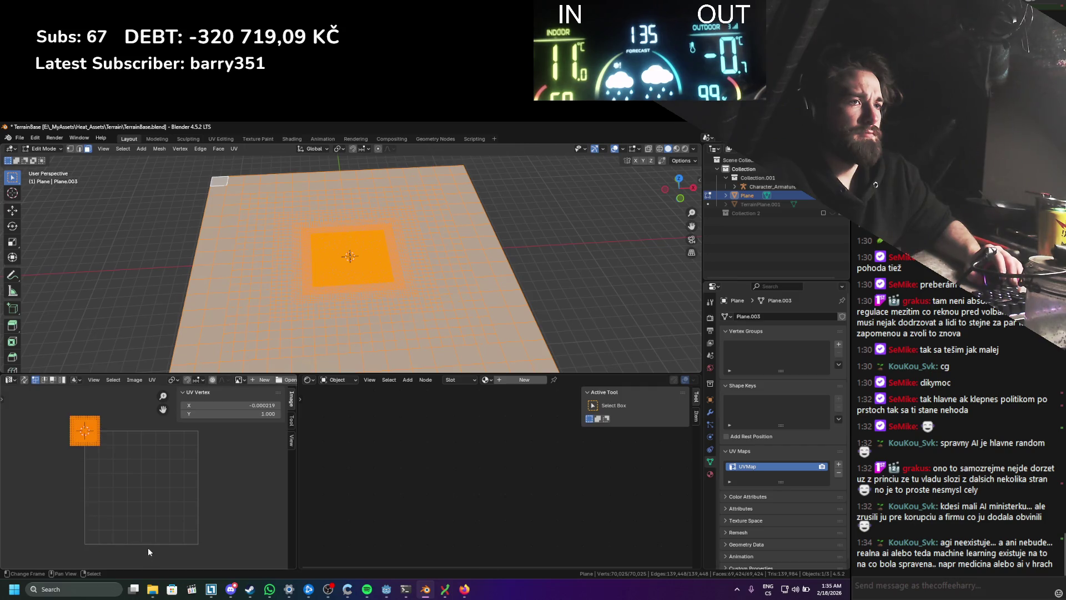
{"action": "key", "text": "Tab"}
{"action": "key", "text": "ctrl+s"}
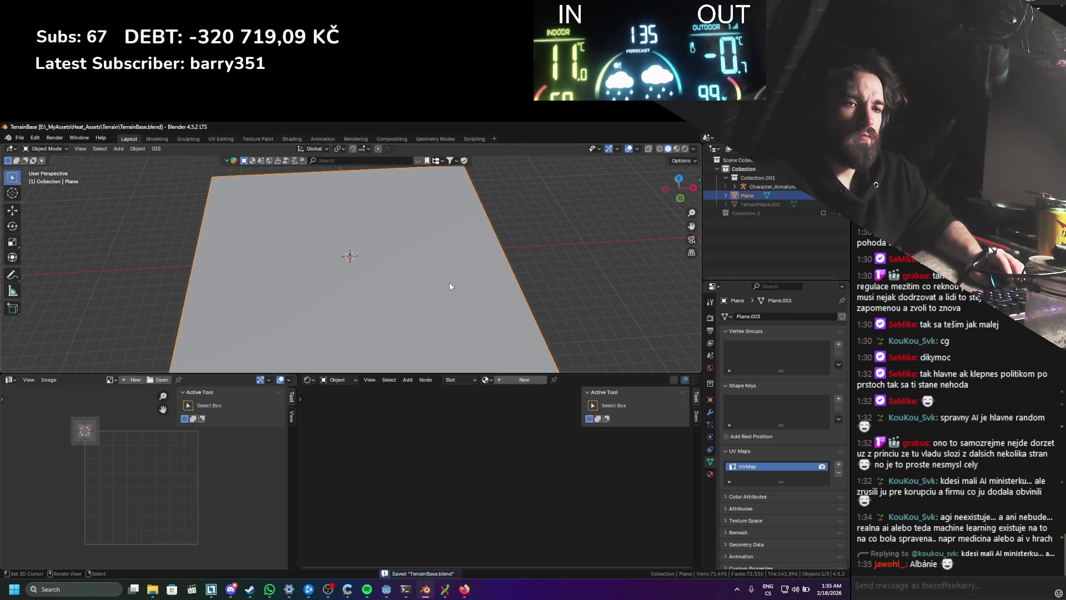
Step: Review the Output and EEVEE Render properties, toggling Shadows, then return to the terrain LOD image results
{"action": "left_click", "coordinate": [713, 328]}
{"action": "left_click", "coordinate": [714, 342]}
{"action": "left_click", "coordinate": [711, 330]}
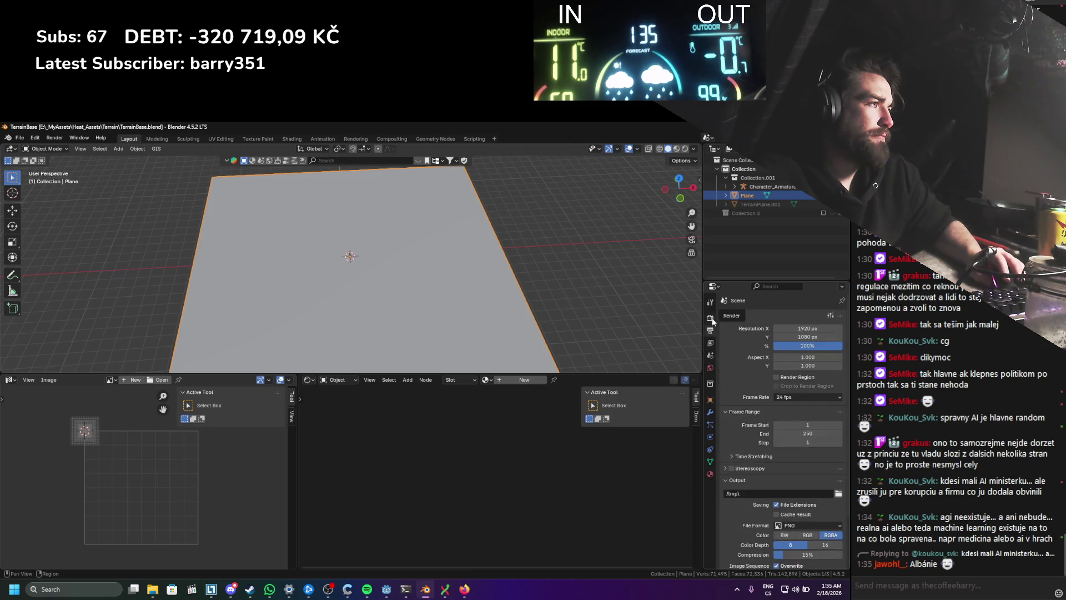
{"action": "left_click", "coordinate": [711, 318]}
{"action": "left_click", "coordinate": [756, 413]}
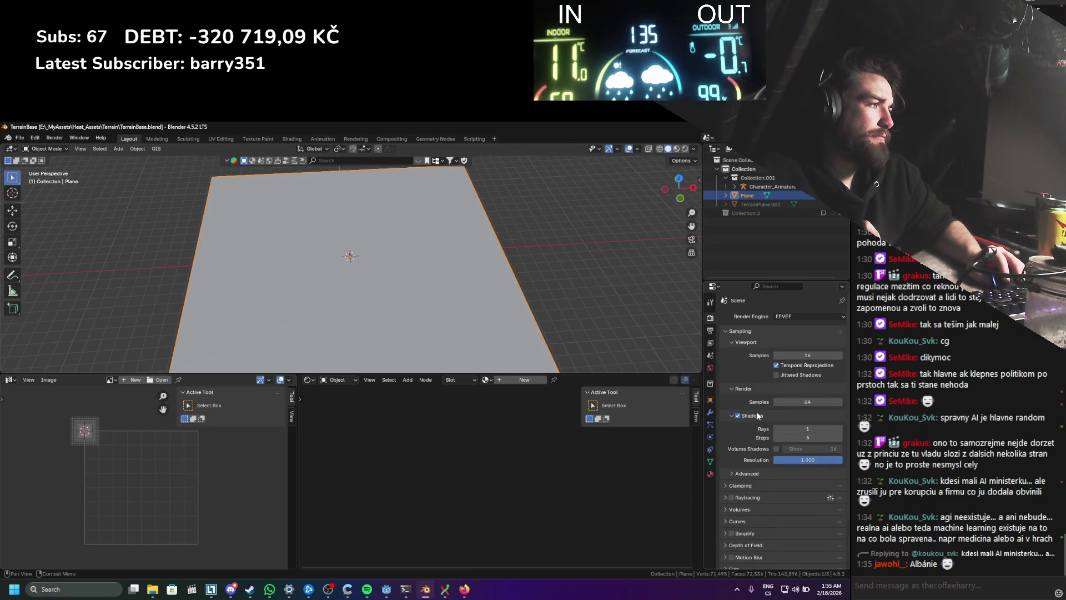
{"action": "left_click", "coordinate": [755, 413]}
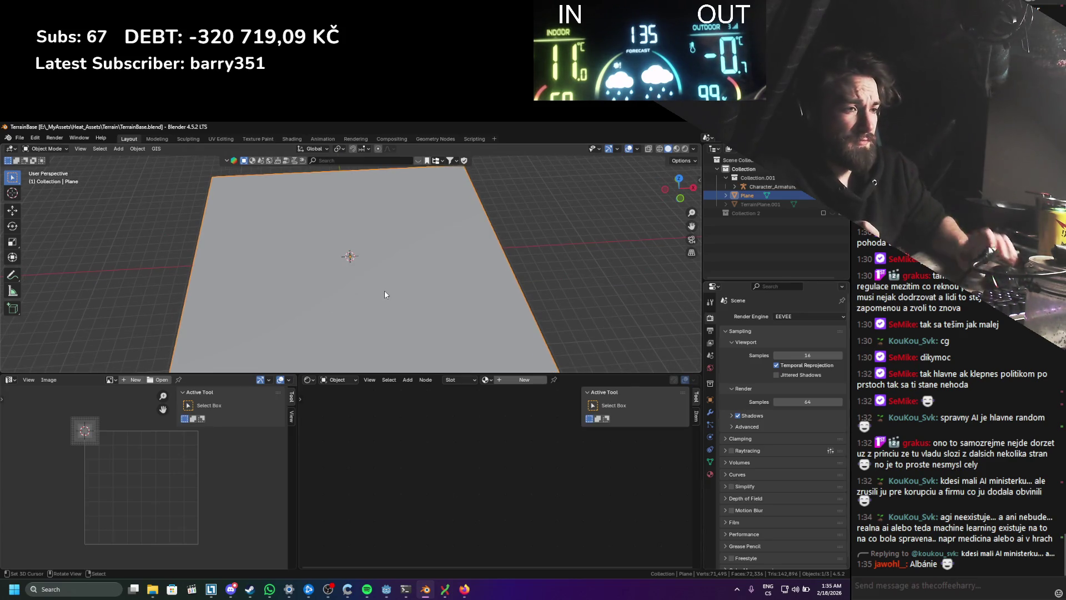
{"action": "left_click", "coordinate": [465, 589]}
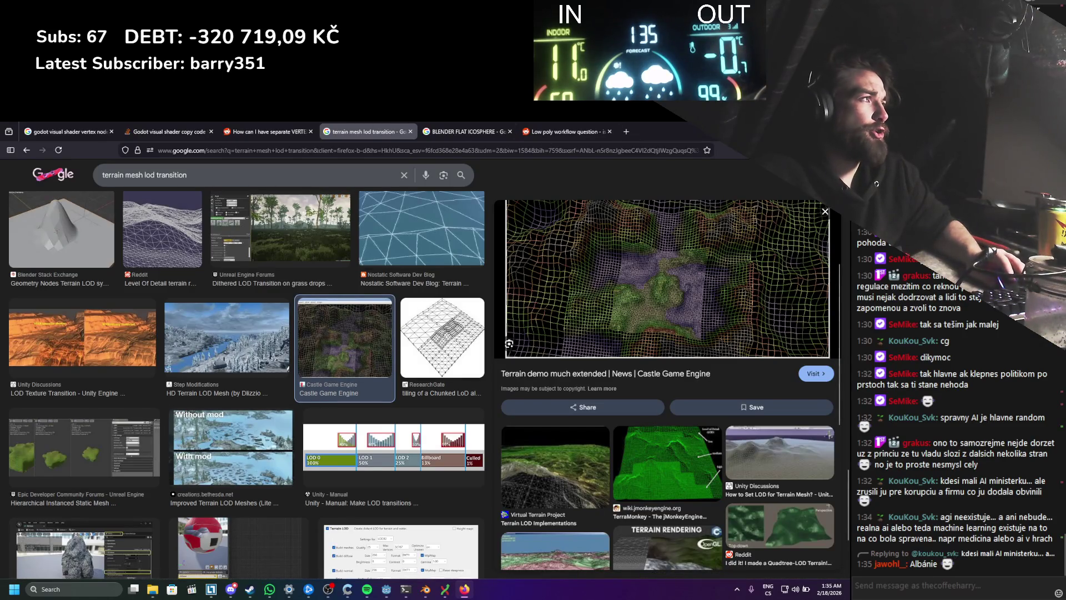
Step: Bring Godot's StaticWorld scene forward, undoing an accidental terrain move
{"action": "key", "text": "alt+Tab"}
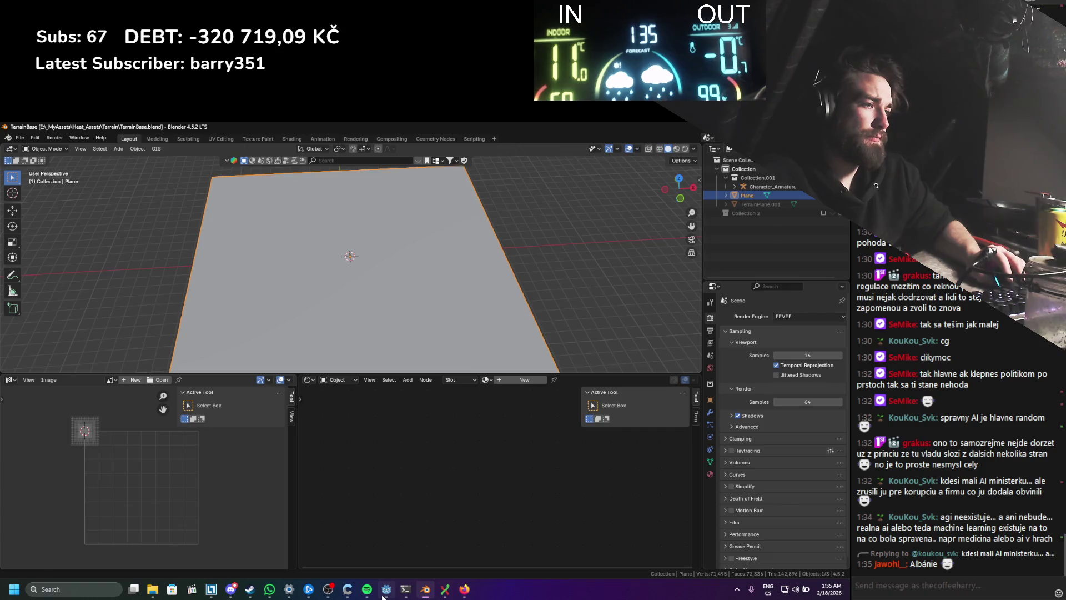
{"action": "left_click", "coordinate": [385, 590]}
{"action": "mouse_move", "coordinate": [435, 404]}
{"action": "left_mouse_down"}
{"action": "mouse_move", "coordinate": [397, 347]}
{"action": "mouse_move", "coordinate": [333, 404]}
{"action": "mouse_move", "coordinate": [355, 371]}
{"action": "left_mouse_up"}
{"action": "key", "text": "ctrl+z"}
{"action": "scroll", "coordinate": [379, 337], "scroll_direction": "up", "scroll_amount": 3}
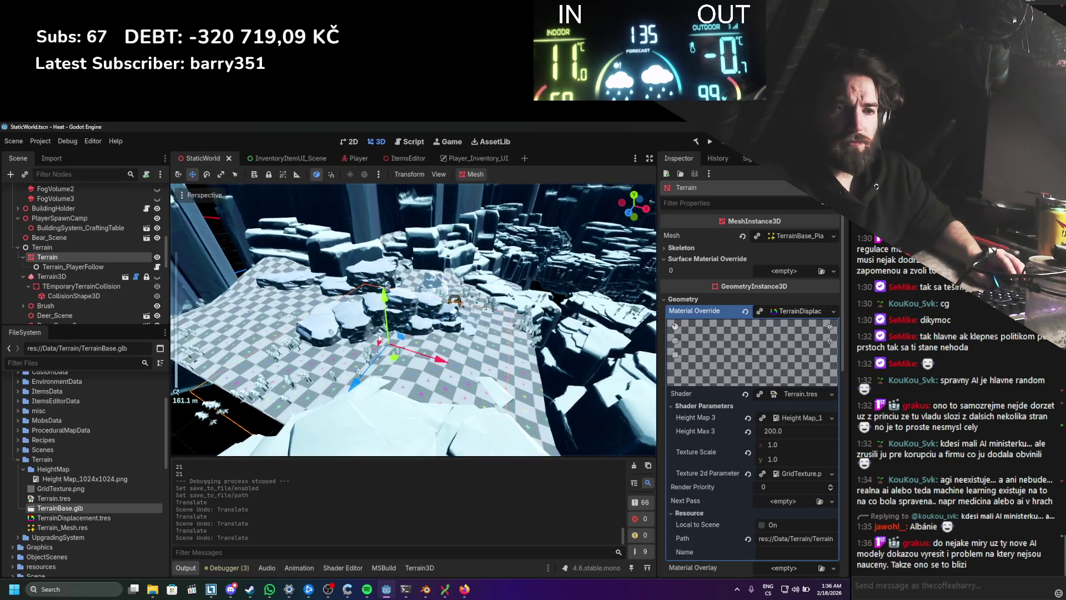
Step: Orbit around the reimported terrain, then go back to Firefox's terrain mesh LOD transition image results
{"action": "scroll", "coordinate": [380, 337], "scroll_direction": "up", "scroll_amount": 2}
{"action": "left_click_drag", "start_coordinate": [379, 337], "coordinate": [273, 342]}
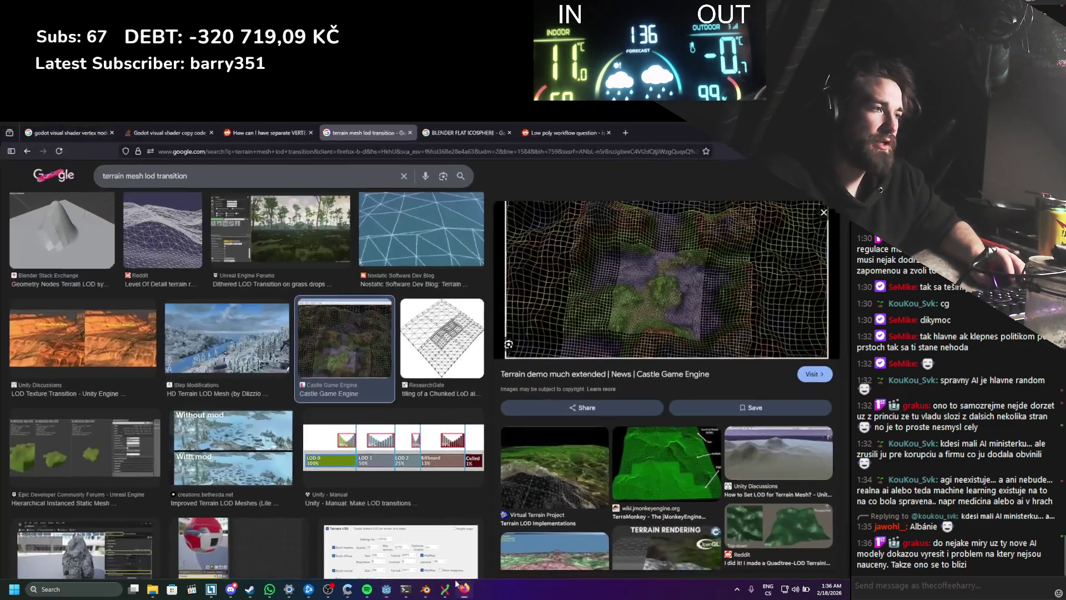
{"action": "left_click", "coordinate": [464, 589]}
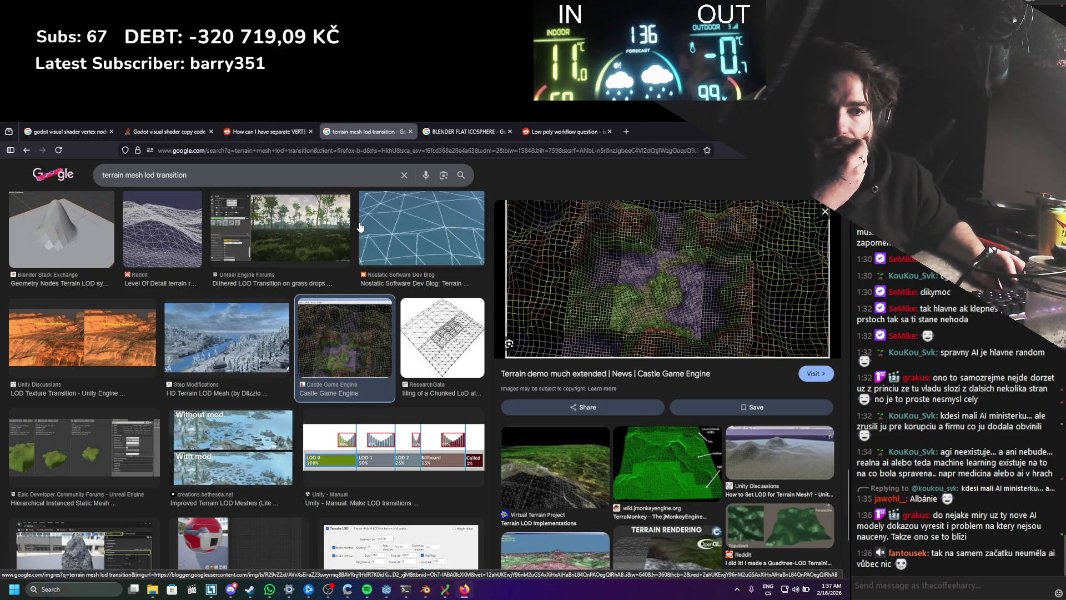
{"action": "scroll", "coordinate": [389, 327], "scroll_direction": "up", "scroll_amount": 2}
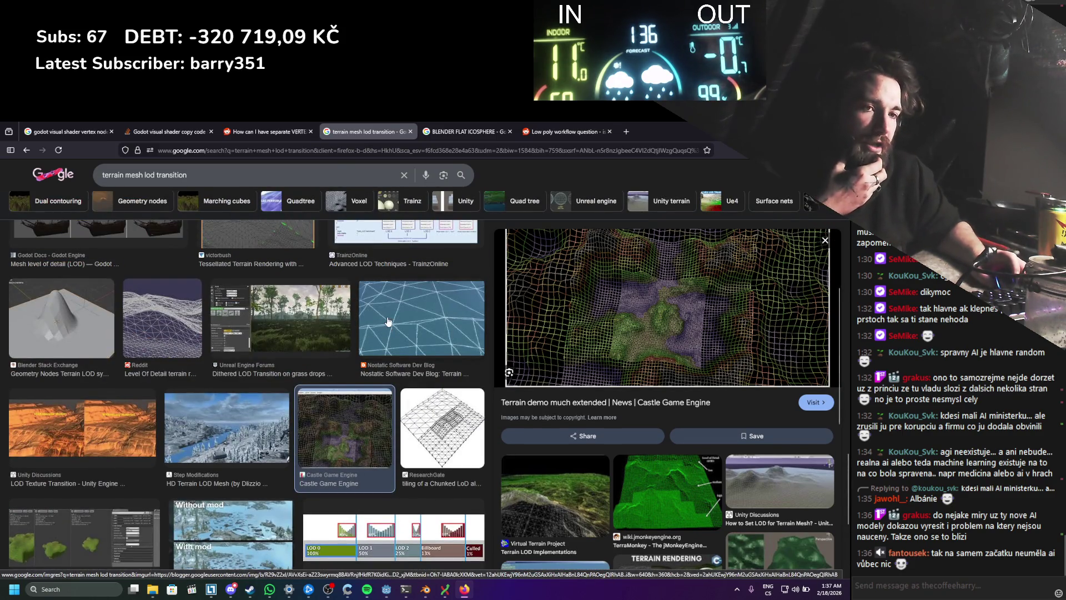
{"action": "scroll", "coordinate": [388, 322], "scroll_direction": "down", "scroll_amount": 1}
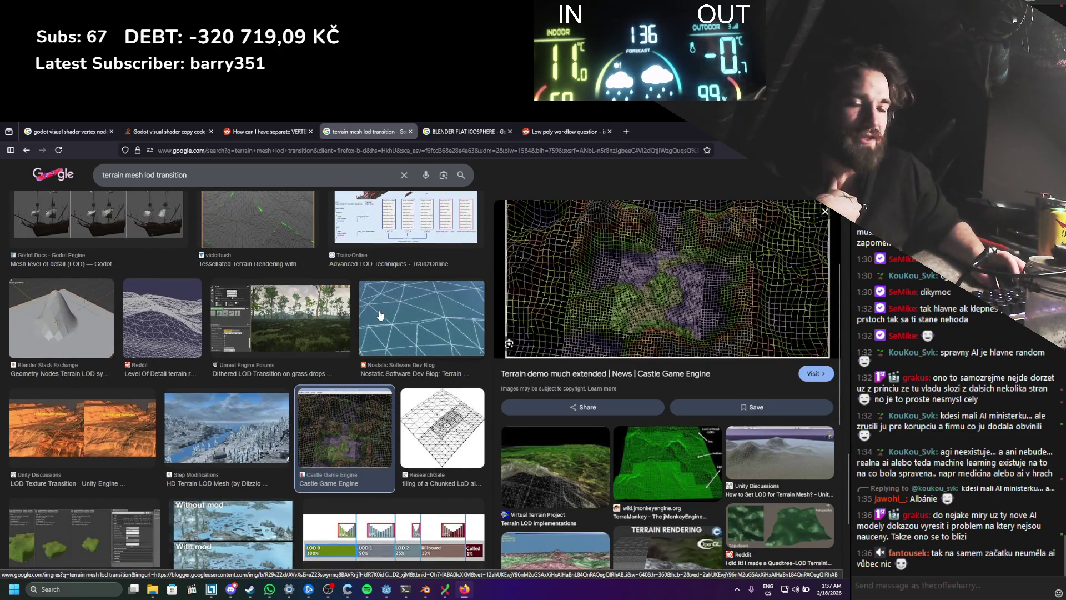
{"action": "scroll", "coordinate": [380, 315], "scroll_direction": "down", "scroll_amount": 4}
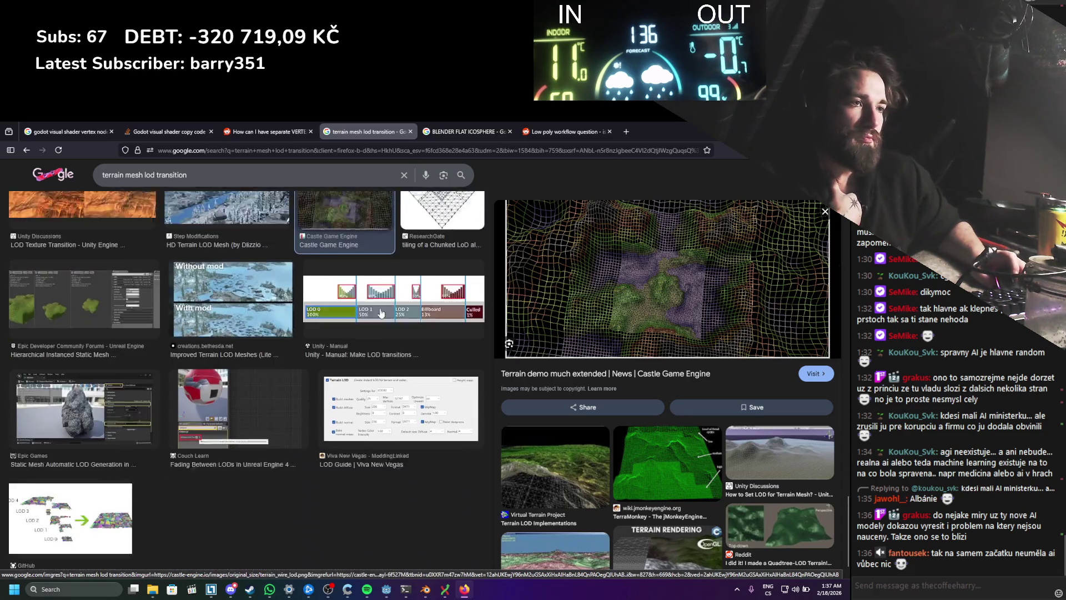
{"action": "scroll", "coordinate": [381, 313], "scroll_direction": "up", "scroll_amount": 3}
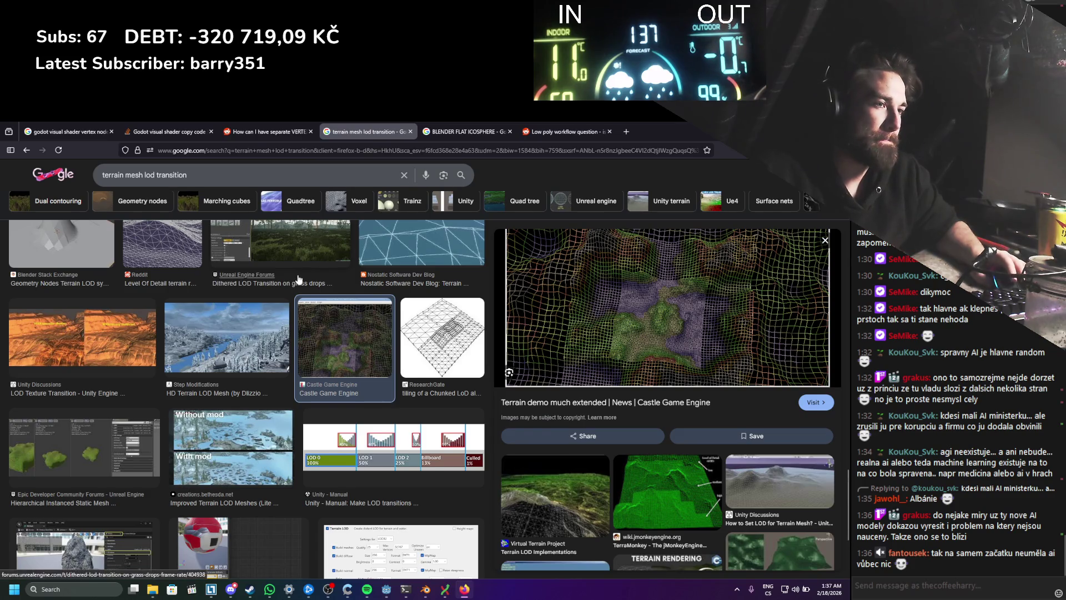
{"action": "scroll", "coordinate": [300, 278], "scroll_direction": "down", "scroll_amount": 1}
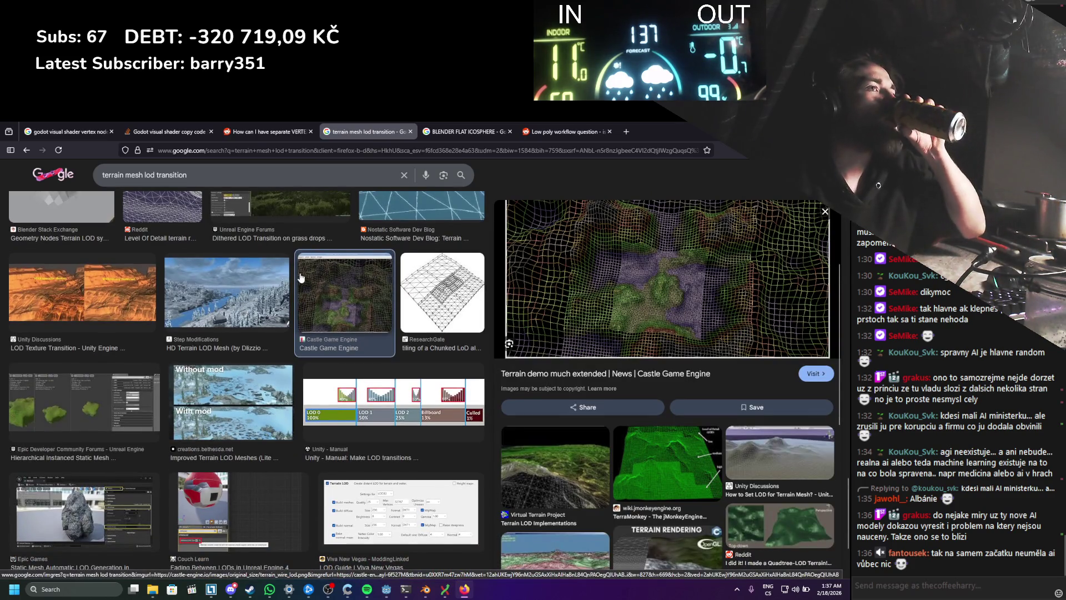
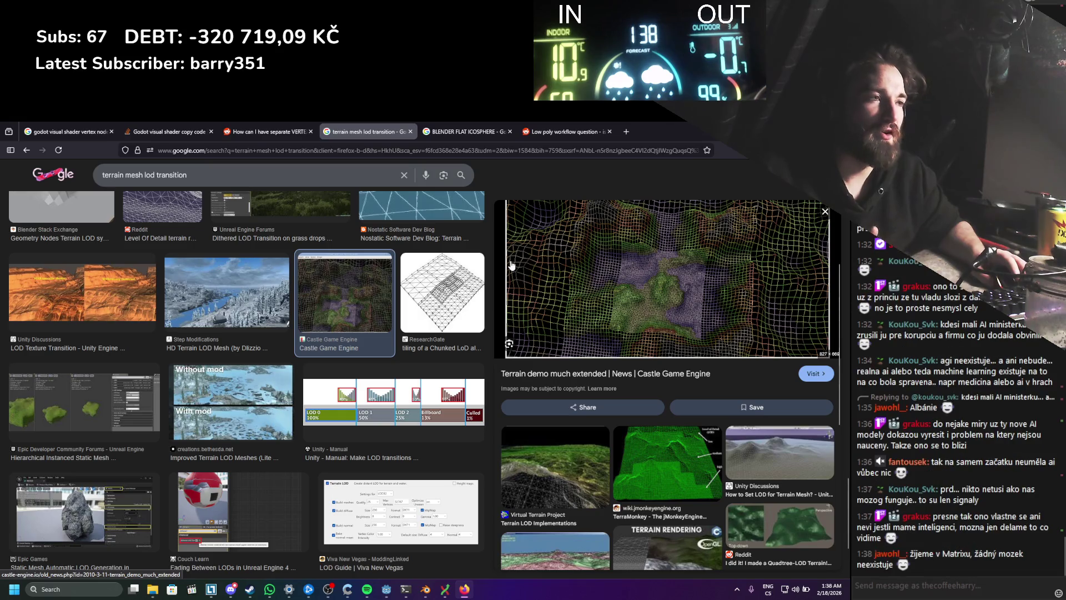
Step: Browse the 'terrain mesh lod transition' image results, glance at the Blender flat icosphere tab, then start a new tab
{"action": "scroll", "coordinate": [422, 283], "scroll_direction": "up", "scroll_amount": 1}
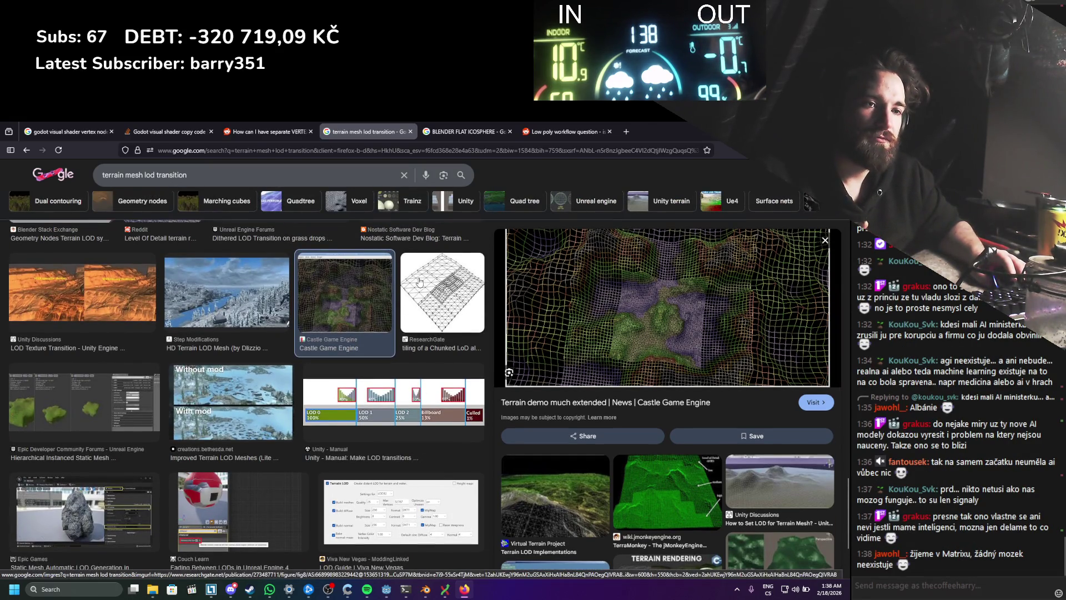
{"action": "scroll", "coordinate": [418, 282], "scroll_direction": "up", "scroll_amount": 5}
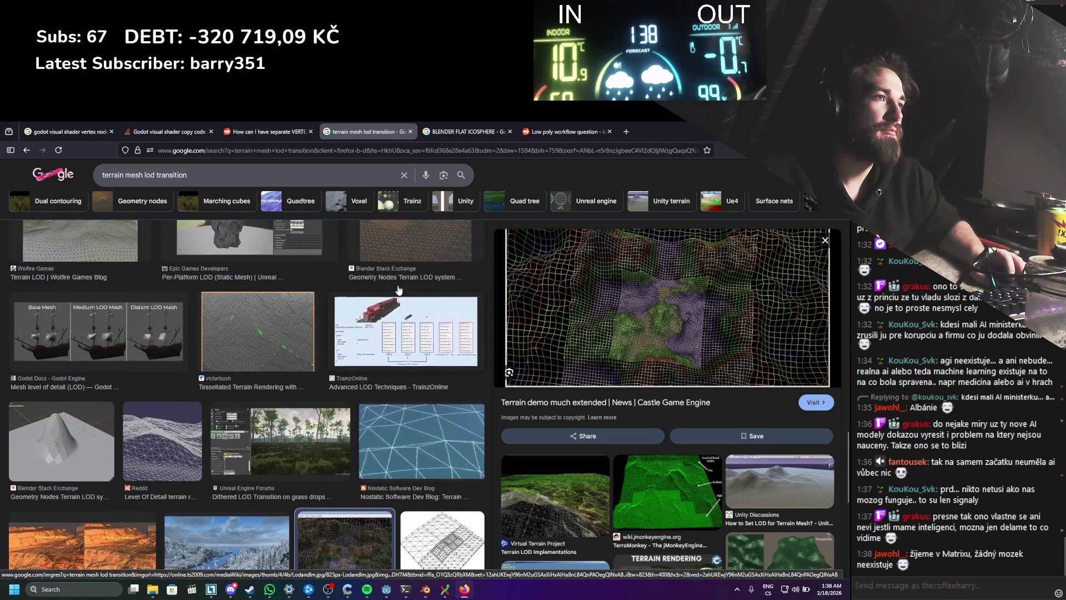
{"action": "scroll", "coordinate": [405, 282], "scroll_direction": "down", "scroll_amount": 3}
{"action": "scroll", "coordinate": [405, 282], "scroll_direction": "down", "scroll_amount": 4}
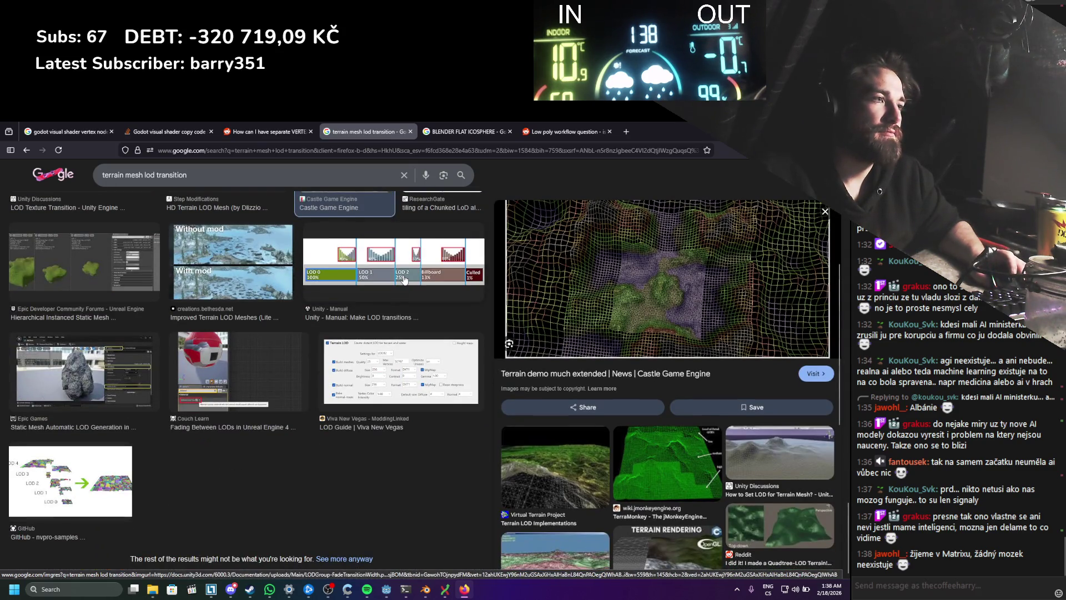
{"action": "scroll", "coordinate": [404, 281], "scroll_direction": "up", "scroll_amount": 5}
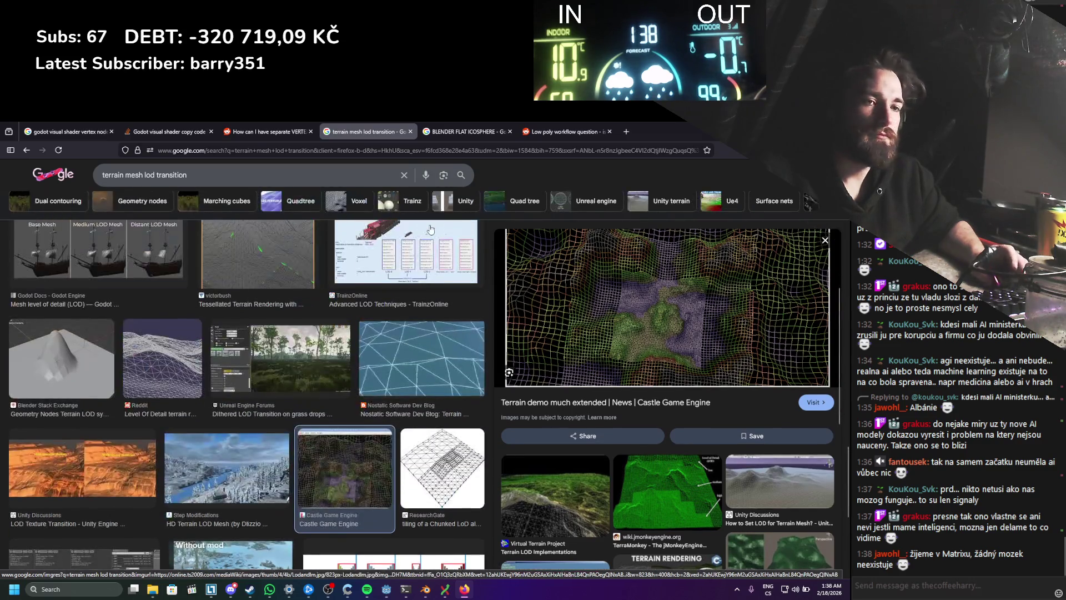
{"action": "left_click", "coordinate": [465, 131]}
{"action": "left_click", "coordinate": [369, 132]}
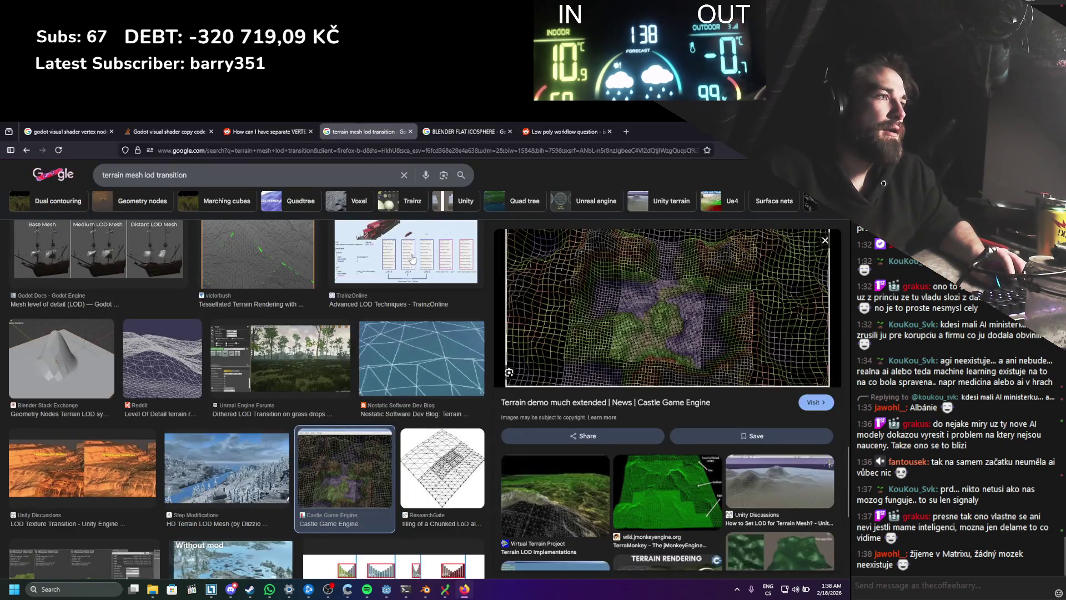
{"action": "left_click", "coordinate": [626, 132]}
Step: Load chatgpt.com and cancel the accidental Save As dialog
{"action": "type", "text": "chatgpt.com"}
{"action": "key", "text": "Return"}
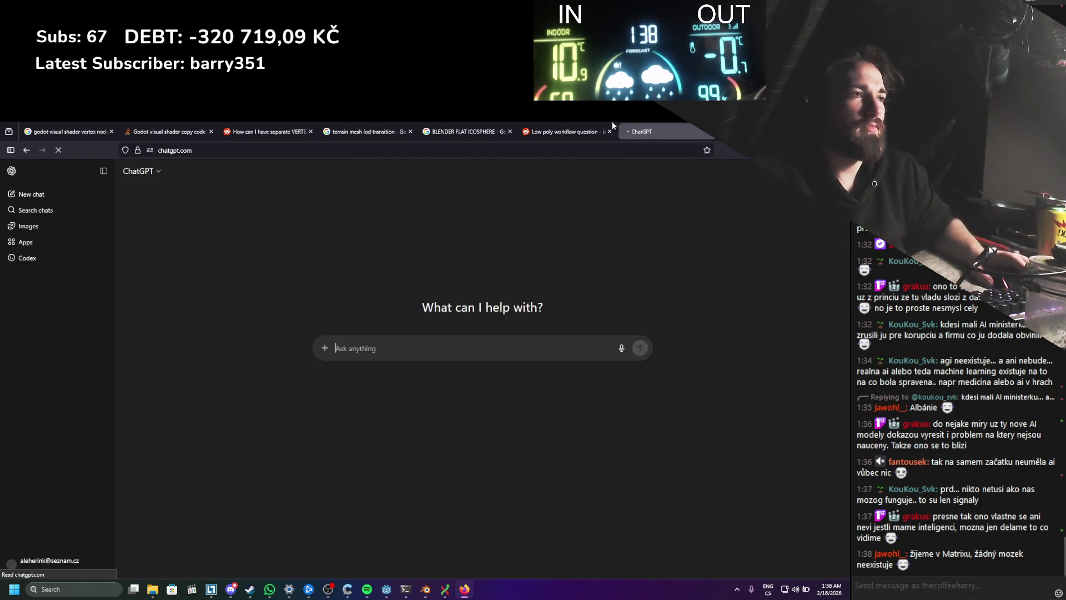
{"action": "key", "text": "ctrl+s"}
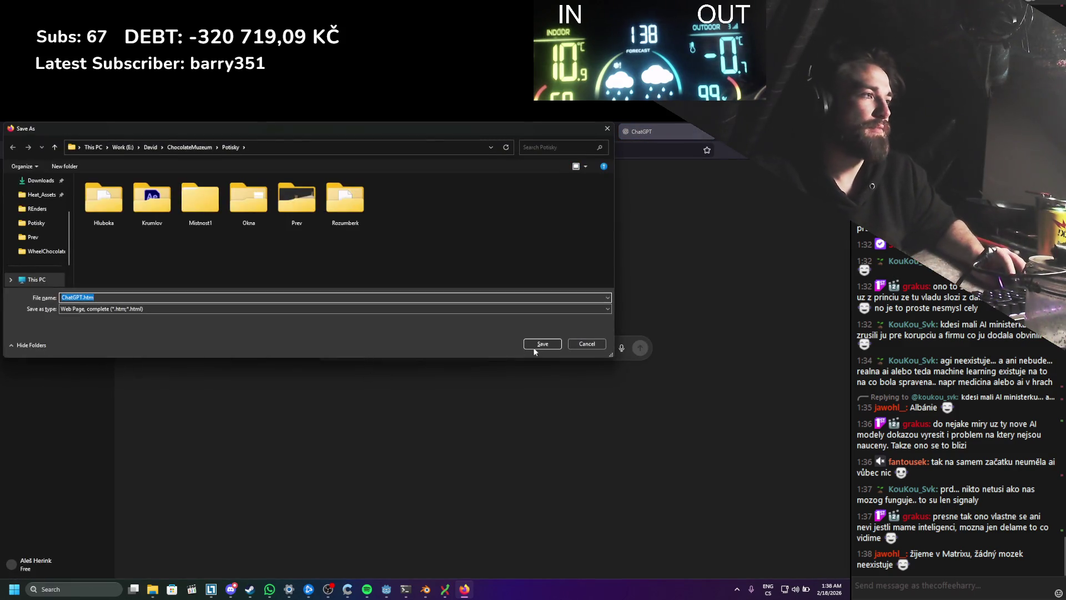
{"action": "left_click", "coordinate": [587, 344]}
Step: Type the question: Godot terrain, no addons, no basic stuff, map scale cca 1024 m, best way?
{"action": "type", "text": "hi"}
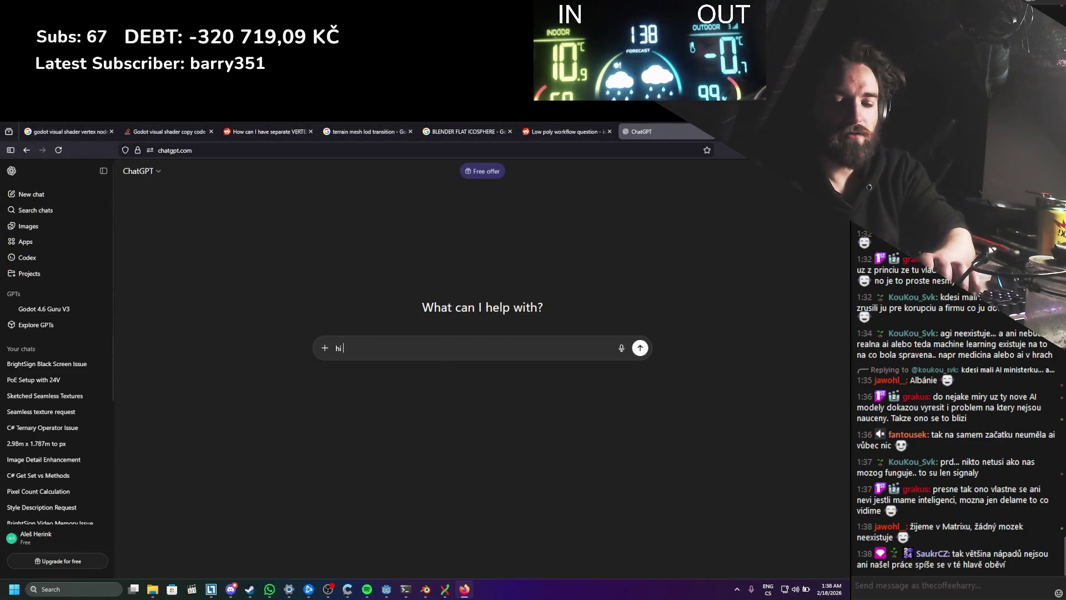
{"action": "type", "text": " working on a ter"}
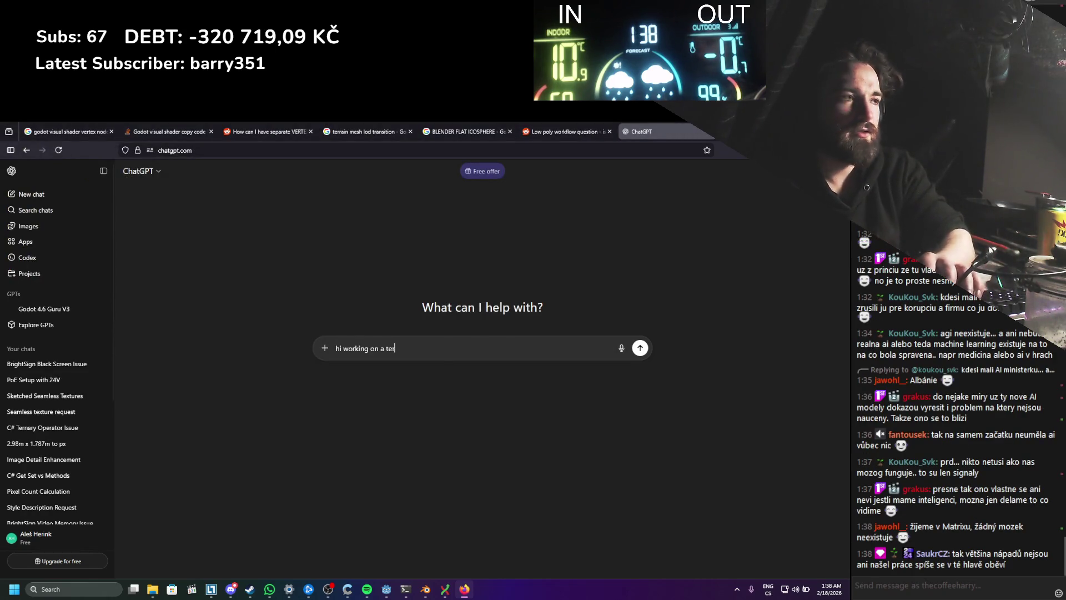
{"action": "type", "text": "rain in godot"}
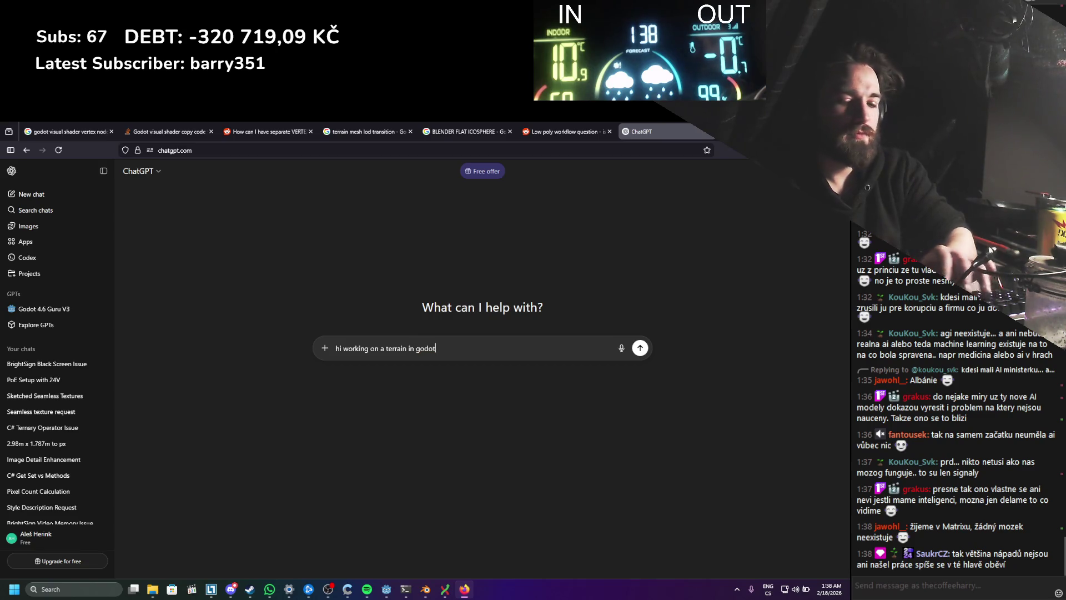
{"action": "type", "text": ", I dont wanna"}
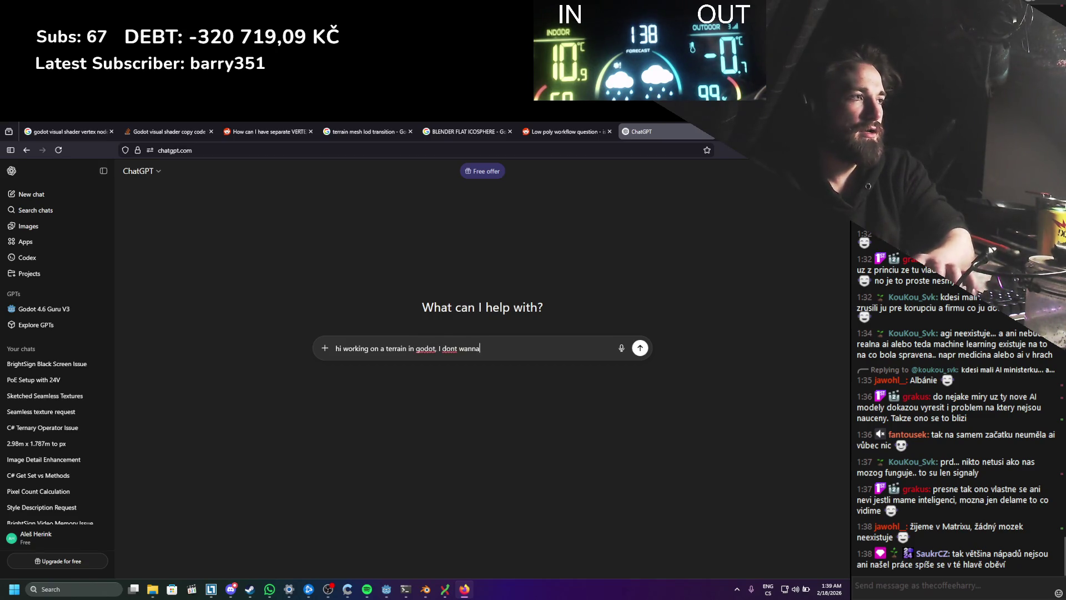
{"action": "type", "text": " any addons"}
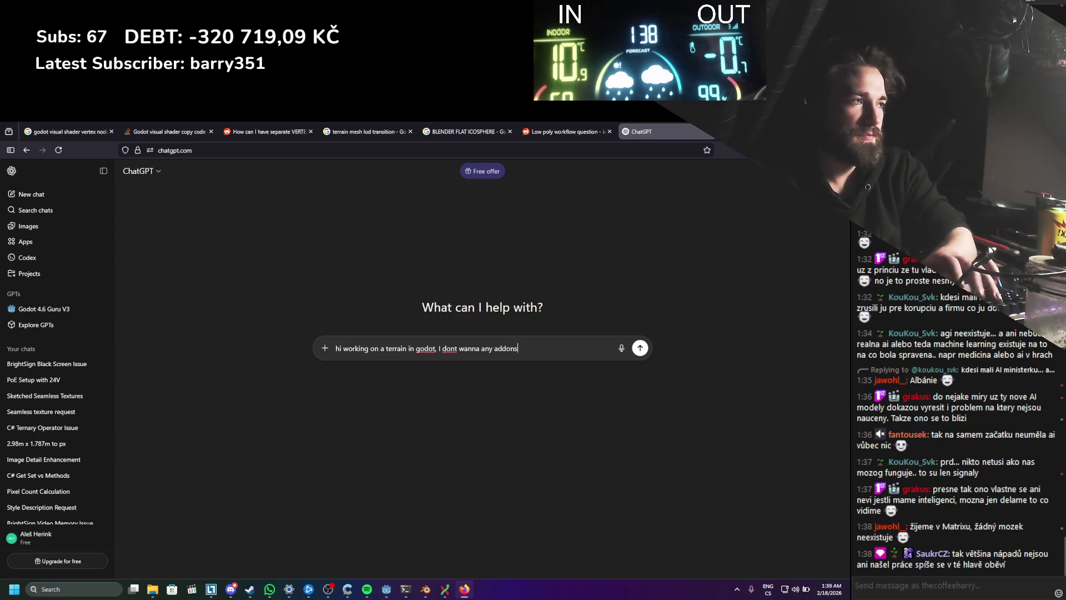
{"action": "type", "text": ", I dont wa"}
{"action": "type", "text": "nna any b"}
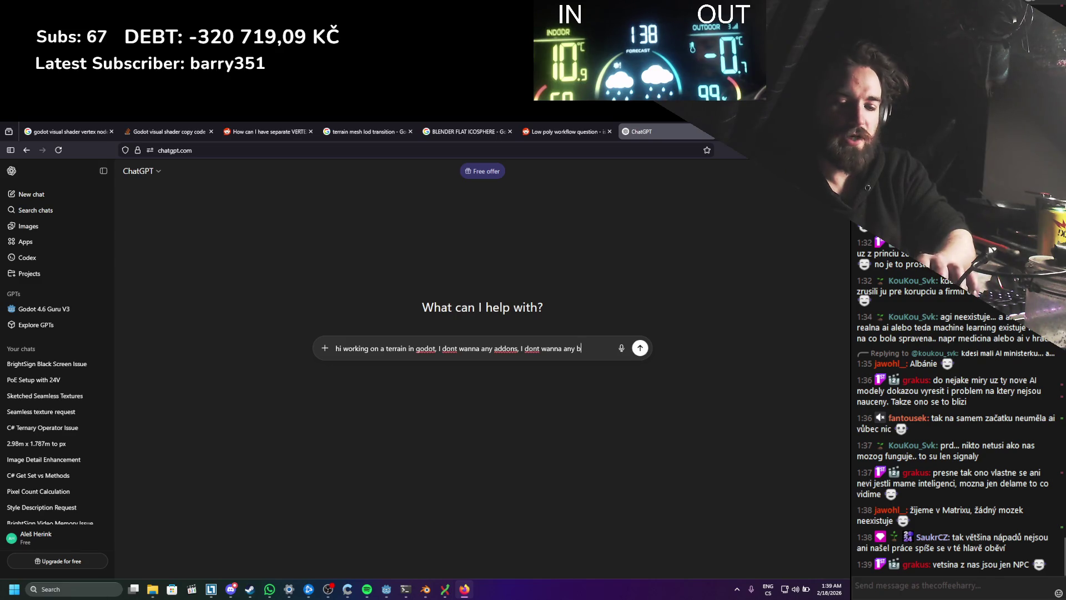
{"action": "type", "text": "asic stuf"}
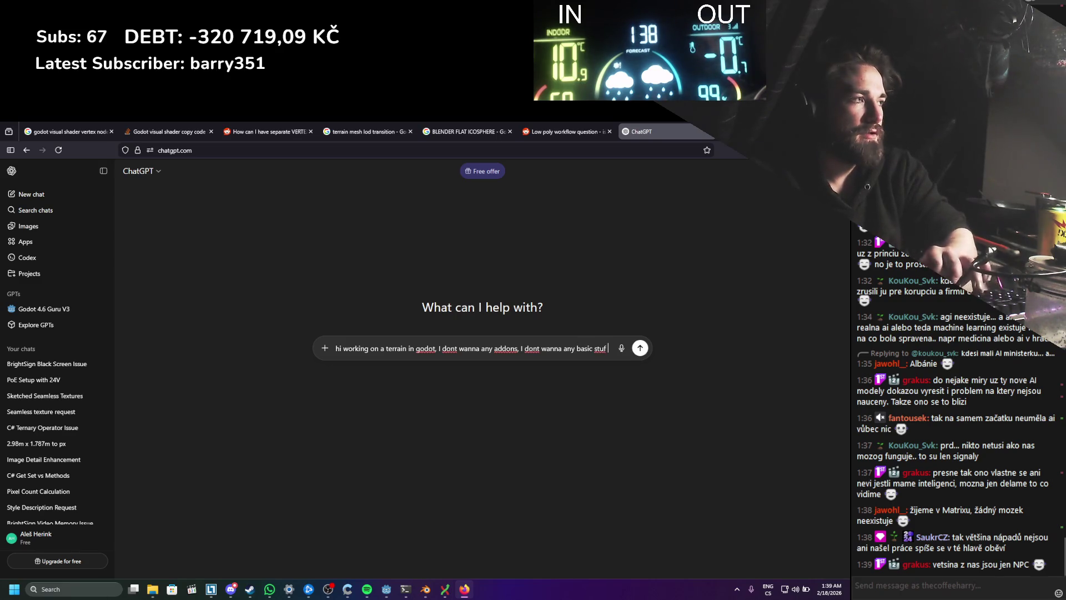
{"action": "type", "text": "f, I wil"}
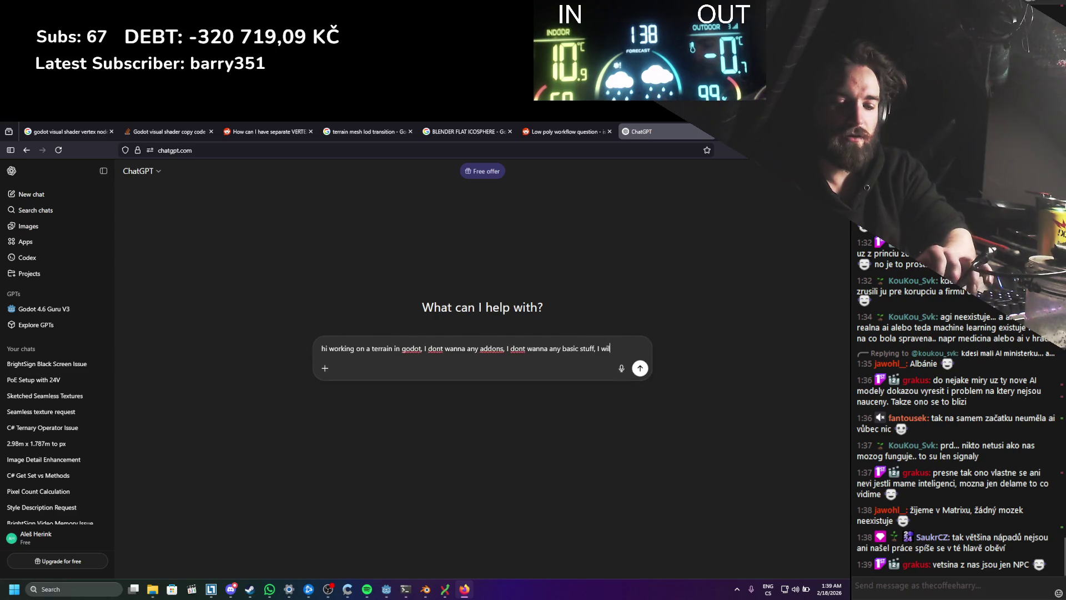
{"action": "type", "text": "l have limited "}
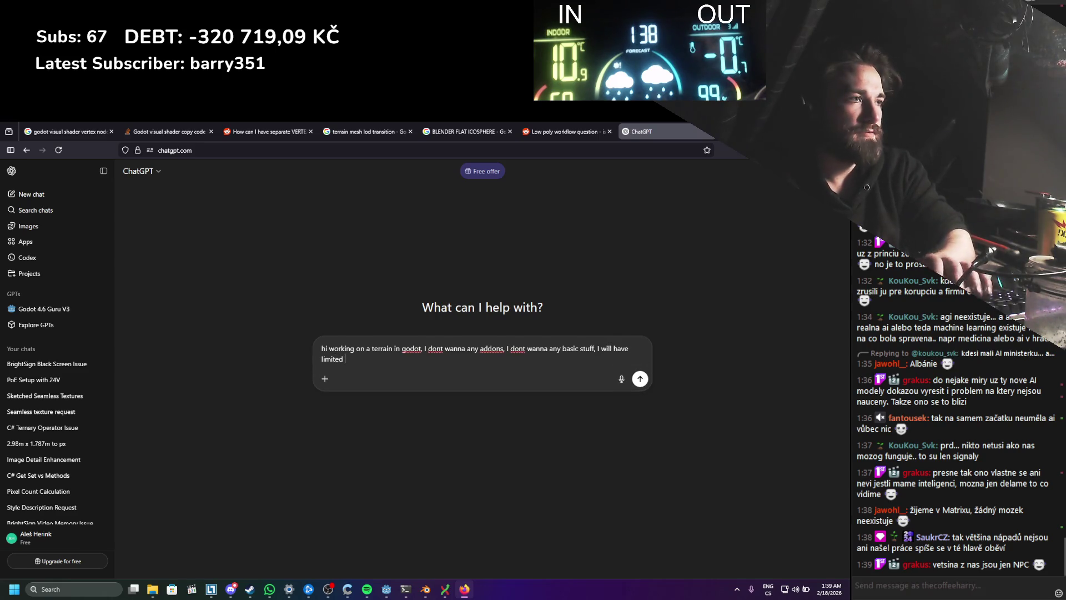
{"action": "type", "text": "techn"}
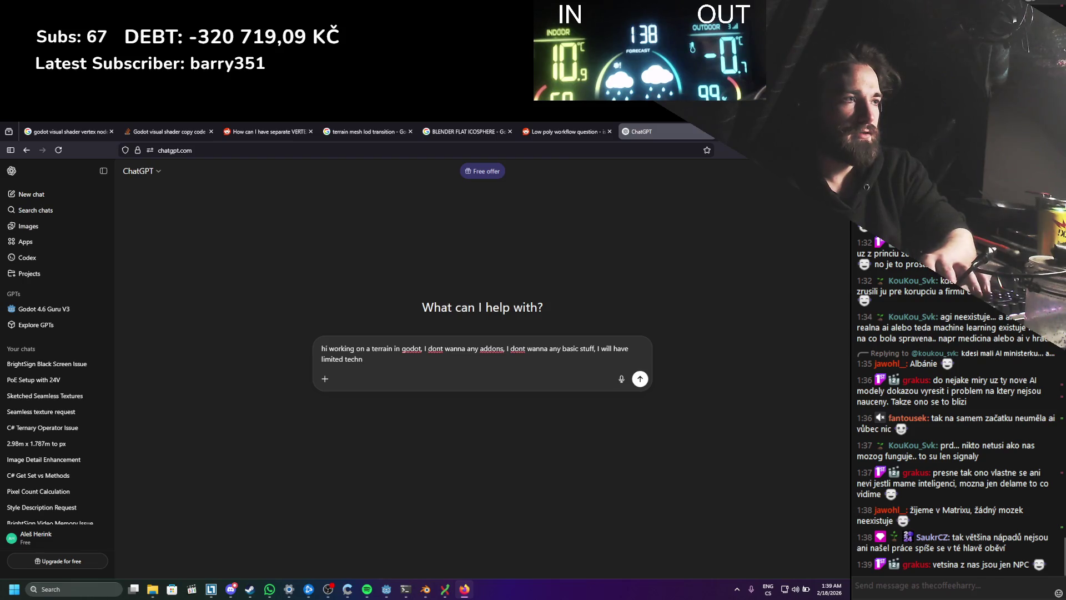
{"action": "key", "text": "BackSpace"}
{"action": "key", "text": "BackSpace"}
{"action": "key", "text": "BackSpace"}
{"action": "key", "text": "BackSpace"}
{"action": "key", "text": "BackSpace"}
{"action": "type", "text": "sca"}
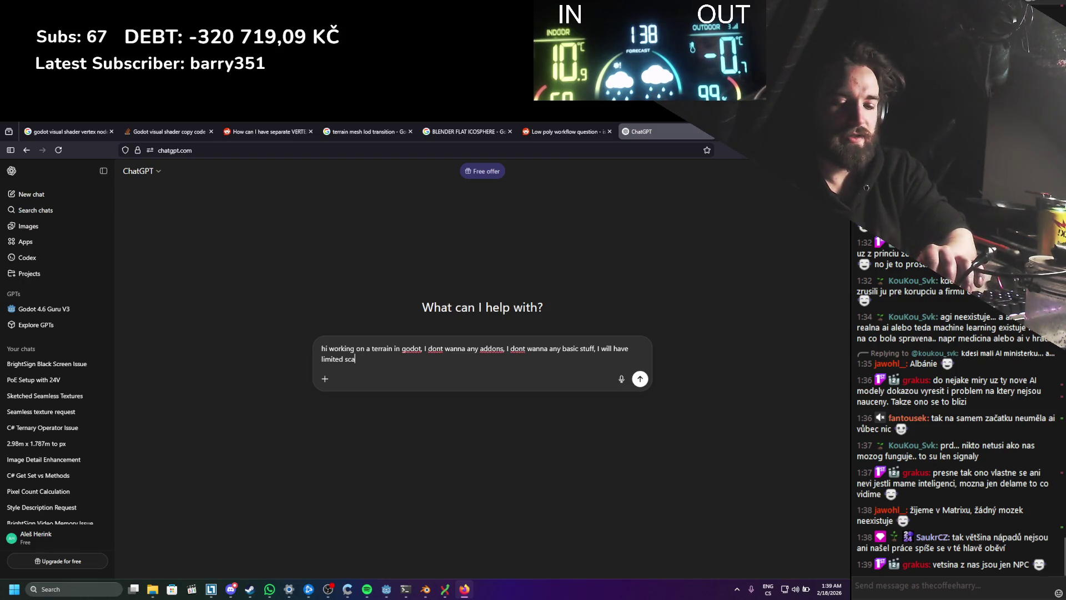
{"action": "type", "text": "le of map, "}
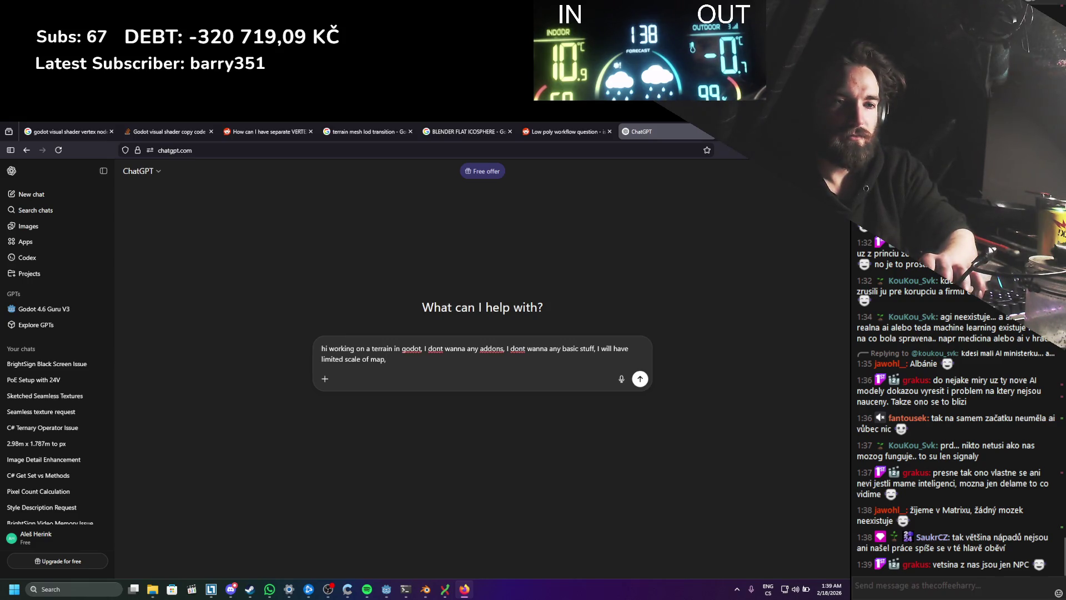
{"action": "type", "text": "cca "}
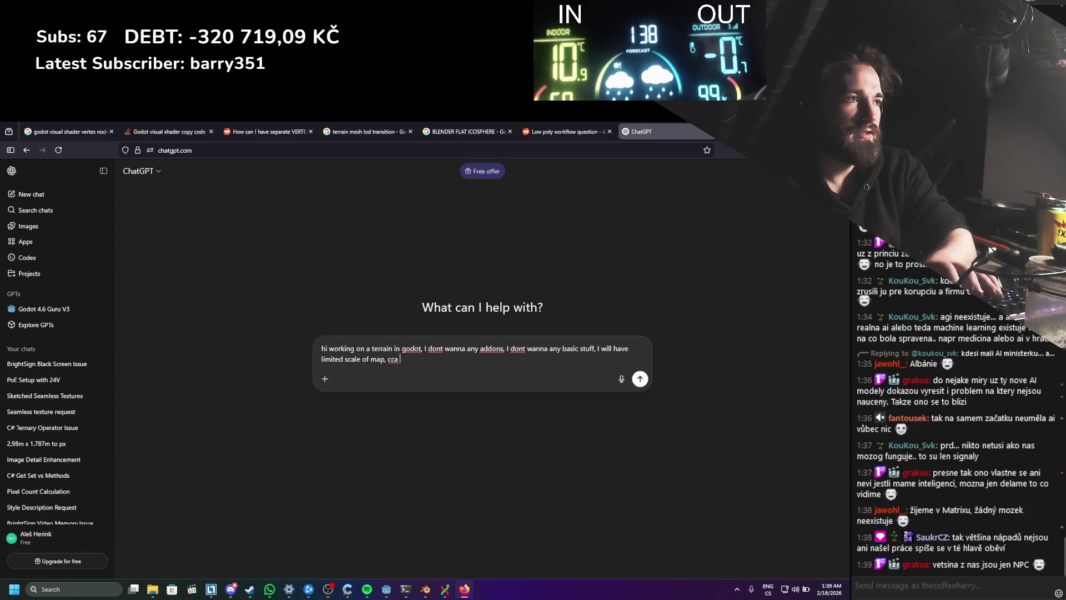
{"action": "type", "text": "1024 km "}
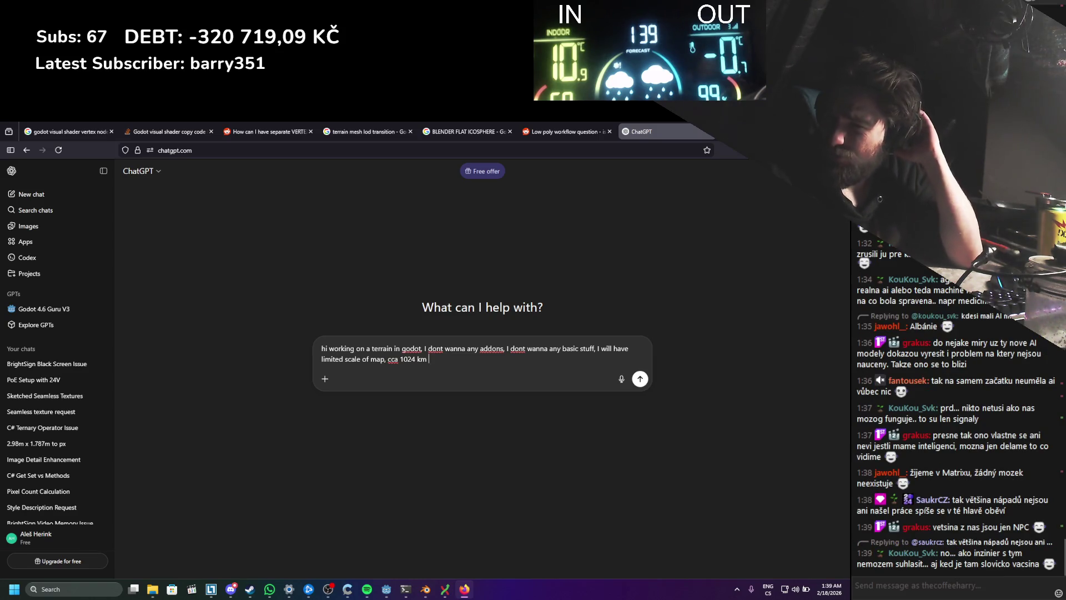
{"action": "key", "text": "BackSpace"}
{"action": "key", "text": "BackSpace"}
{"action": "key", "text": "BackSpace"}
{"action": "type", "text": "m "}
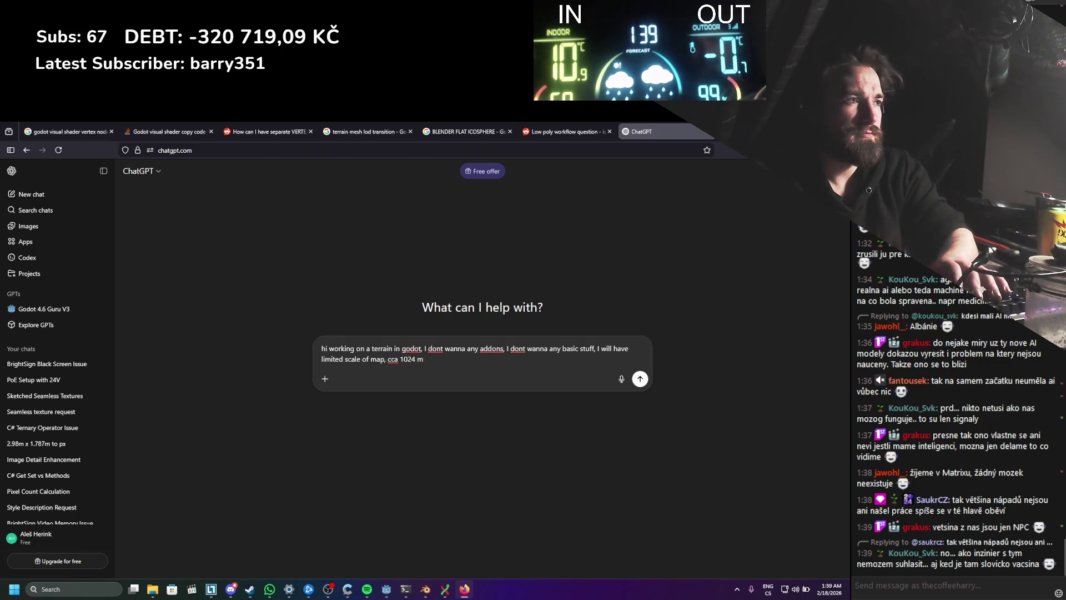
{"action": "type", "text": "square "}
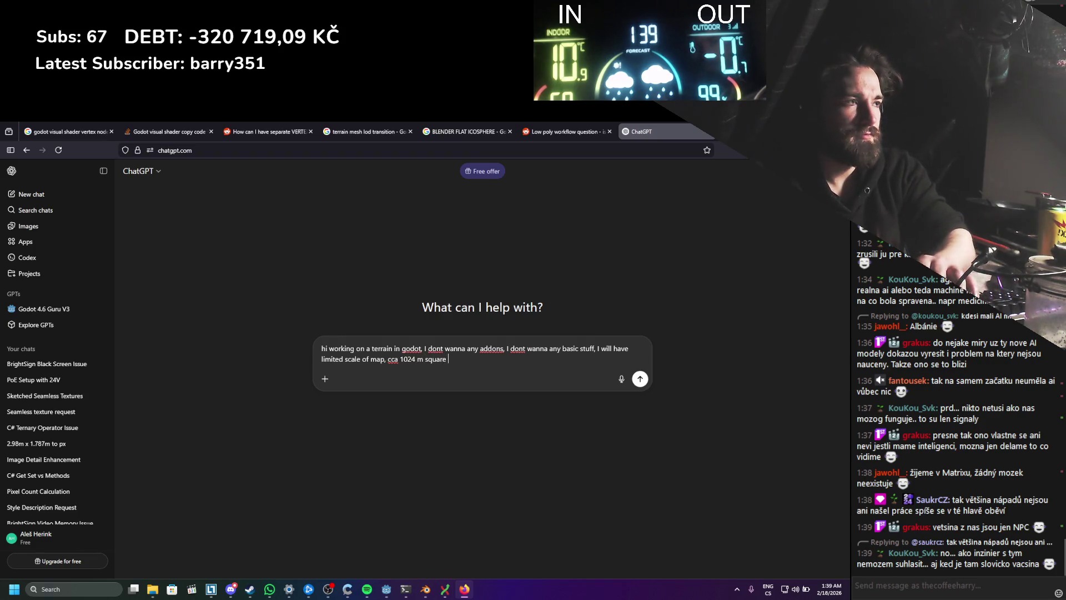
{"action": "type", "text": "w"}
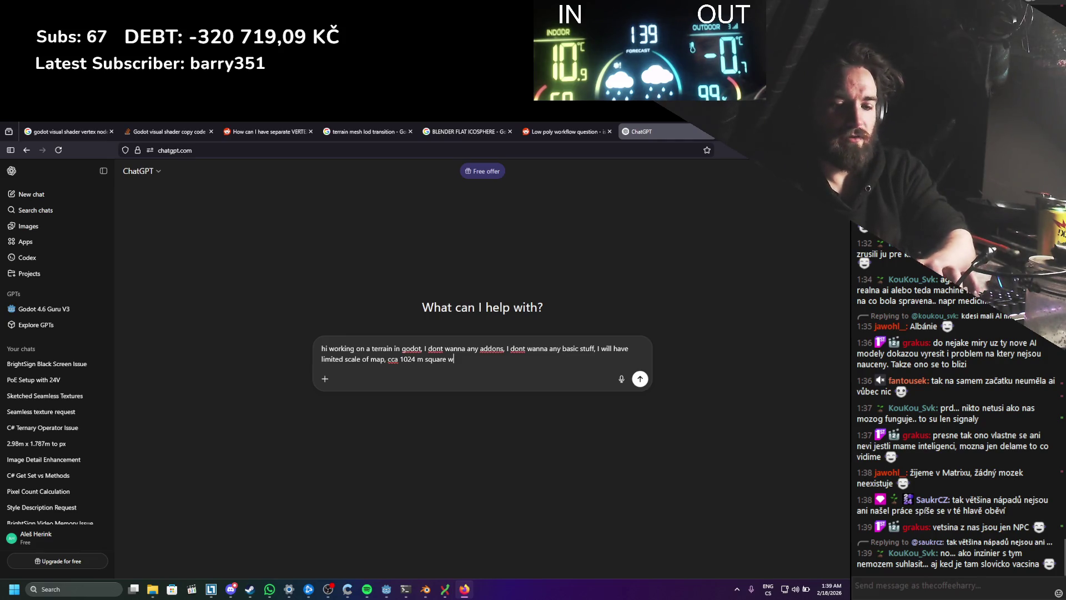
{"action": "type", "text": " way"}
{"action": "key", "text": "BackSpace"}
{"action": "type", "text": ", dosnt need"}
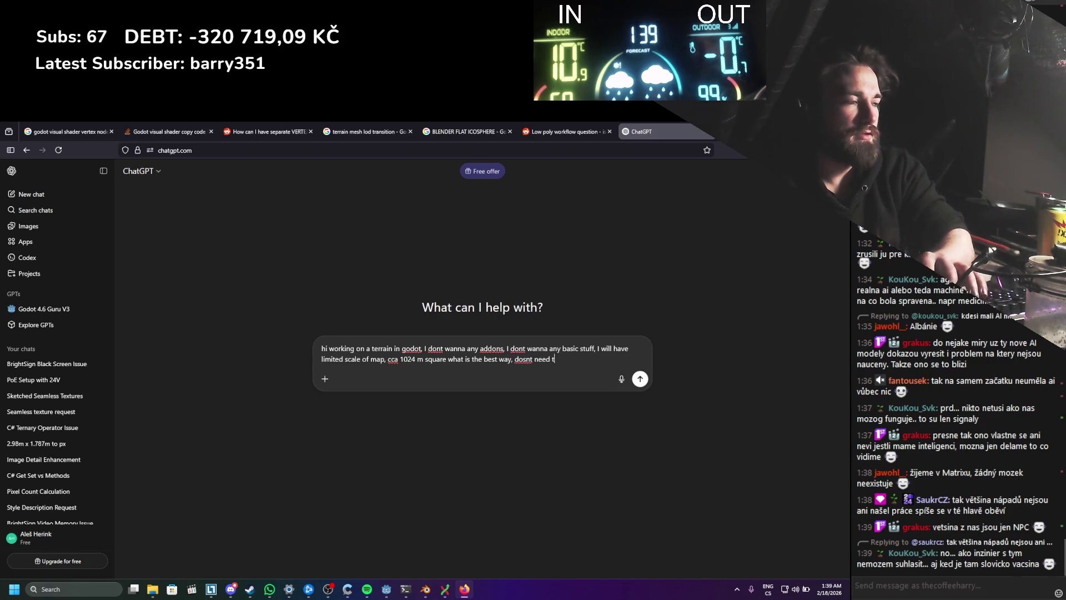
{"action": "type", "text": "to beniwit"}
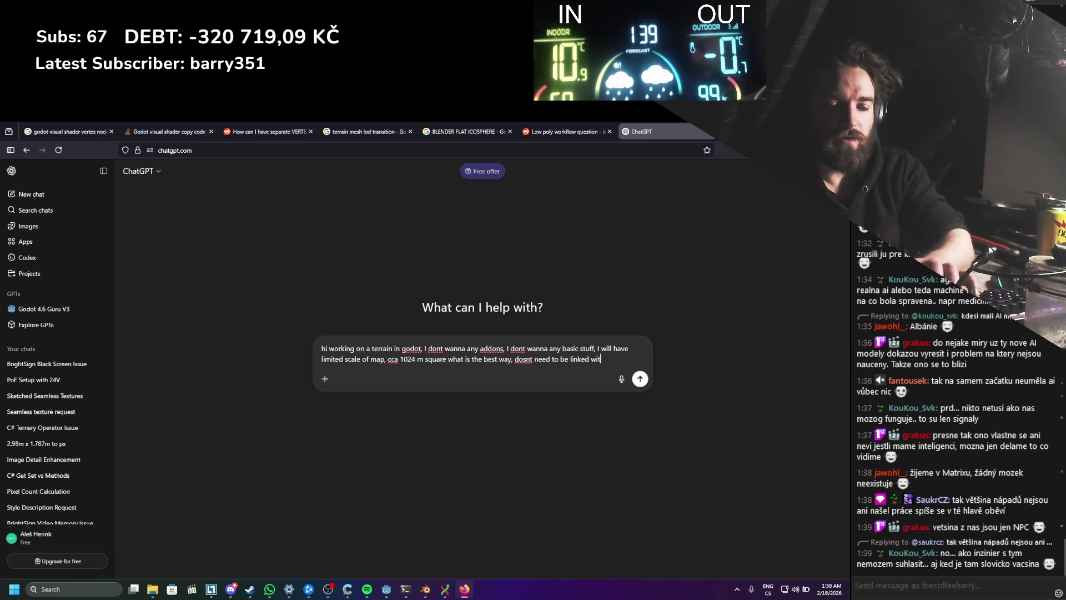
{"action": "type", "text": "odot, j"}
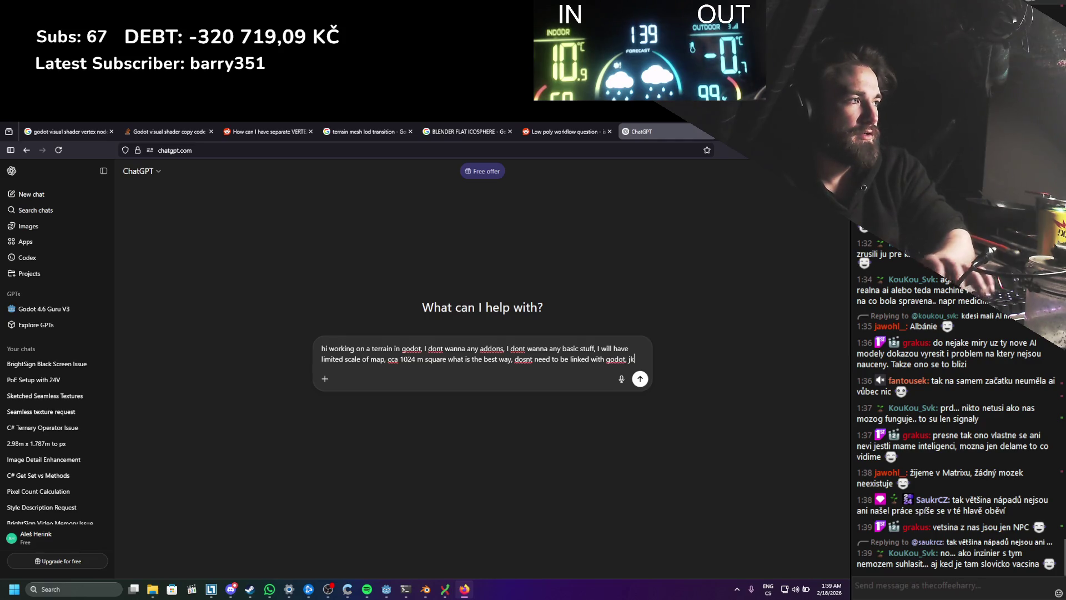
Step: Finish the terrain mesh question for performance and detail, dropping the heightmap/colormap clause, and send it
{"action": "key", "text": "BackSpace"}
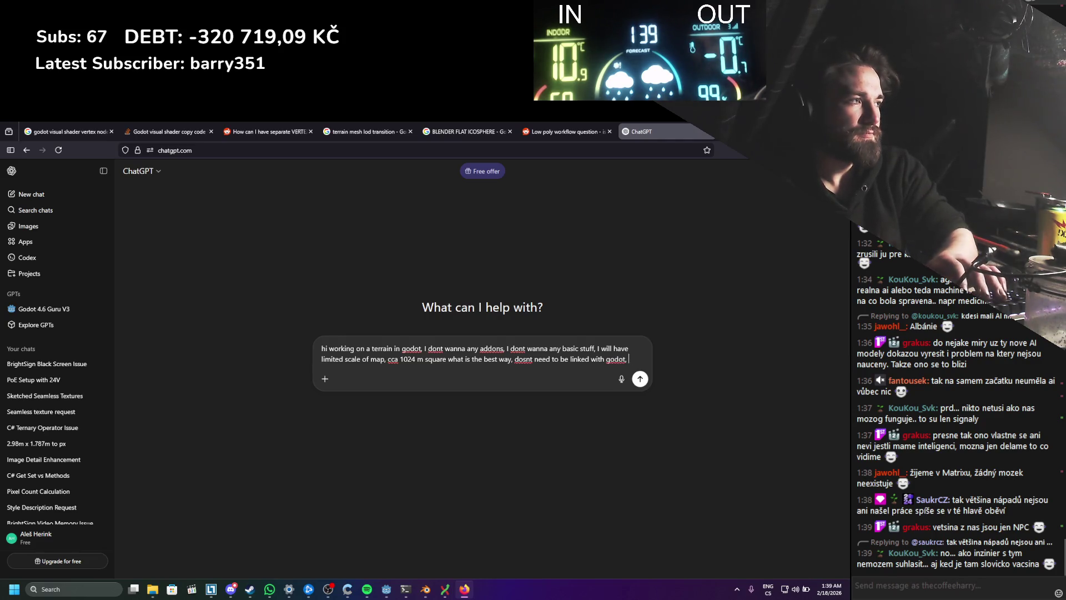
{"action": "type", "text": "to do "}
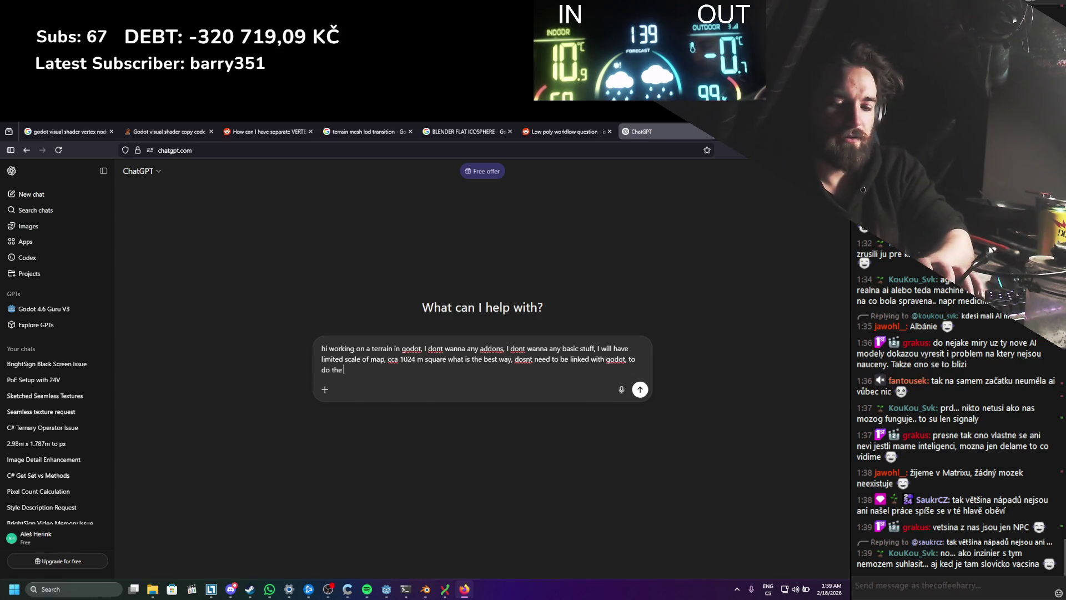
{"action": "type", "text": "the terrain mesh with"}
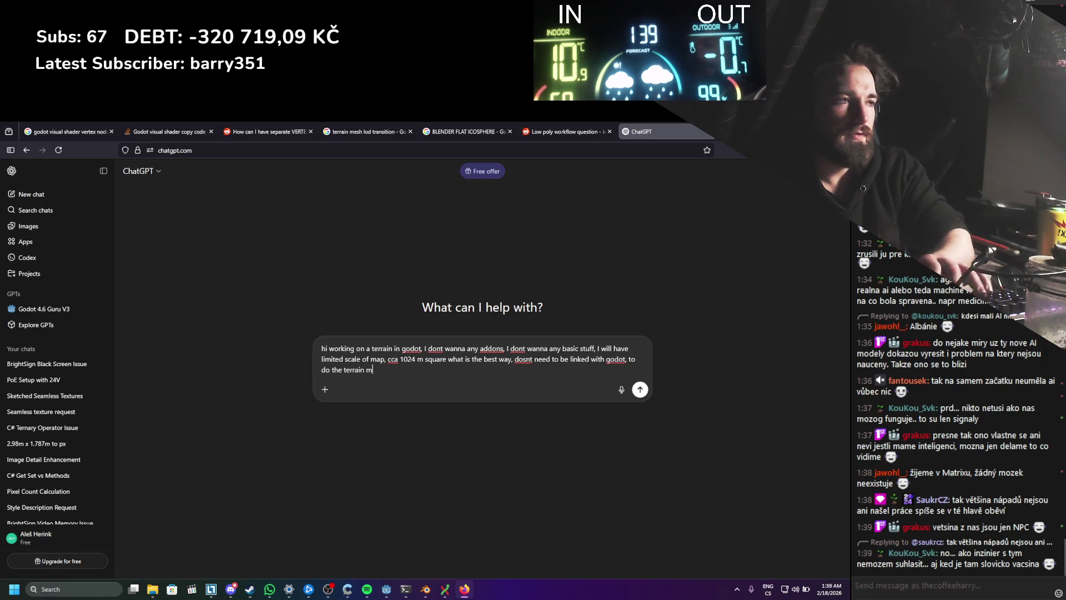
{"action": "type", "text": " c"}
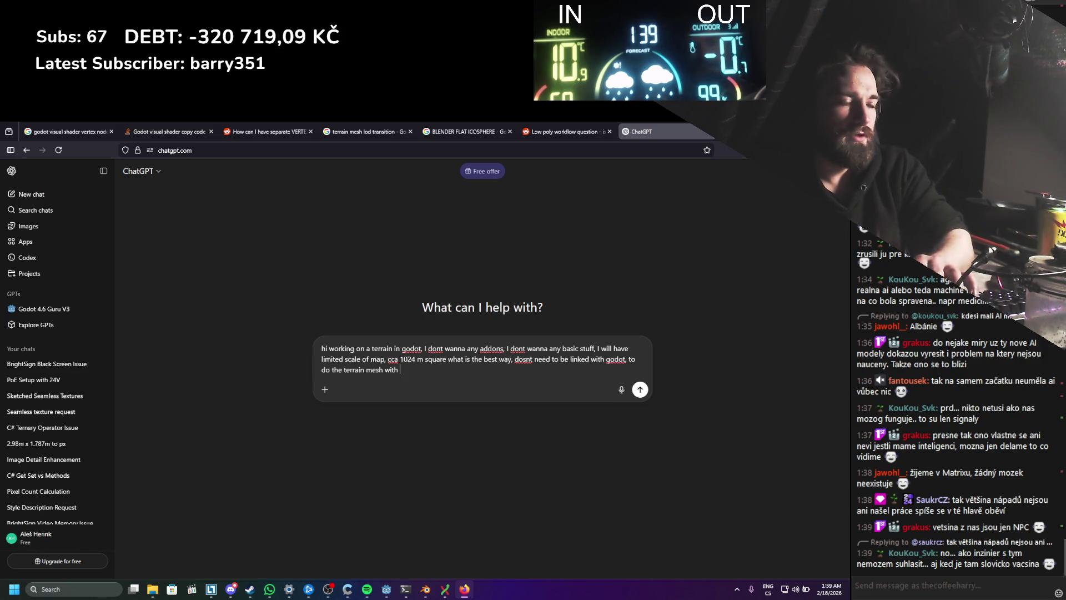
{"action": "type", "text": "ollision"}
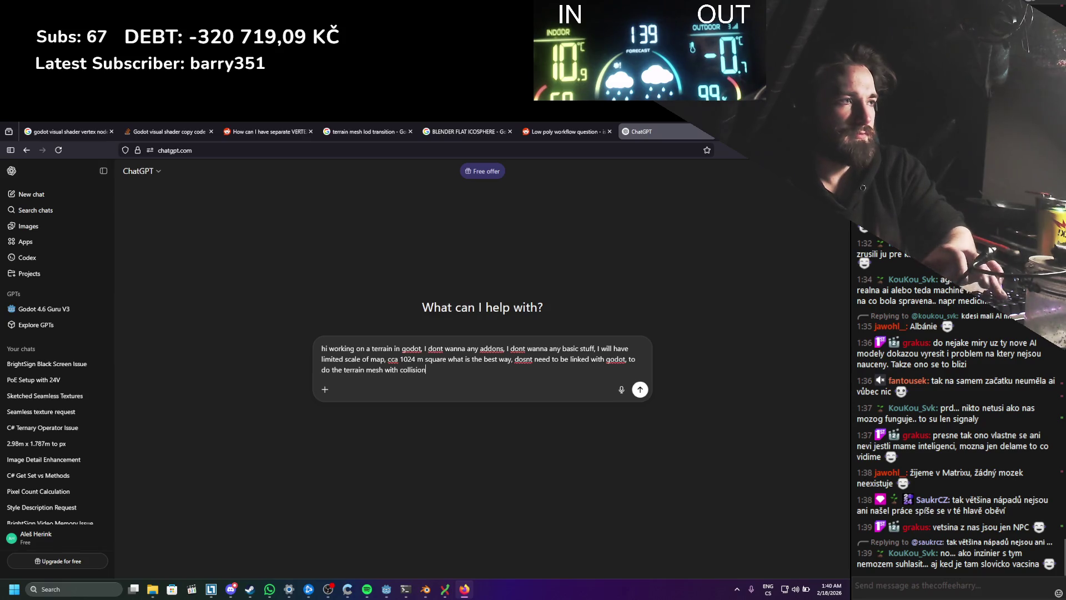
{"action": "type", "text": ", I was thi"}
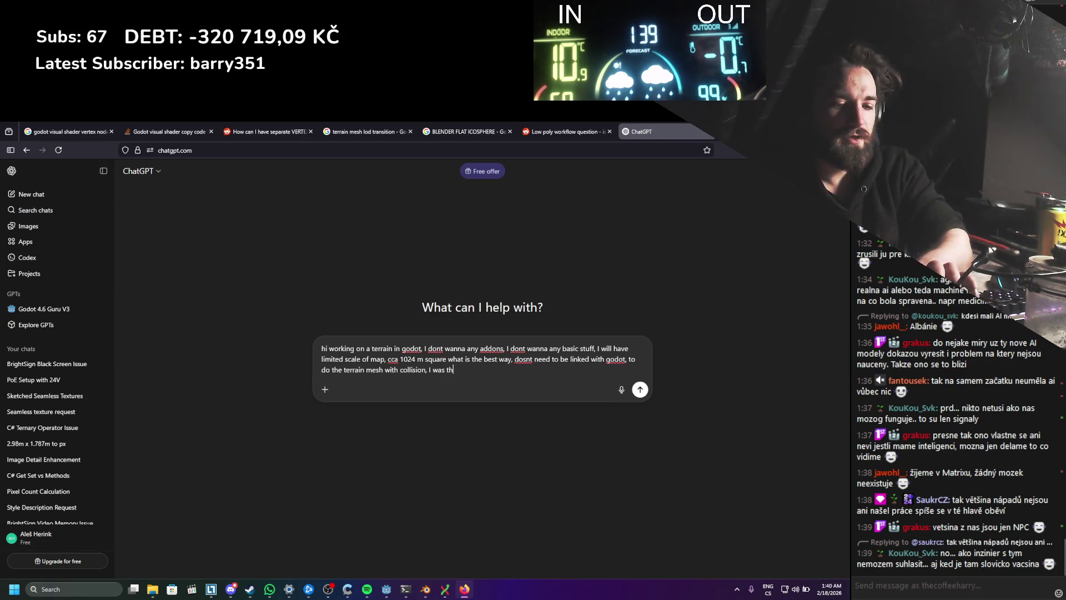
{"action": "type", "text": "nking "}
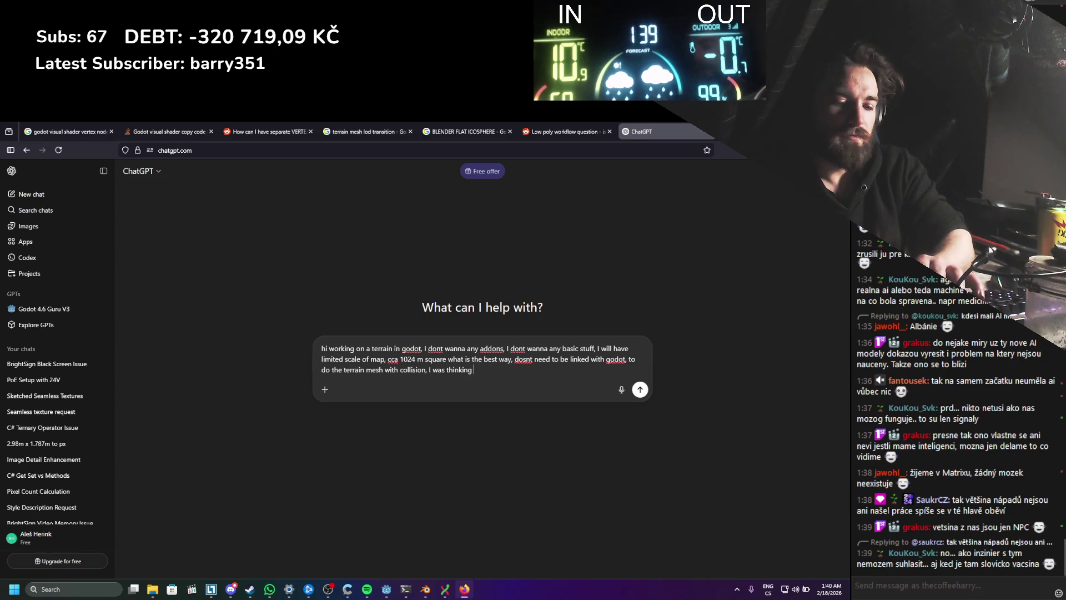
{"action": "type", "text": "heightmap, "}
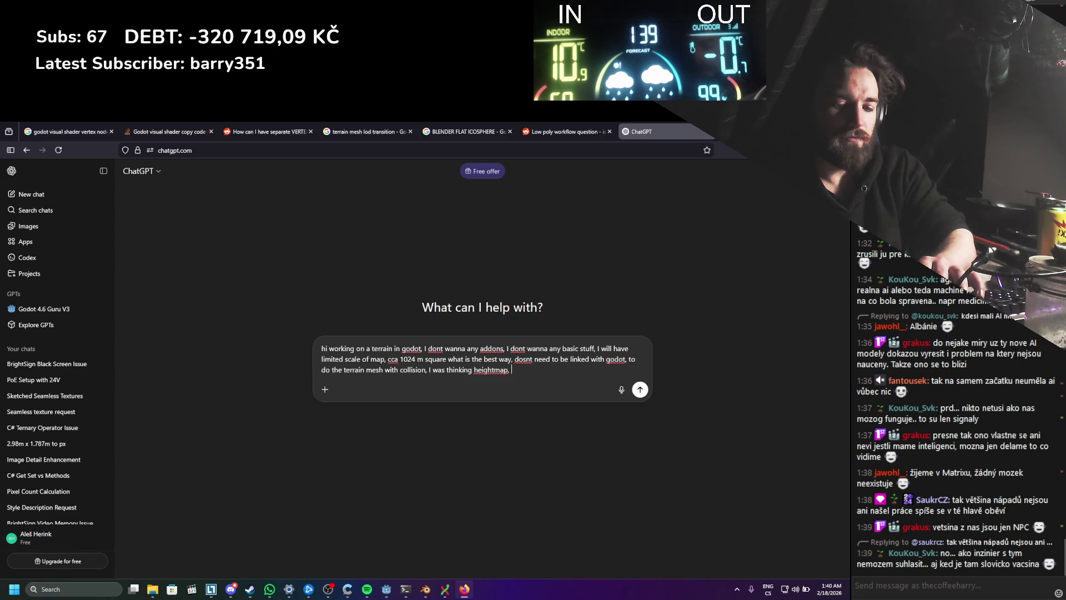
{"action": "type", "text": "with colormap for "}
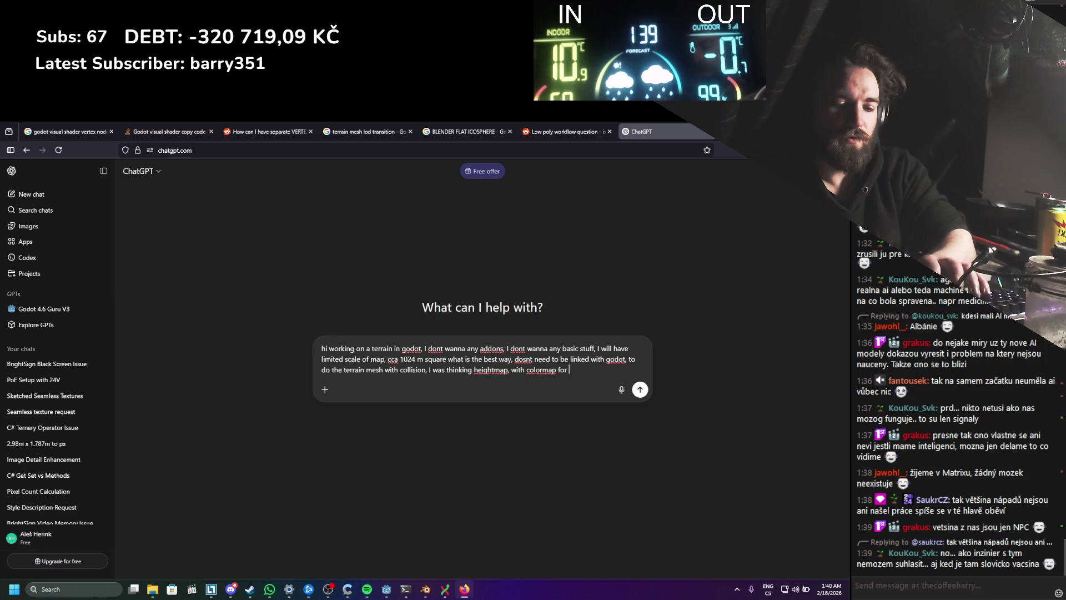
{"action": "type", "text": "textures"}
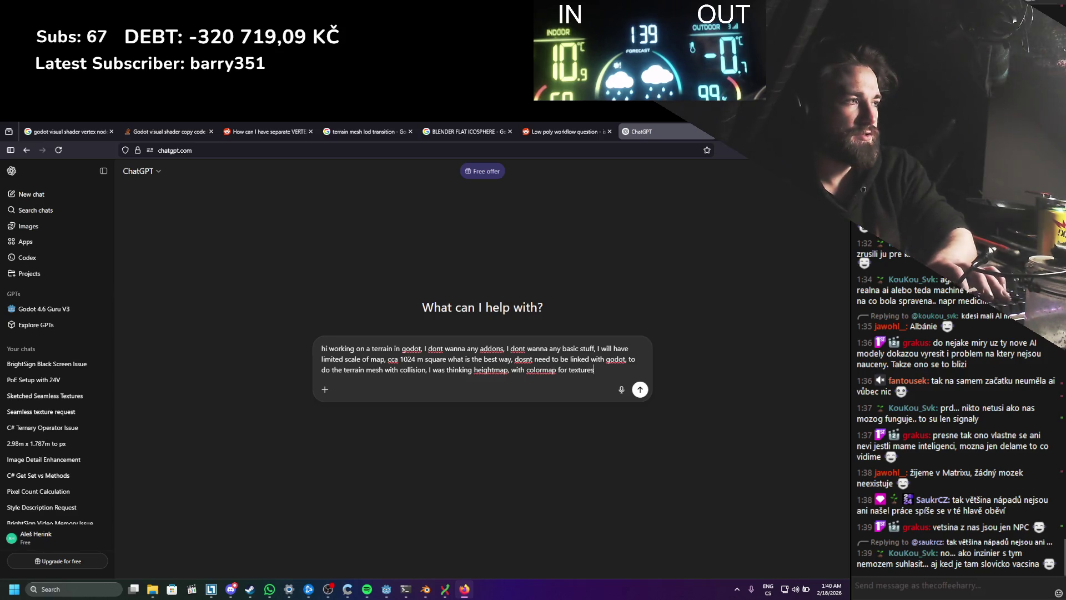
{"action": "key", "text": "BackSpace"}
{"action": "key", "text": "BackSpace"}
{"action": "key", "text": "BackSpace"}
{"action": "key", "text": "BackSpace"}
{"action": "key", "text": "BackSpace"}
{"action": "key", "text": "BackSpace"}
{"action": "key", "text": "BackSpace"}
{"action": "key", "text": "BackSpace"}
{"action": "type", "text": "different "}
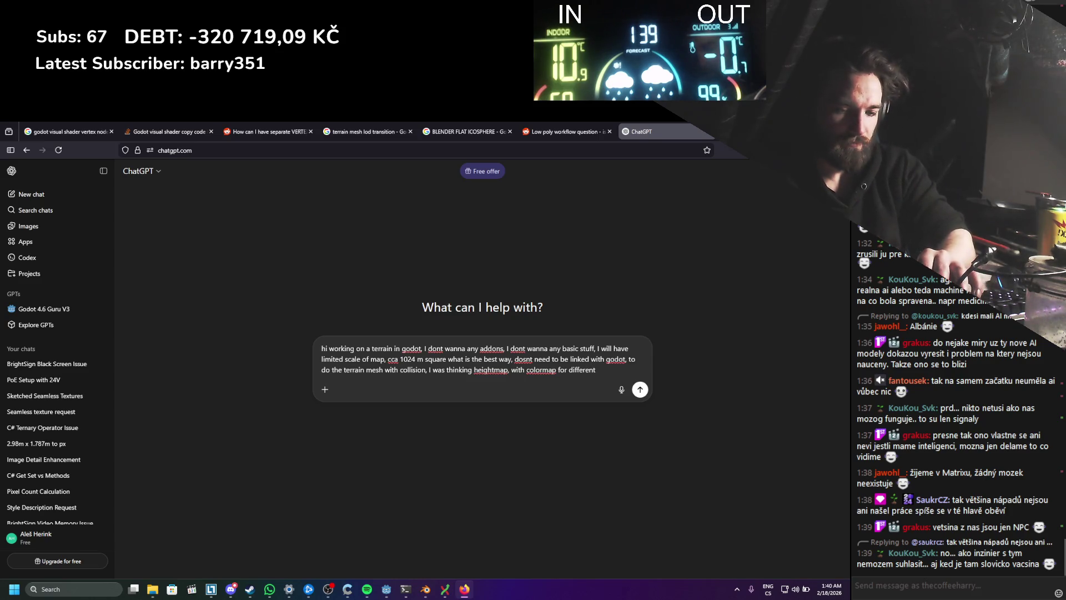
{"action": "type", "text": "terrain textu"}
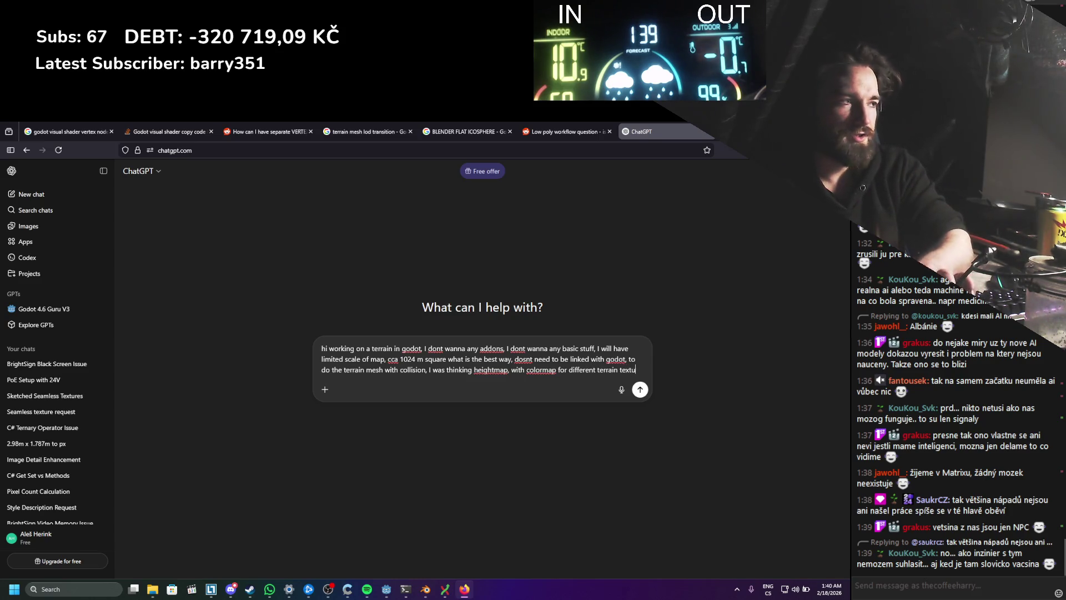
{"action": "type", "text": "res"}
{"action": "key", "text": "BackSpace"}
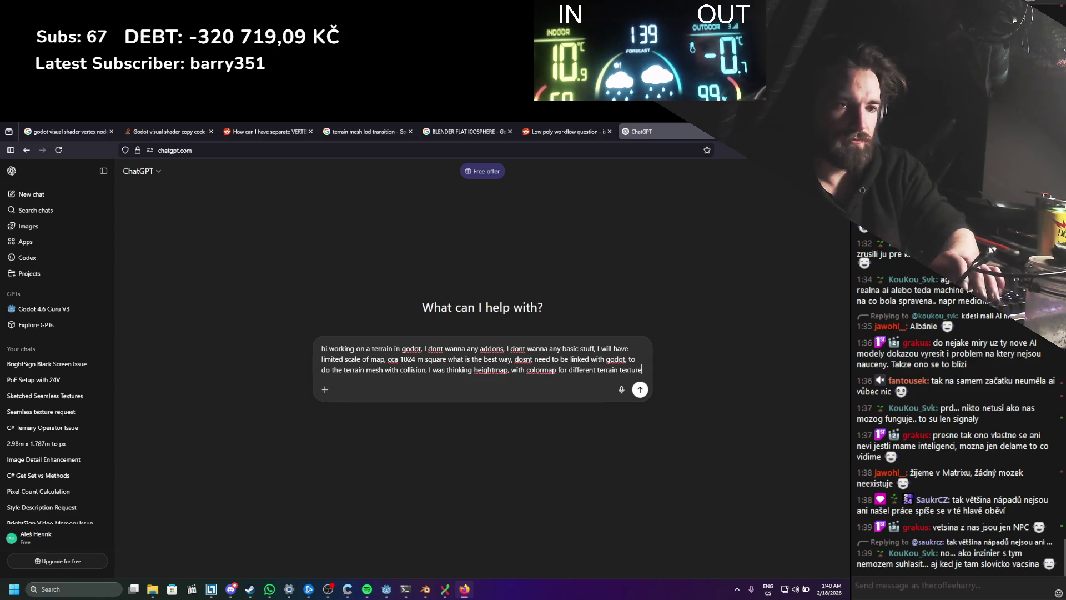
{"action": "key", "text": "BackSpace"}
{"action": "key", "text": "BackSpace"}
{"action": "key", "text": "BackSpace"}
{"action": "key", "text": "BackSpace"}
{"action": "key", "text": "BackSpace"}
{"action": "key", "text": "BackSpace"}
{"action": "key", "text": "BackSpace"}
{"action": "key", "text": "BackSpace"}
{"action": "key", "text": "BackSpace"}
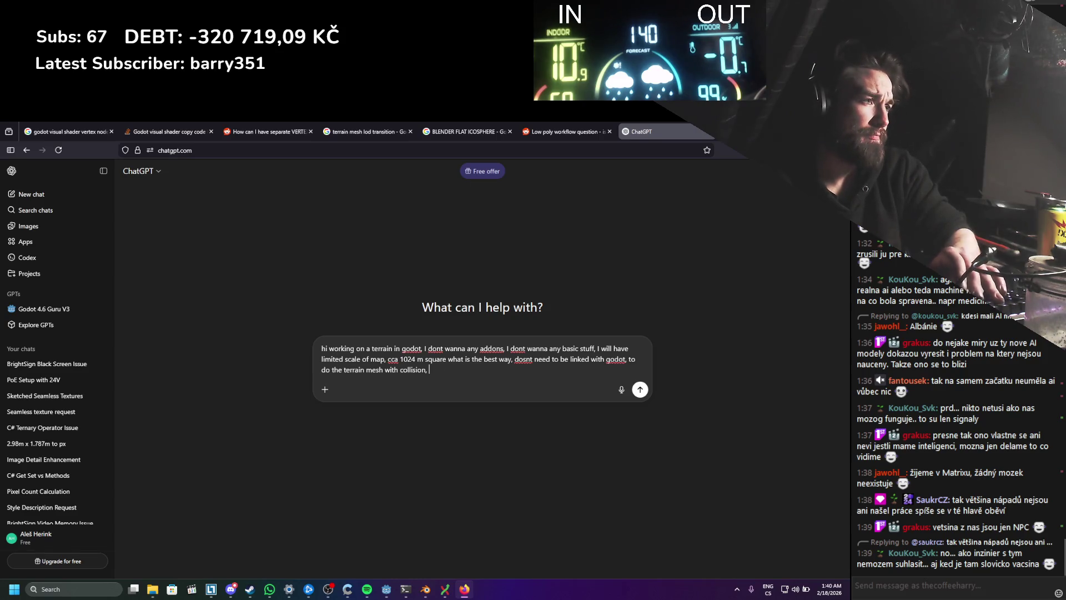
{"action": "key", "text": "BackSpace"}
{"action": "key", "text": "BackSpace"}
{"action": "key", "text": "BackSpace"}
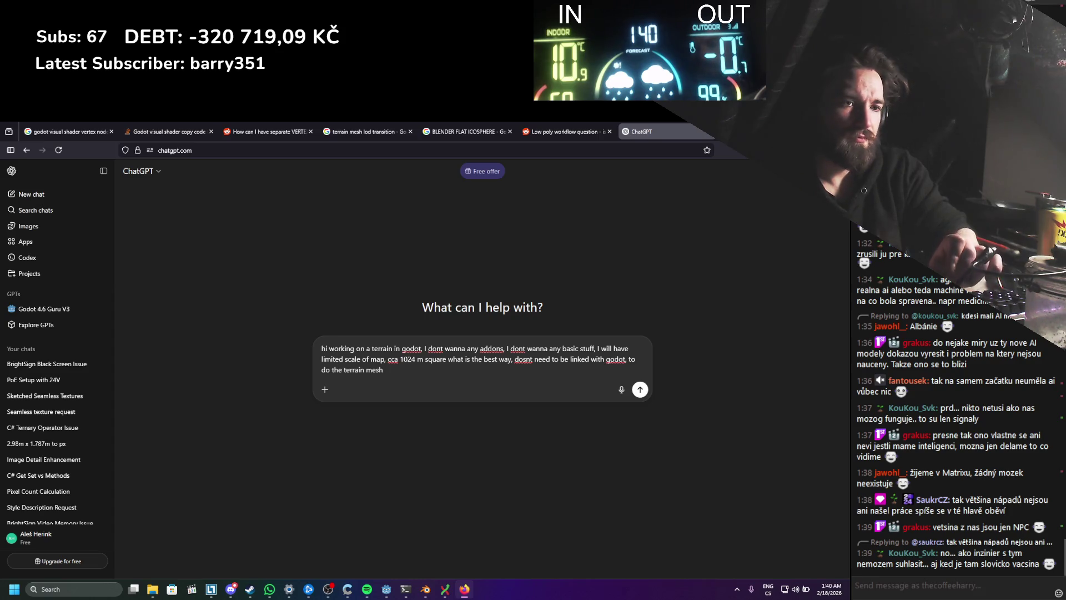
{"action": "type", "text": " fo"}
{"action": "type", "text": "r per"}
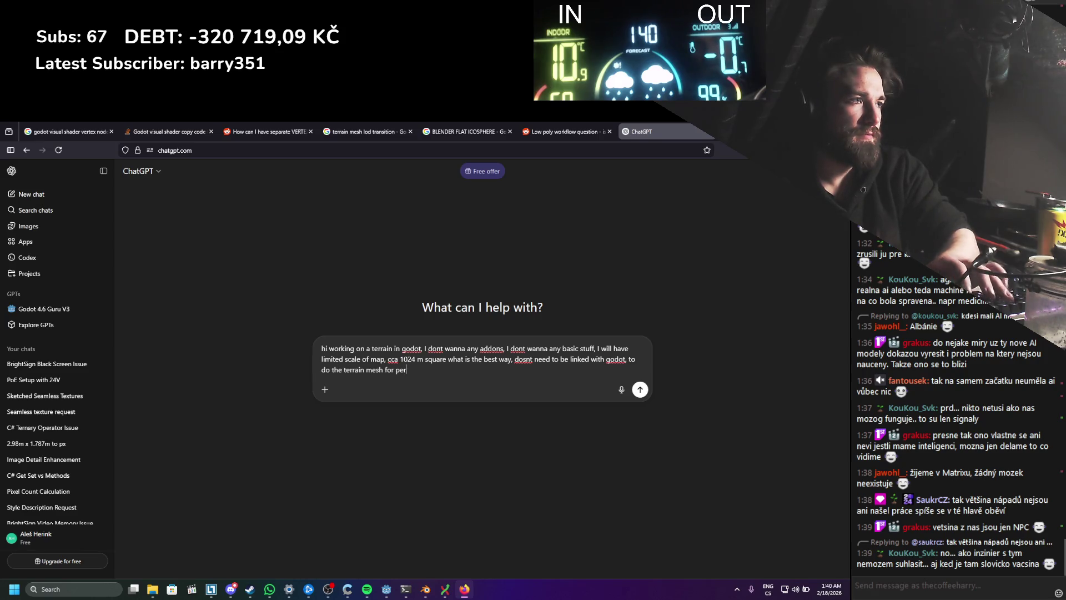
{"action": "type", "text": "frformance "}
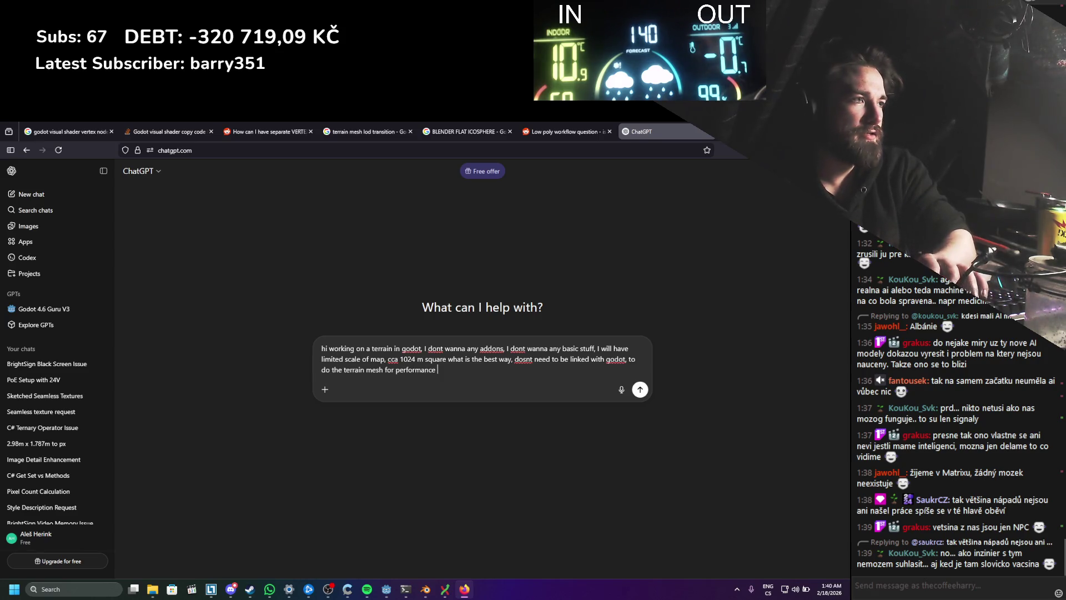
{"action": "type", "text": "and tail"}
{"action": "key", "text": "Return"}
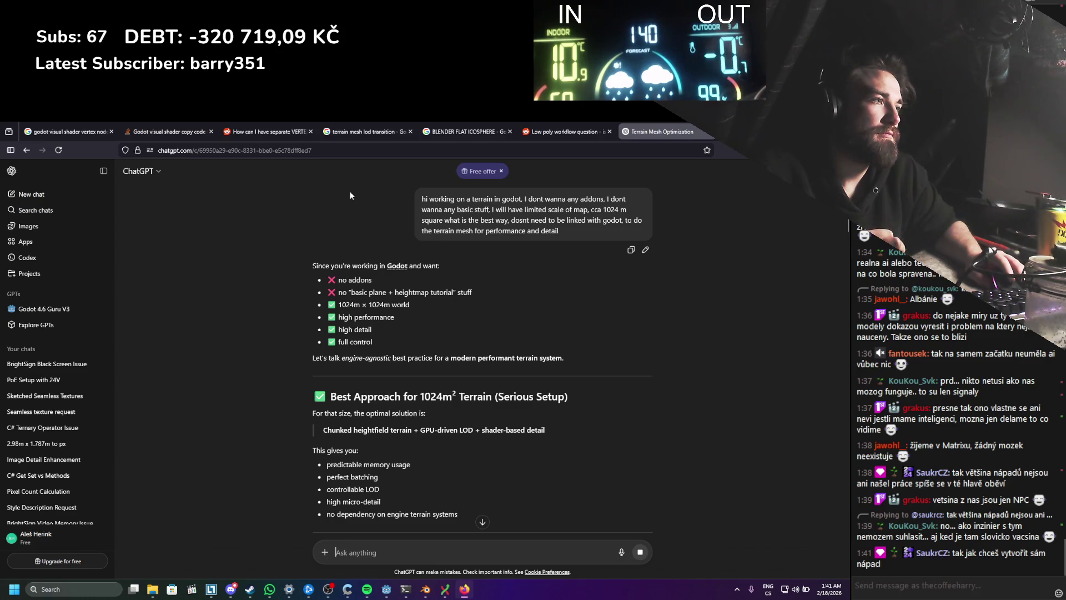
Step: Read through Base Geometry, LOD Strategy, What NOT To Do and the snow survival map plan
{"action": "scroll", "coordinate": [350, 195], "scroll_direction": "down", "scroll_amount": 2}
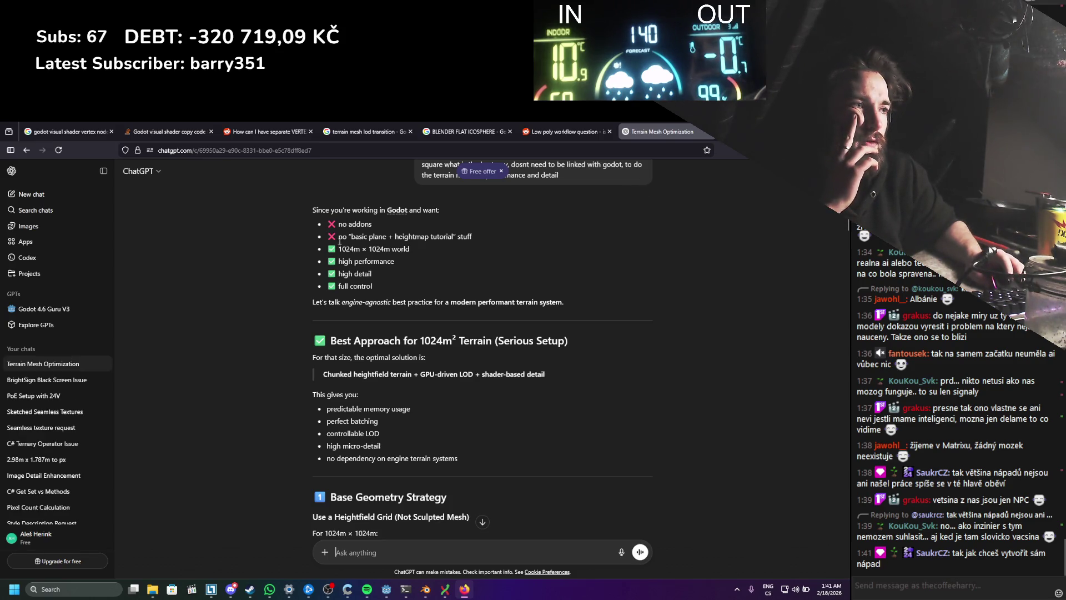
{"action": "scroll", "coordinate": [287, 349], "scroll_direction": "down", "scroll_amount": 2}
{"action": "scroll", "coordinate": [286, 349], "scroll_direction": "down", "scroll_amount": 4}
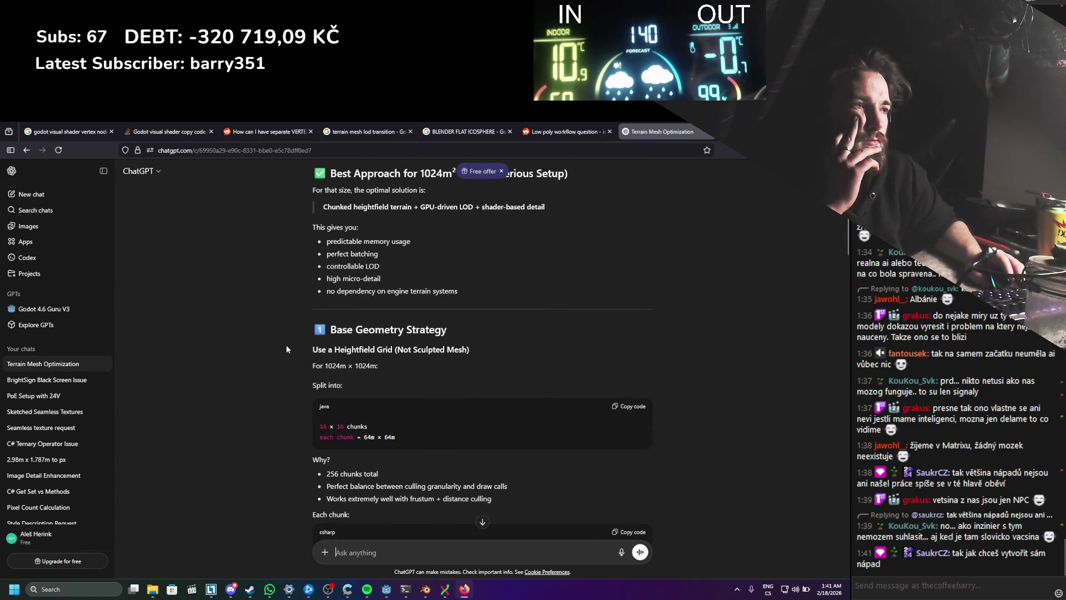
{"action": "scroll", "coordinate": [286, 349], "scroll_direction": "down", "scroll_amount": 4}
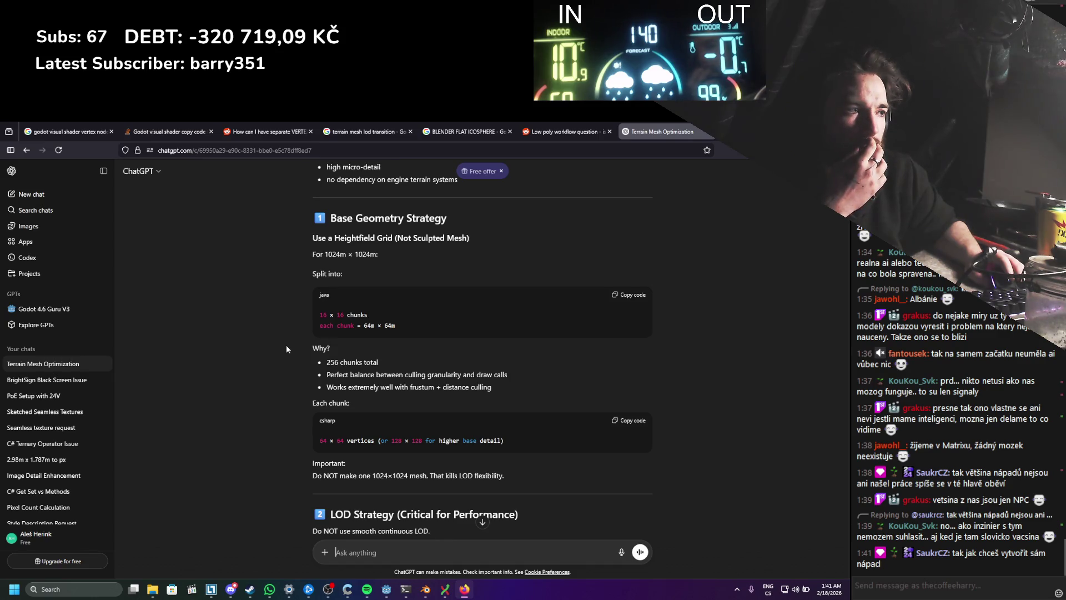
{"action": "scroll", "coordinate": [287, 349], "scroll_direction": "down", "scroll_amount": 4}
{"action": "scroll", "coordinate": [286, 349], "scroll_direction": "down", "scroll_amount": 5}
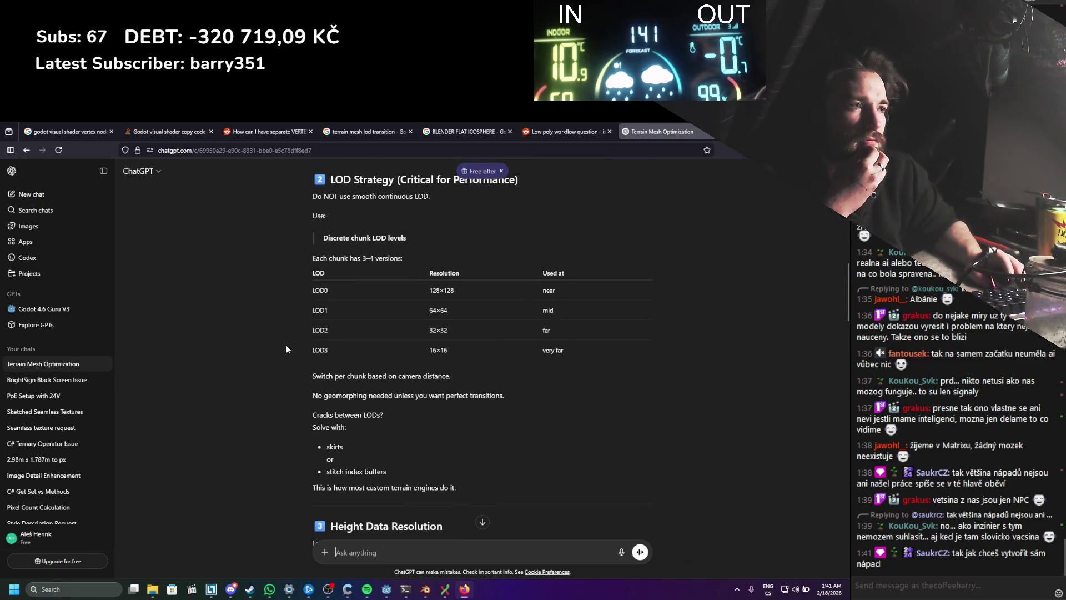
{"action": "scroll", "coordinate": [287, 347], "scroll_direction": "down", "scroll_amount": 15}
{"action": "scroll", "coordinate": [289, 343], "scroll_direction": "down", "scroll_amount": 15}
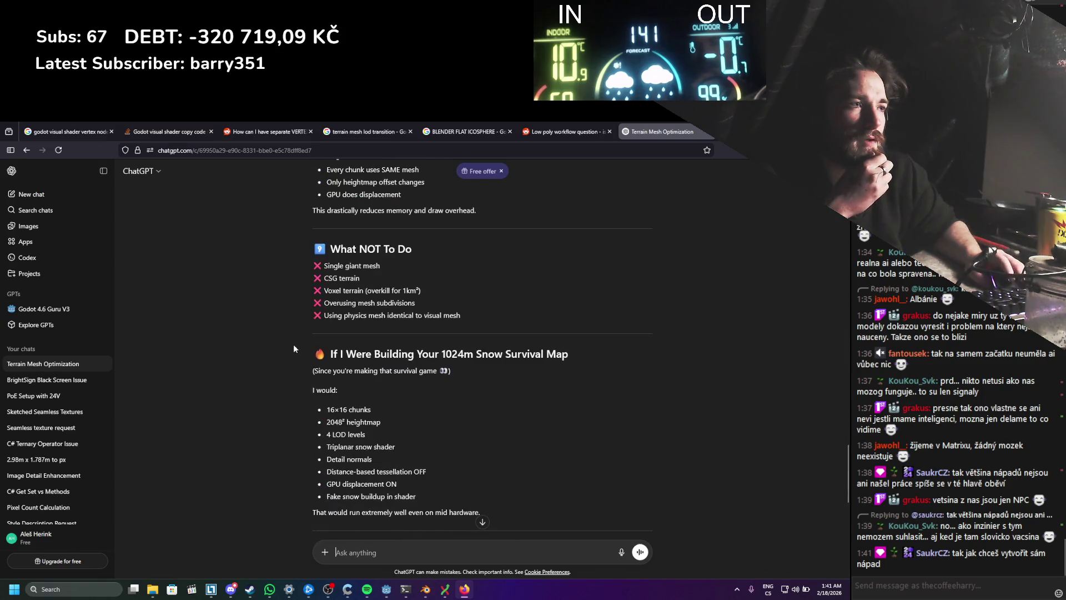
Step: Begin typing 'is there some video or', checking the Czech word 'článek' in Google Translate meanwhile
{"action": "type", "text": "is there some video or "}
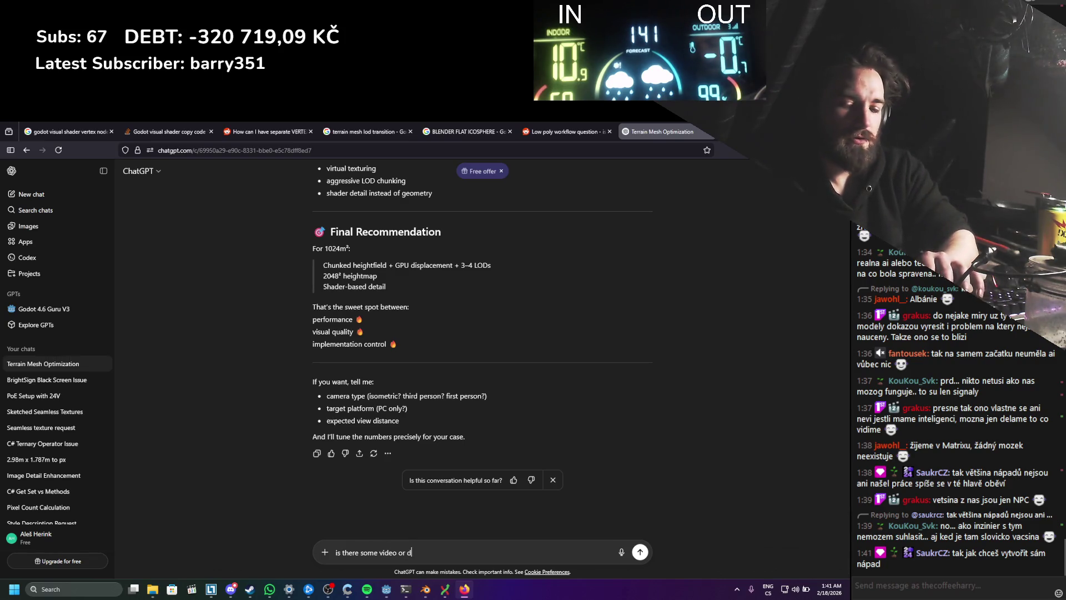
{"action": "type", "text": "docu"}
{"action": "key", "text": "BackSpace"}
{"action": "key", "text": "BackSpace"}
{"action": "key", "text": "BackSpace"}
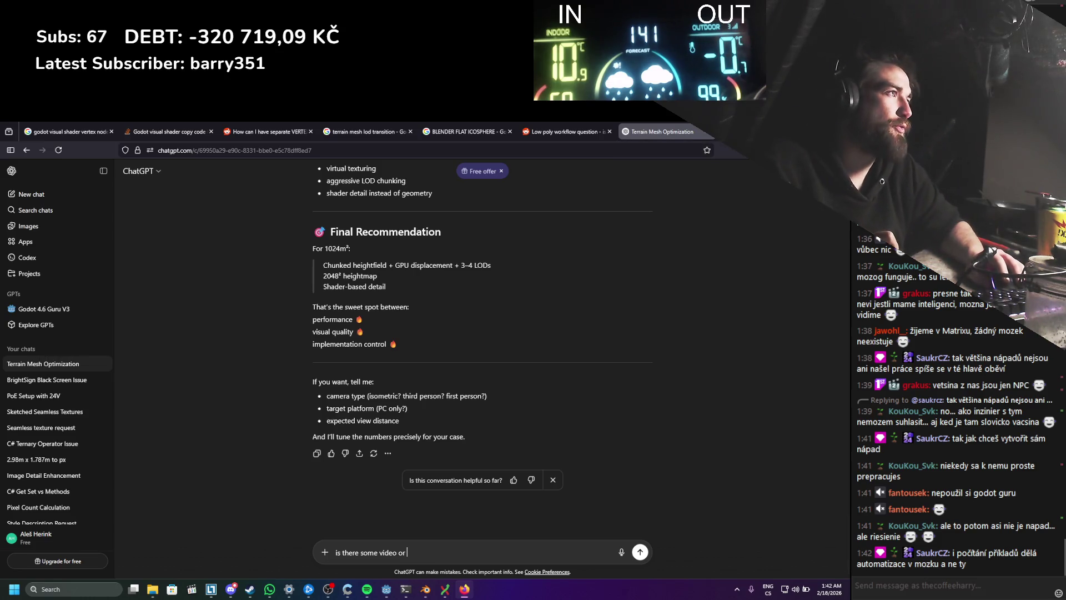
{"action": "key", "text": "ctrl+t"}
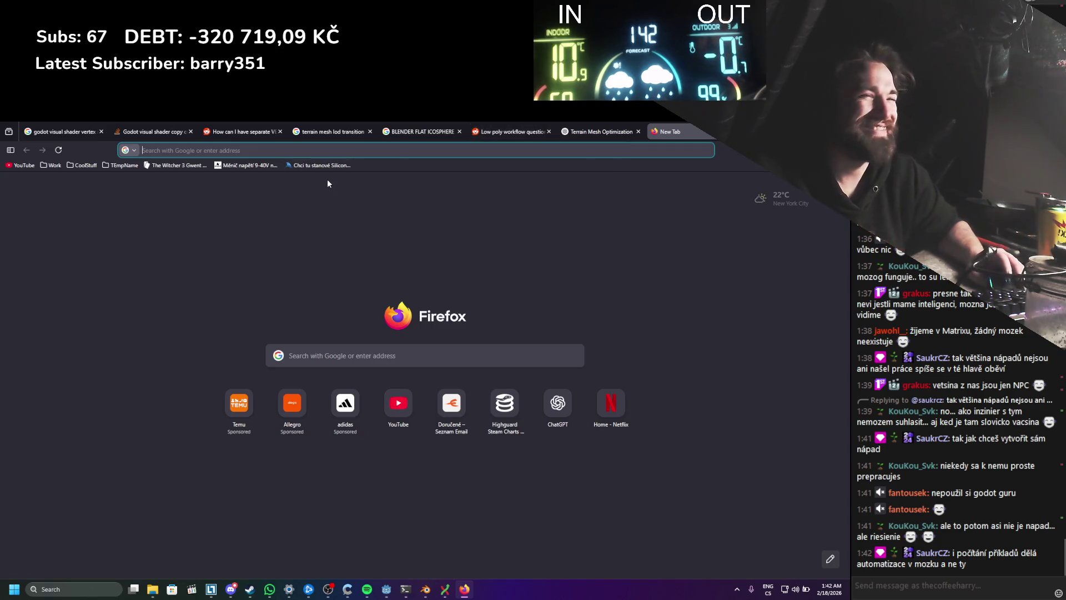
{"action": "type", "text": "translate.google.com/"}
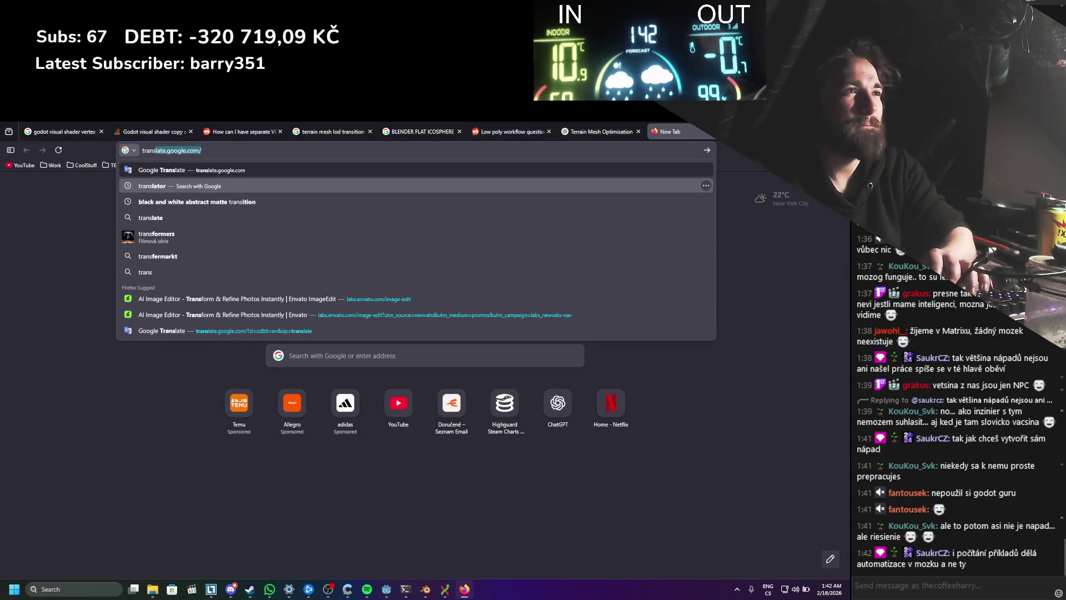
{"action": "key", "text": "Return"}
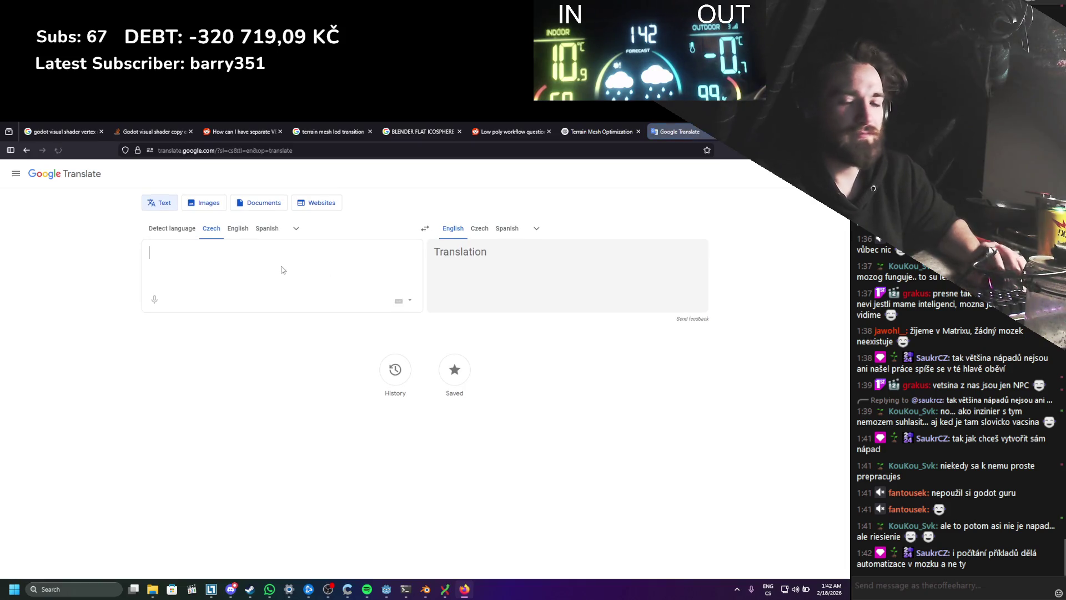
{"action": "type", "text": "článek"}
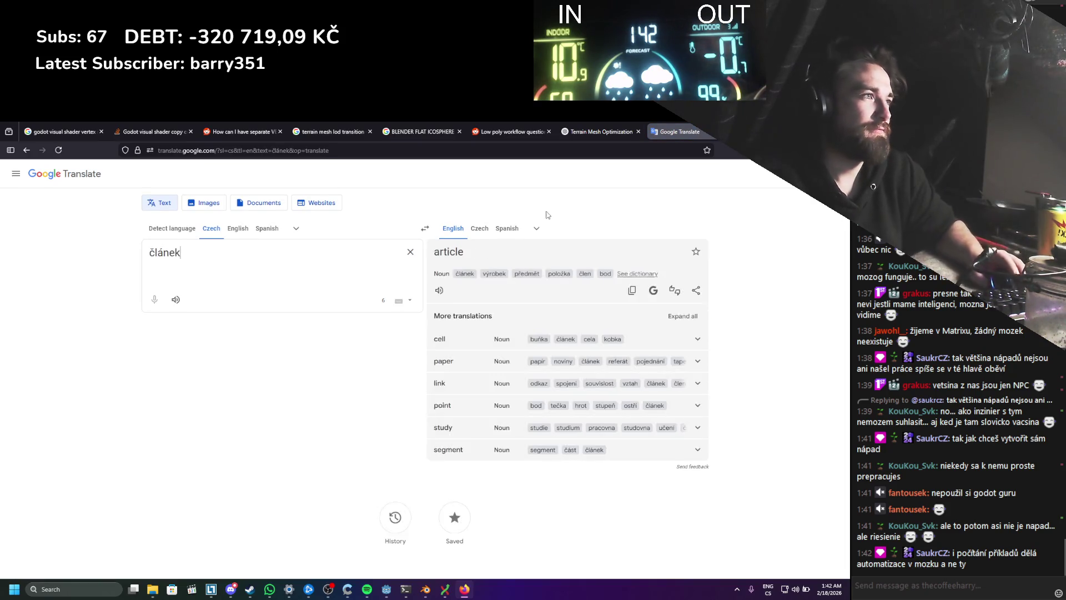
{"action": "key", "text": "ctrl+w"}
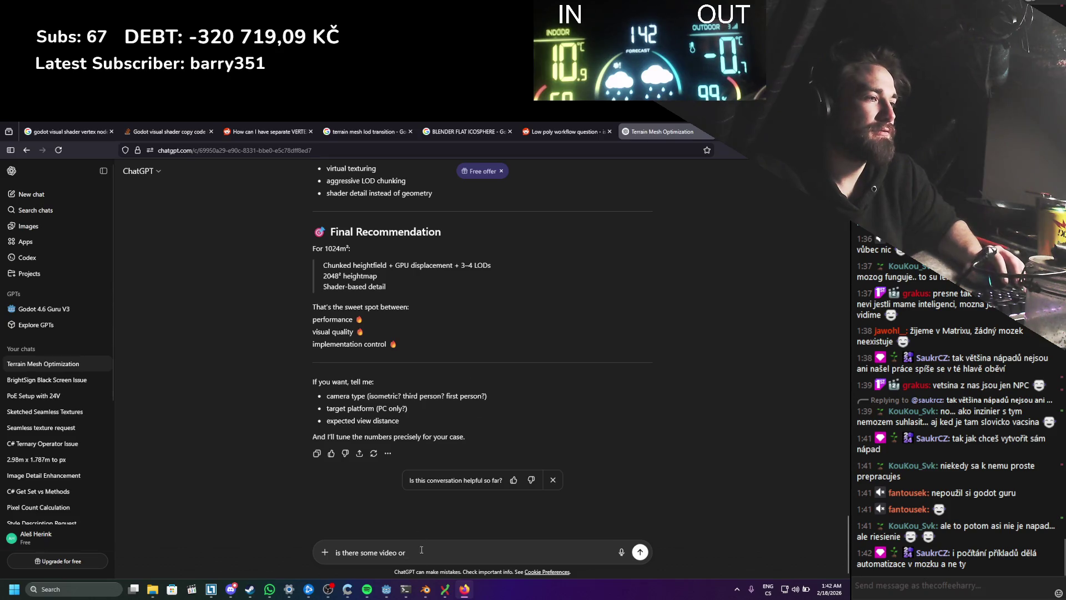
Step: Send the request for an article or video explaining the terrain LOD logic, and skim the reply
{"action": "type", "text": "article "}
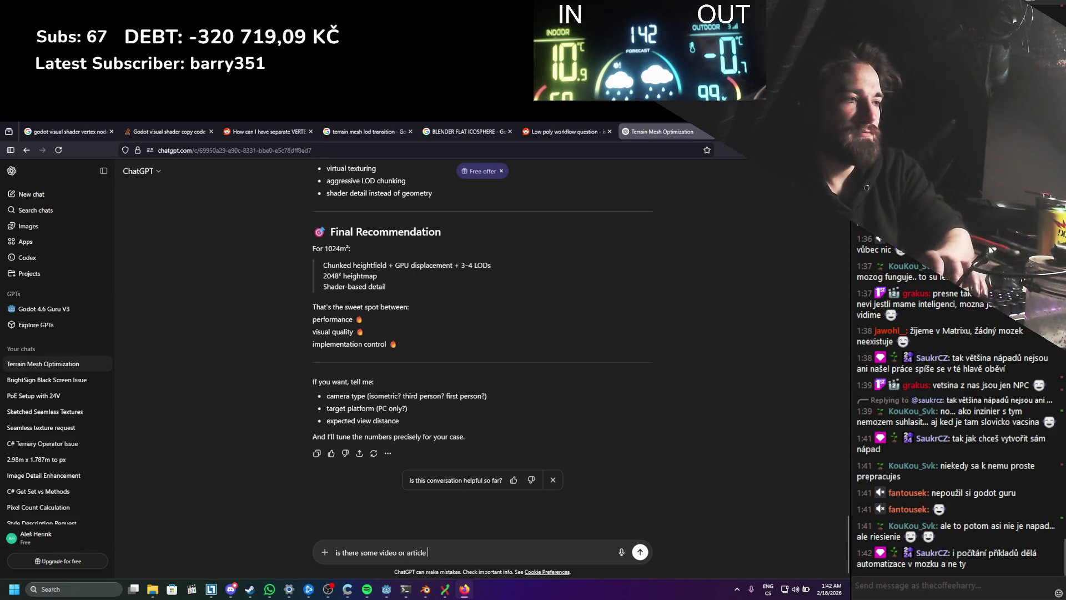
{"action": "type", "text": "explaining the diferences, or describing the"}
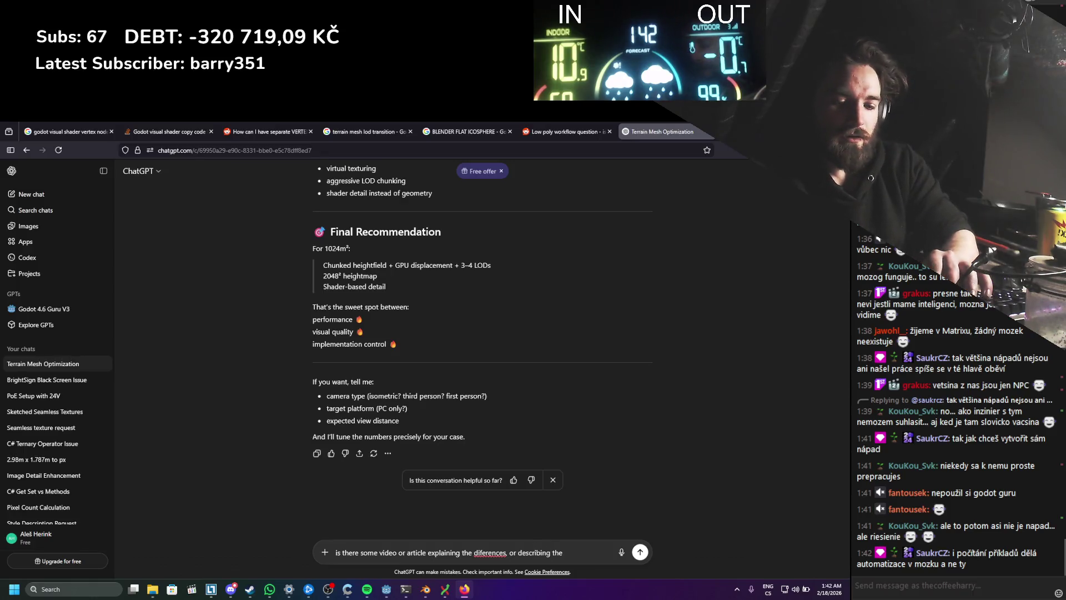
{"action": "type", "text": " logic behi"}
{"action": "type", "text": "nd it"}
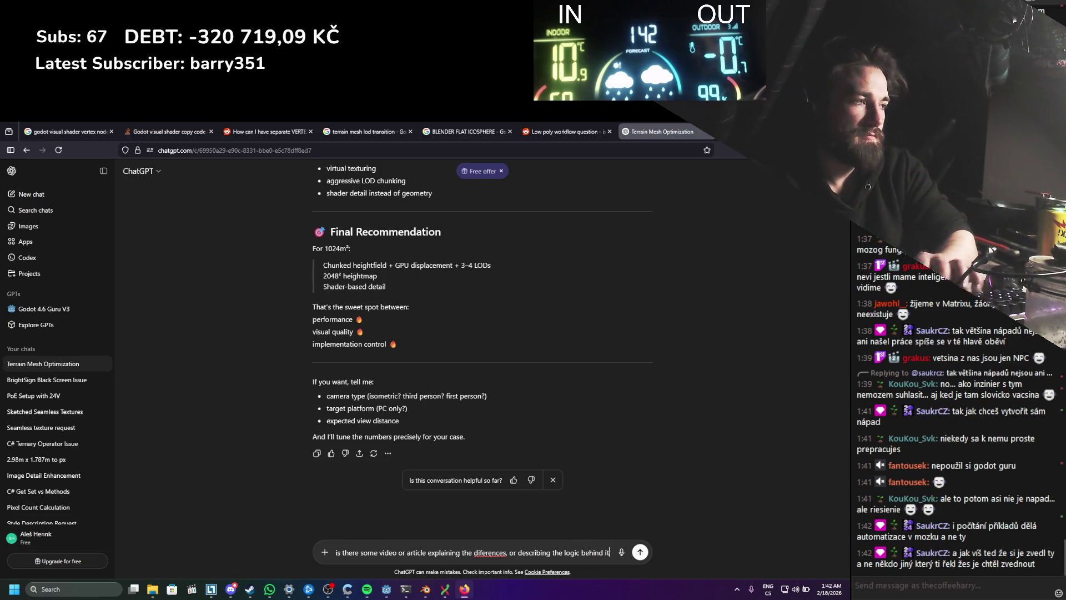
{"action": "key", "text": "Return"}
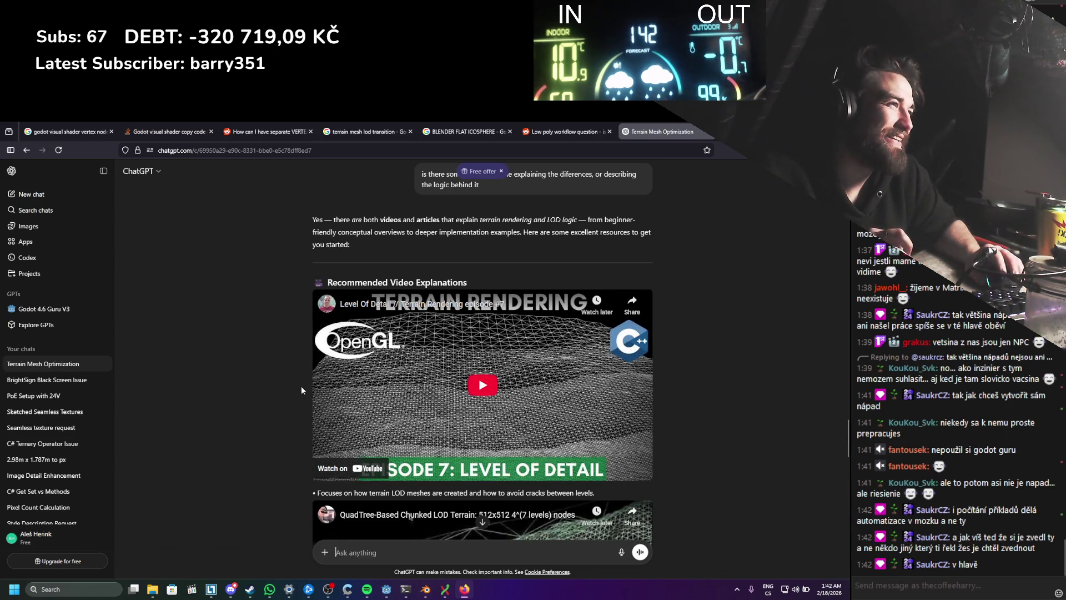
{"action": "scroll", "coordinate": [272, 398], "scroll_direction": "down", "scroll_amount": 2}
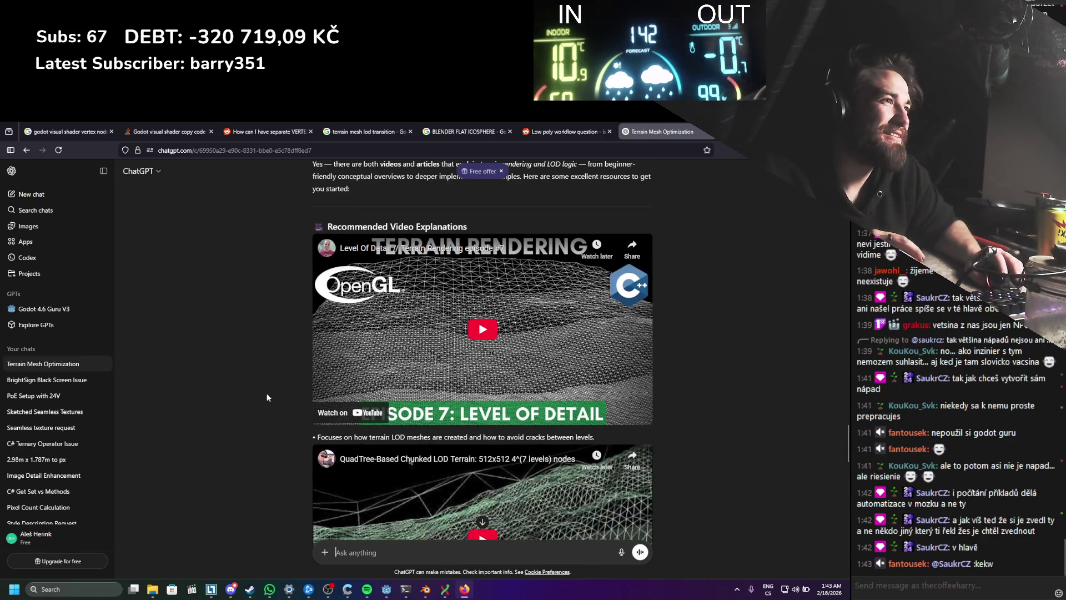
{"action": "scroll", "coordinate": [267, 394], "scroll_direction": "down", "scroll_amount": 1}
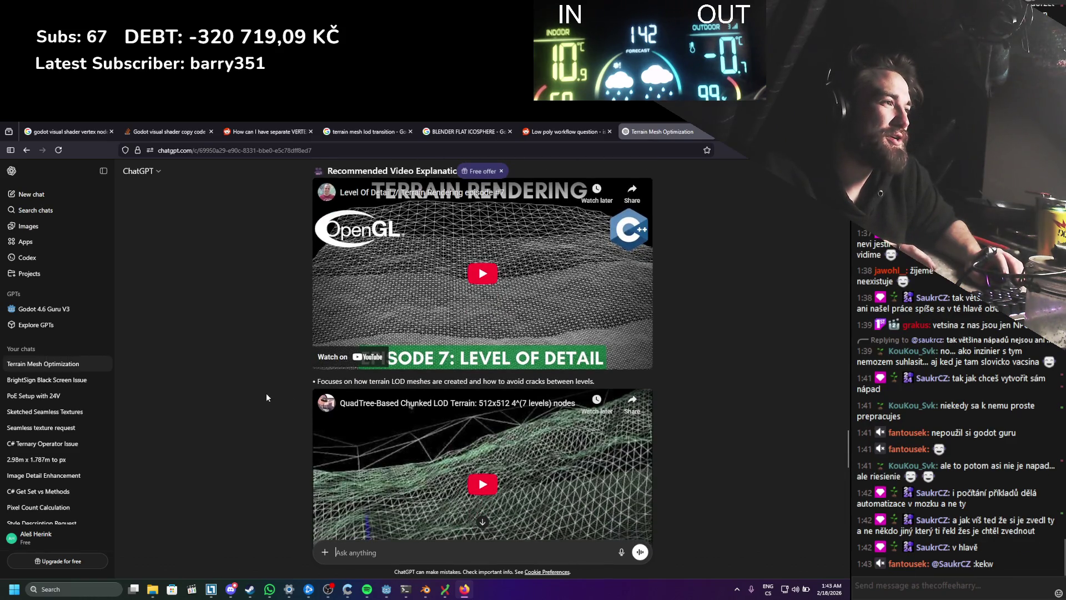
{"action": "scroll", "coordinate": [267, 398], "scroll_direction": "down", "scroll_amount": 2}
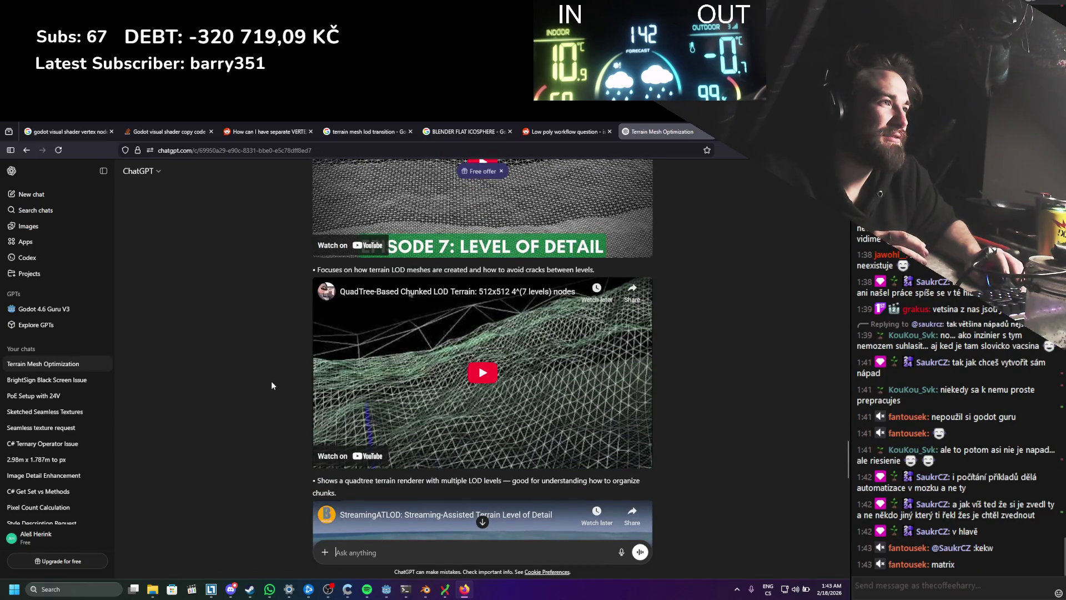
Step: Open 'Level Of Detail // Terrain Rendering episode #7' on YouTube in a new tab and play it
{"action": "scroll", "coordinate": [271, 381], "scroll_direction": "up", "scroll_amount": 2}
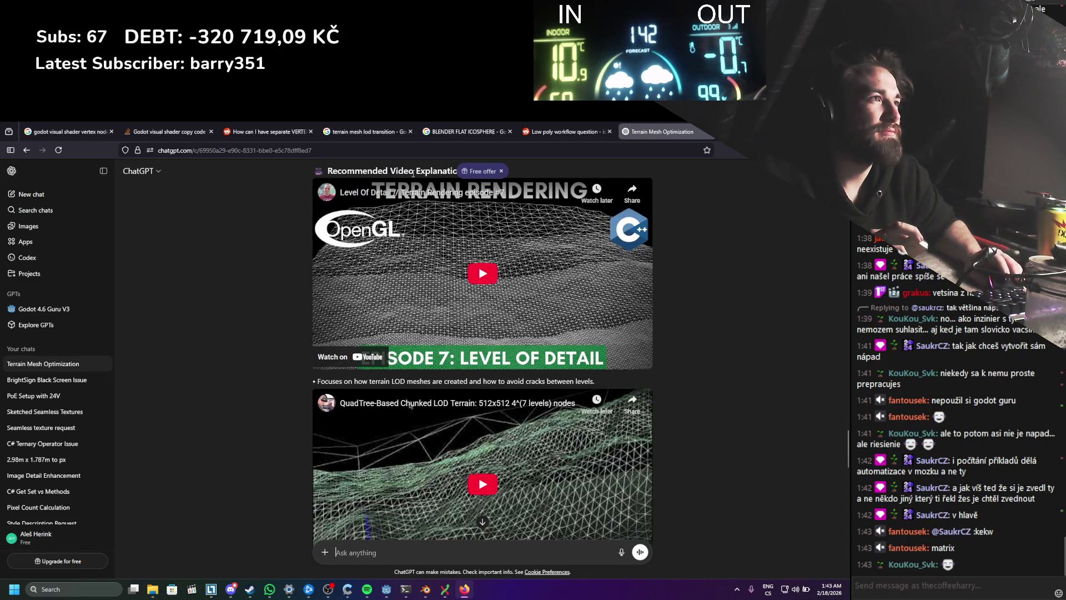
{"action": "scroll", "coordinate": [409, 192], "scroll_direction": "up", "scroll_amount": 1}
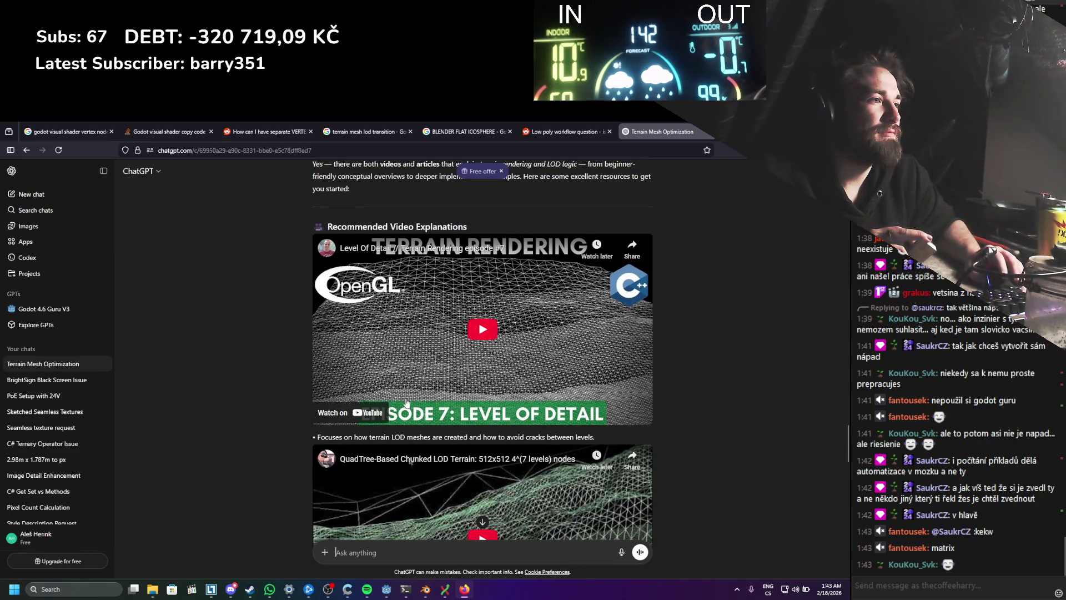
{"action": "middle_click", "coordinate": [364, 414]}
{"action": "left_click", "coordinate": [653, 133]}
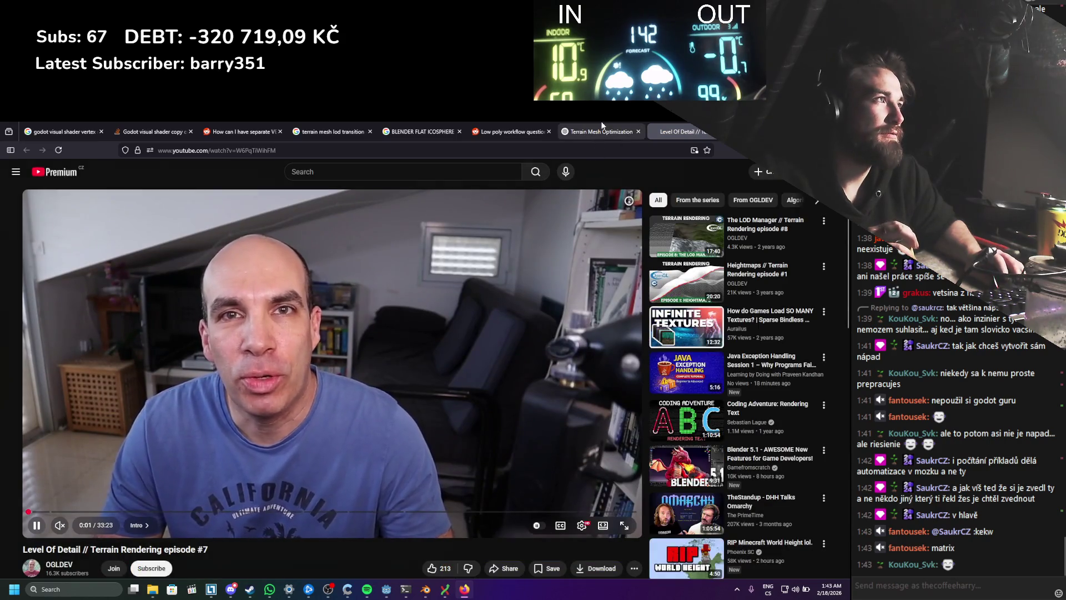
Step: Look over the ChatGPT video cards, then pause the Terrain Rendering video on YouTube at 0:14
{"action": "left_click", "coordinate": [602, 131]}
{"action": "scroll", "coordinate": [476, 320], "scroll_direction": "down", "scroll_amount": 8}
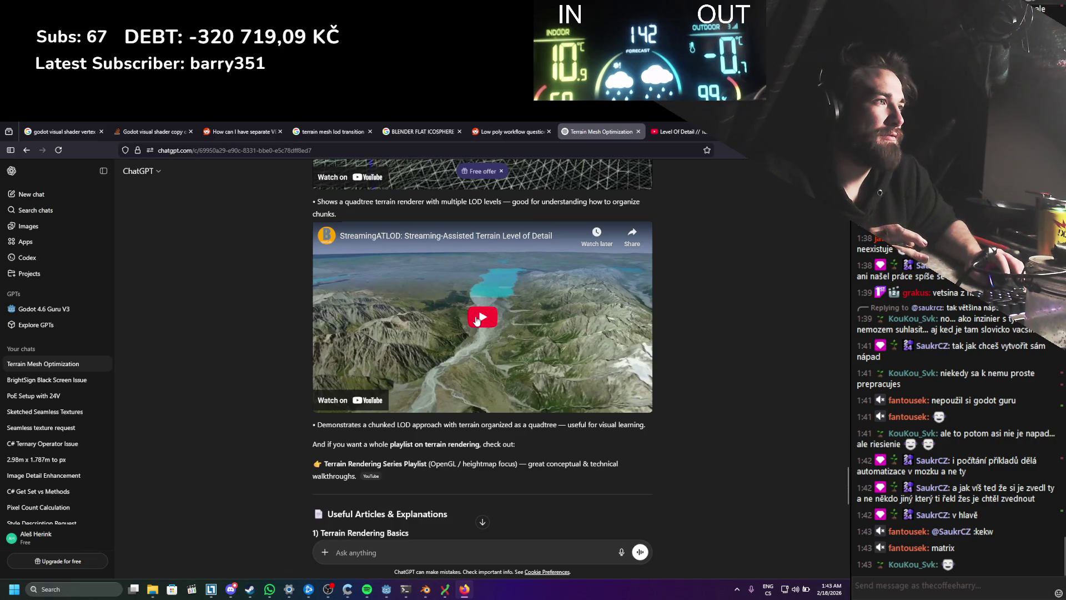
{"action": "scroll", "coordinate": [476, 320], "scroll_direction": "down", "scroll_amount": 5}
{"action": "scroll", "coordinate": [505, 315], "scroll_direction": "up", "scroll_amount": 6}
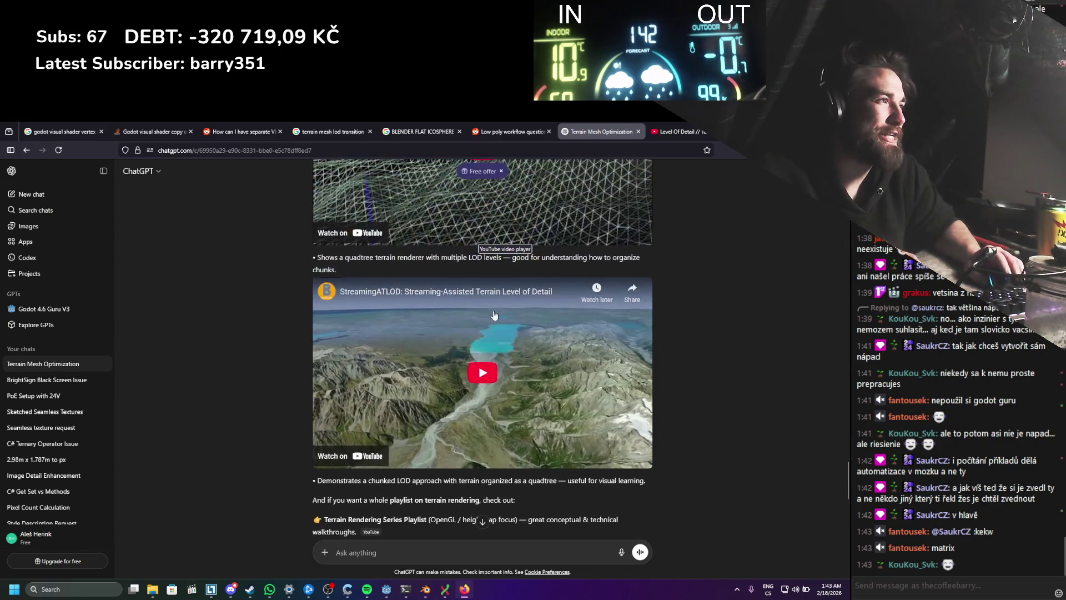
{"action": "scroll", "coordinate": [505, 315], "scroll_direction": "up", "scroll_amount": 3}
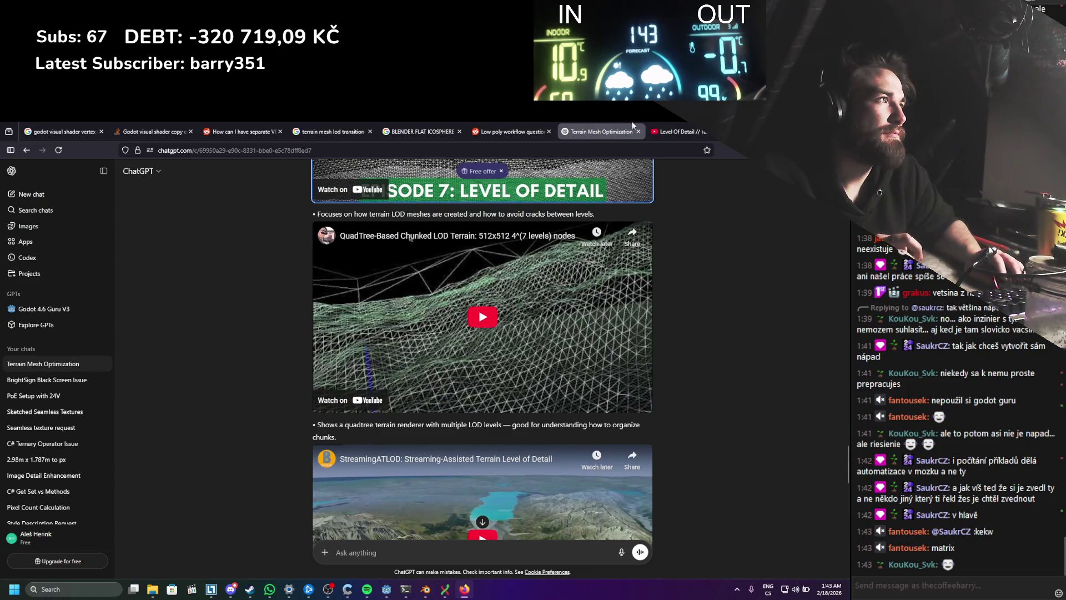
{"action": "left_click", "coordinate": [681, 132]}
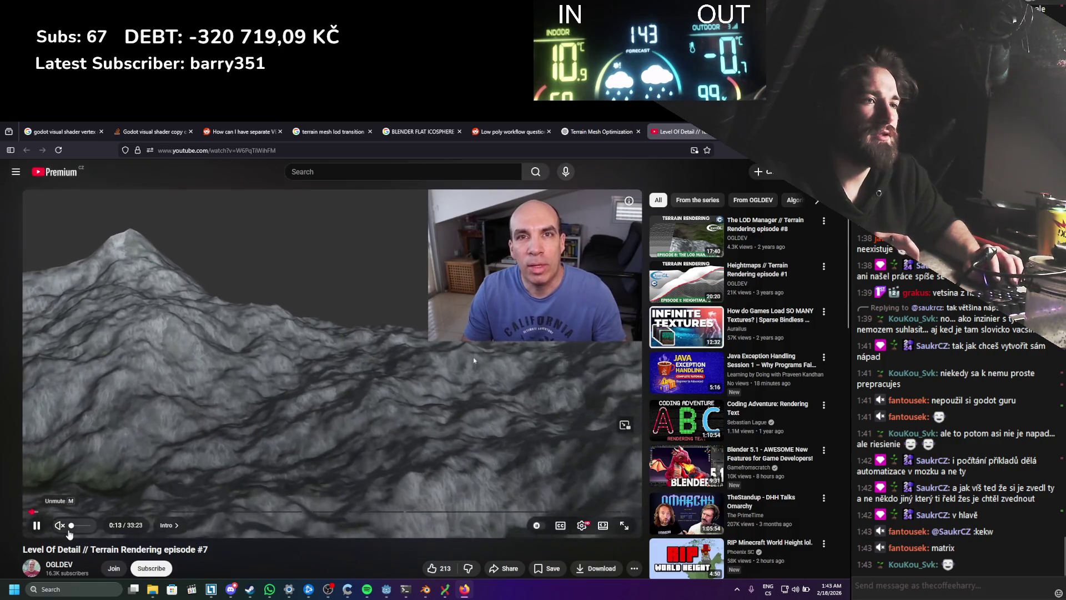
{"action": "left_click", "coordinate": [192, 394]}
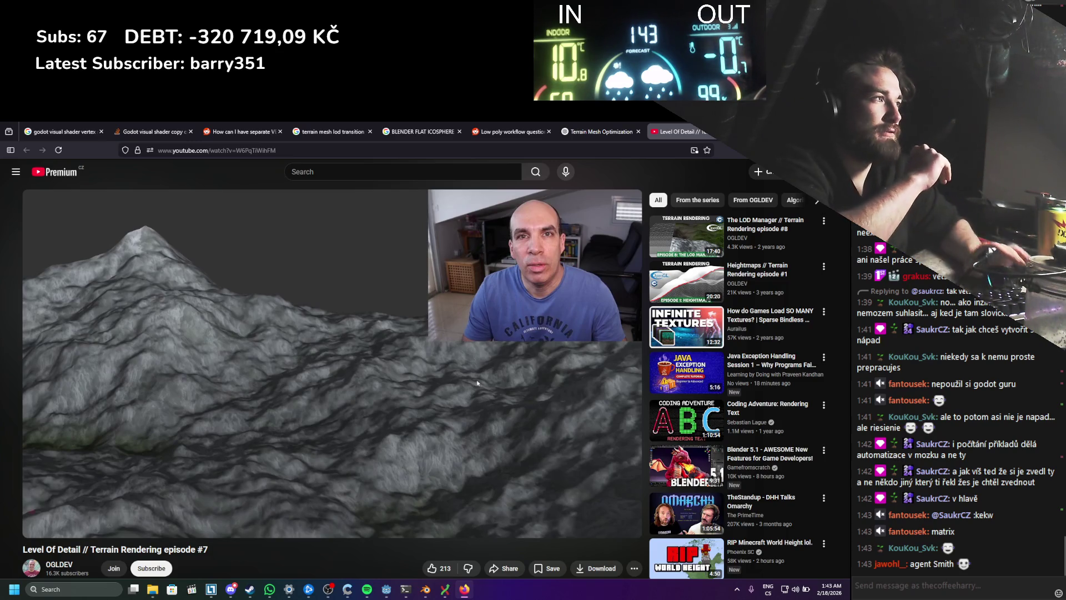
Step: Search Google for 'best way to create dynamic terrain mesh with ton of detail'
{"action": "mouse_move", "coordinate": [259, 332]}
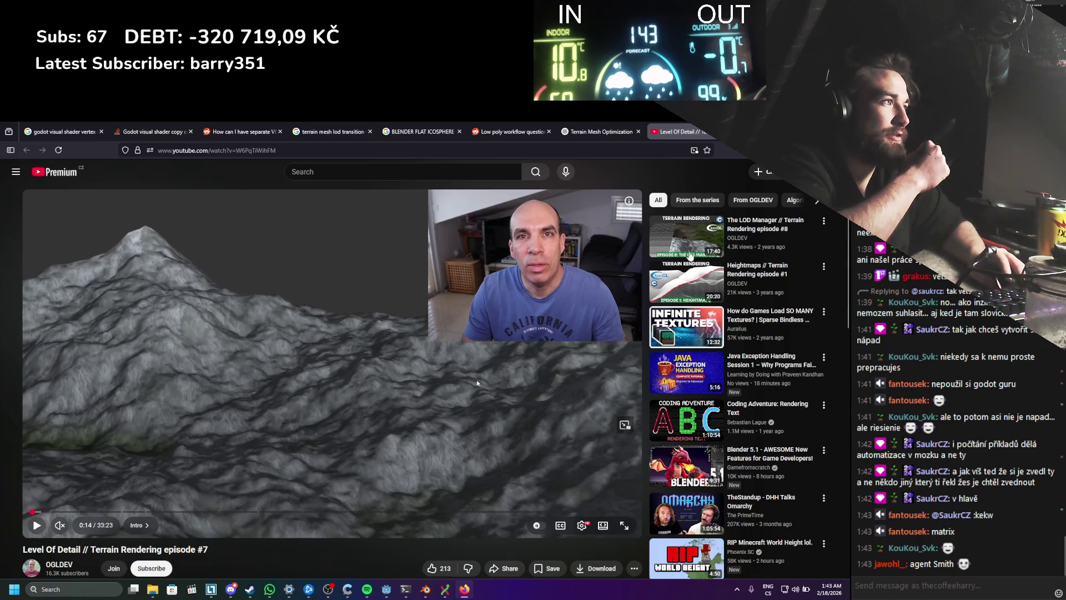
{"action": "mouse_move", "coordinate": [709, 238]}
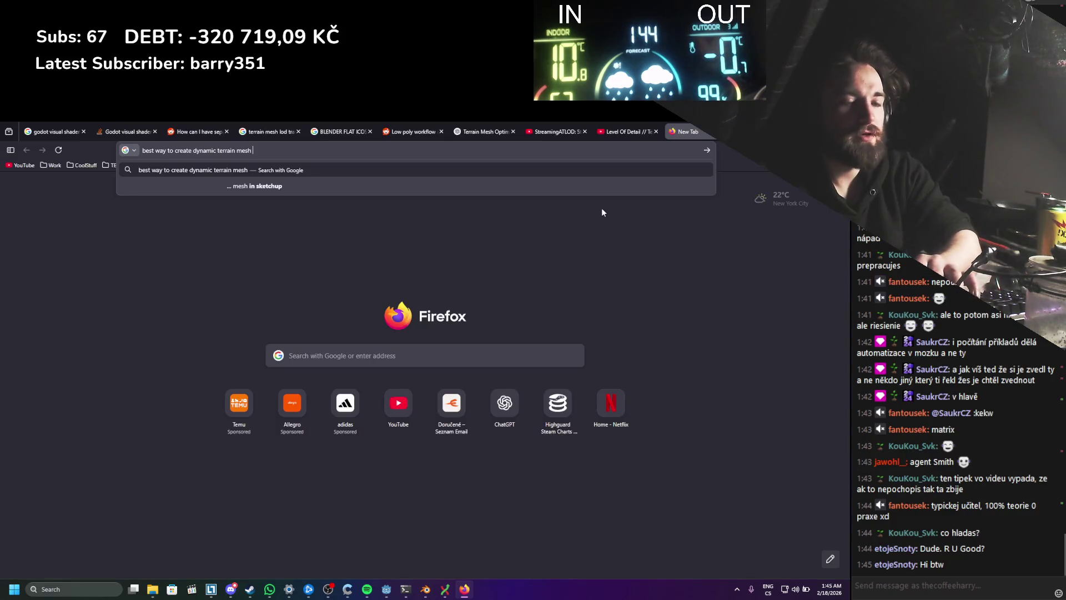
{"action": "type", "text": "with ton"}
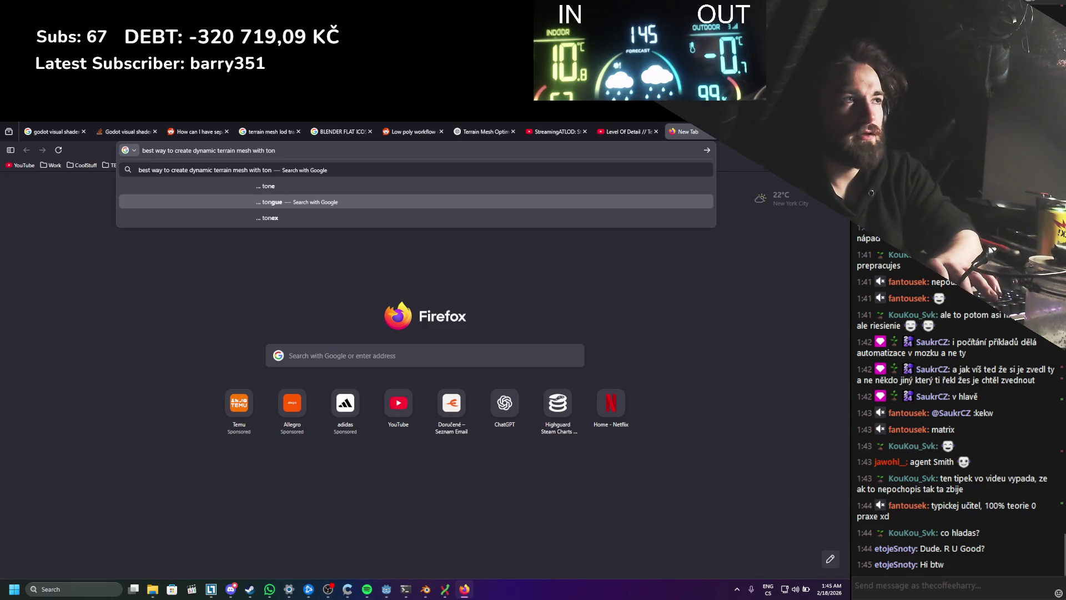
{"action": "type", "text": " of"}
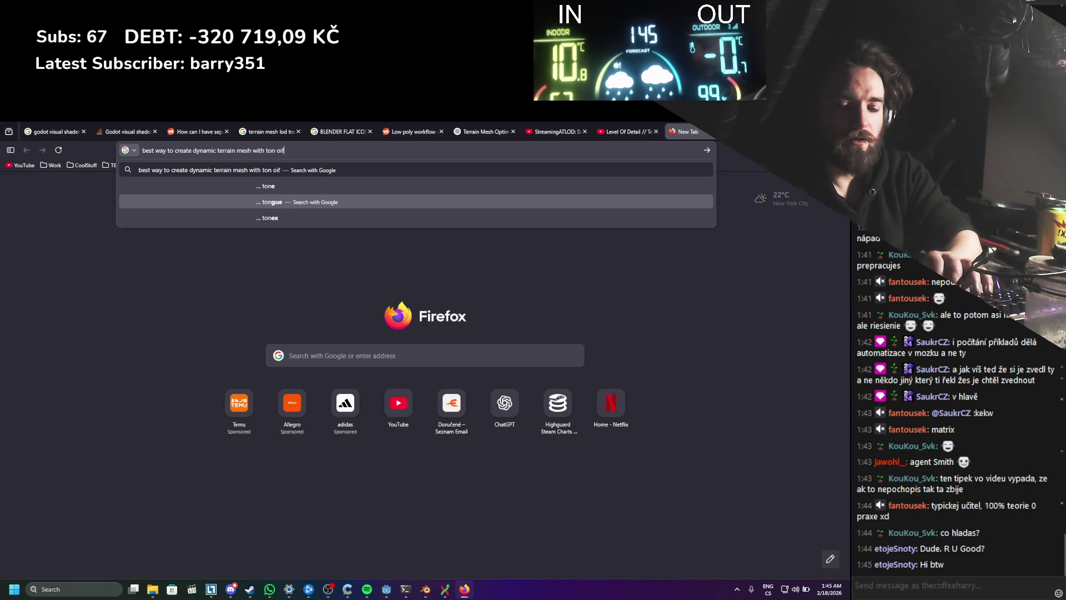
{"action": "type", "text": " detail"}
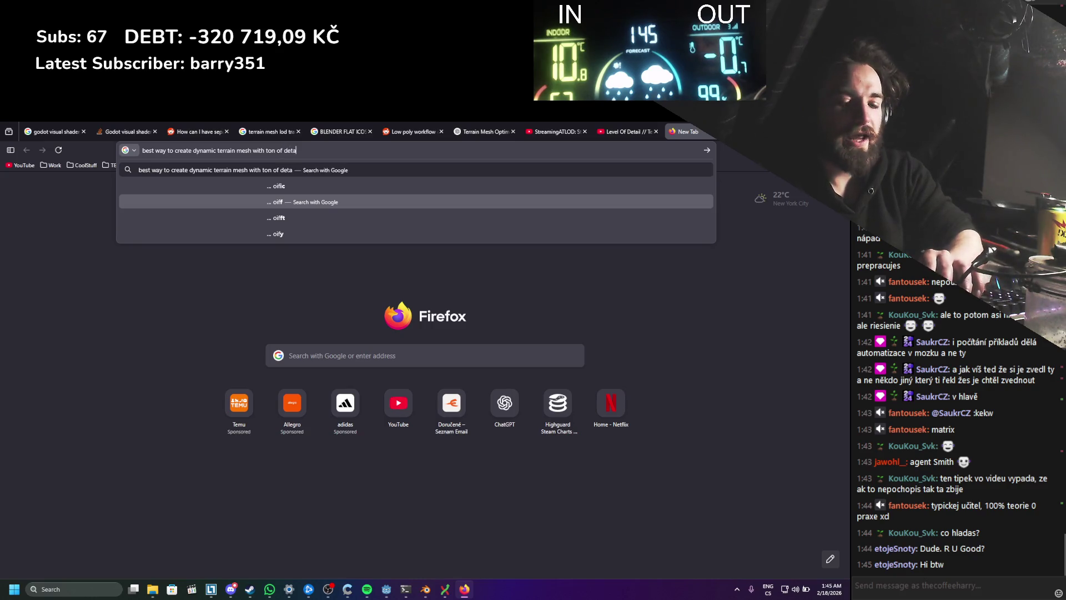
{"action": "key", "text": "Return"}
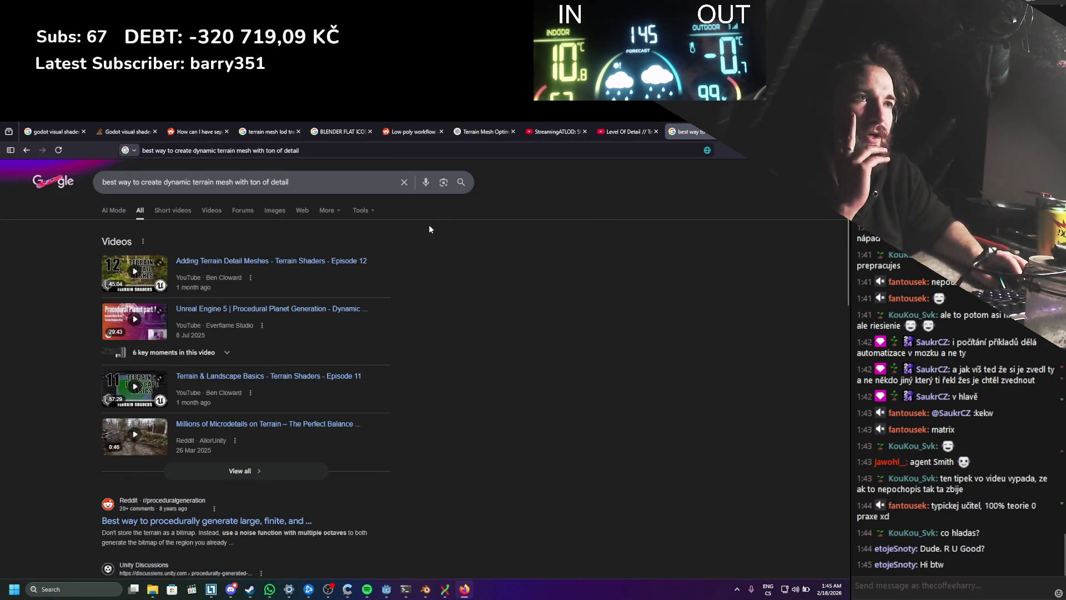
Step: Skim the search results, then go back to the Godot editor's StaticWorld scene
{"action": "scroll", "coordinate": [420, 238], "scroll_direction": "down", "scroll_amount": 1}
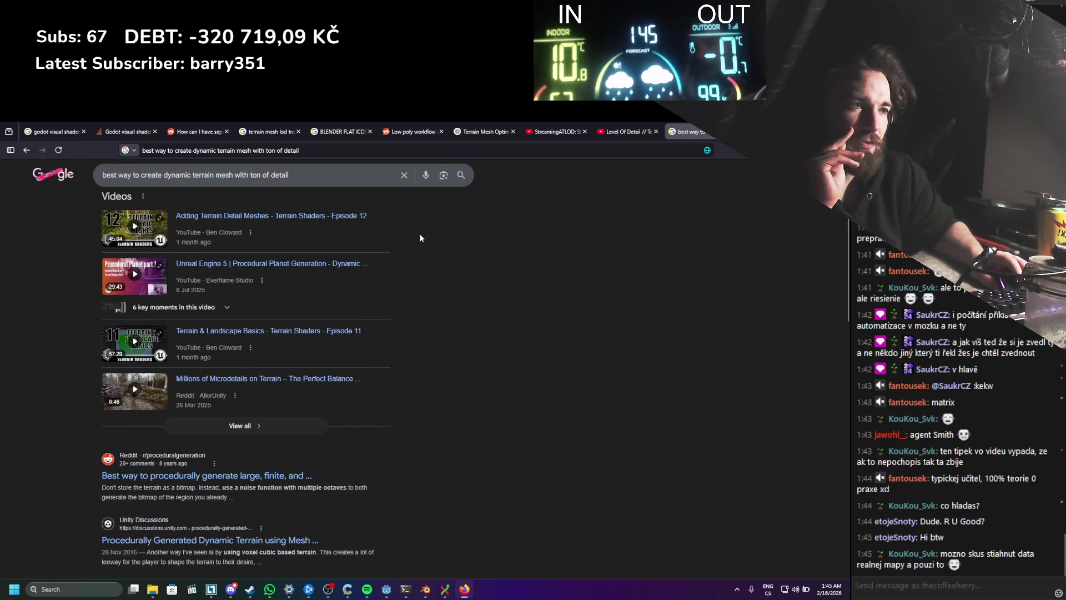
{"action": "scroll", "coordinate": [420, 237], "scroll_direction": "down", "scroll_amount": 3}
{"action": "scroll", "coordinate": [422, 222], "scroll_direction": "down", "scroll_amount": 3}
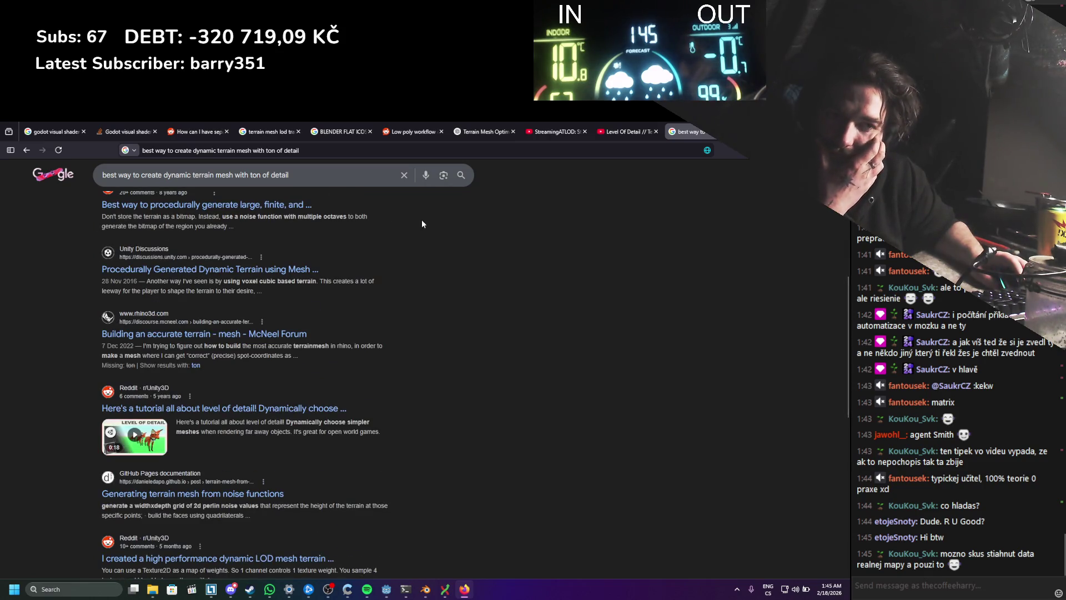
{"action": "right_click", "coordinate": [344, 222]}
{"action": "left_click", "coordinate": [374, 390]}
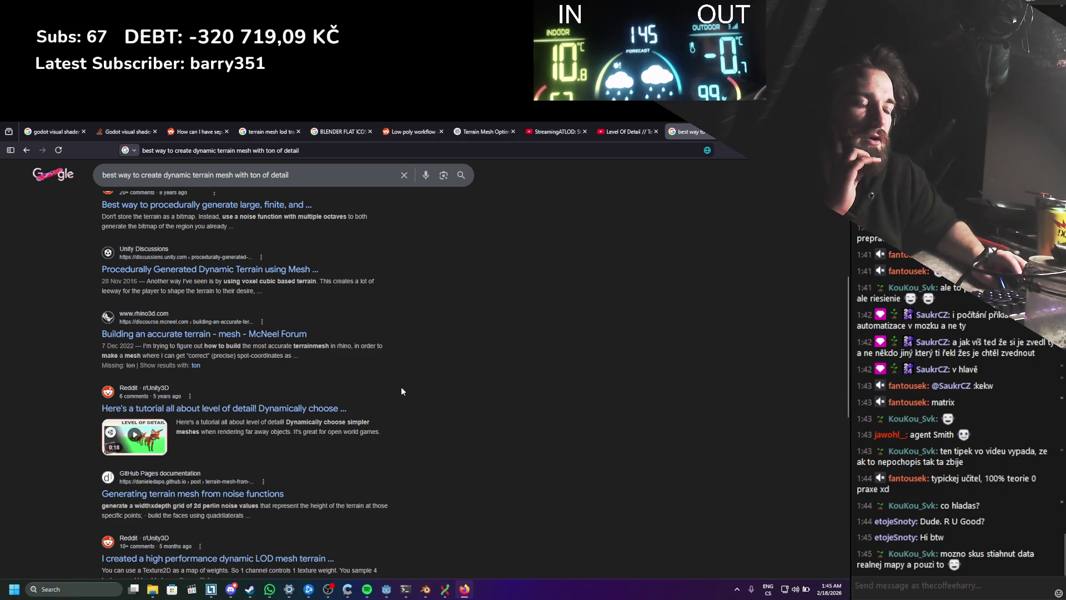
{"action": "scroll", "coordinate": [401, 386], "scroll_direction": "down", "scroll_amount": 2}
{"action": "left_click", "coordinate": [385, 591]}
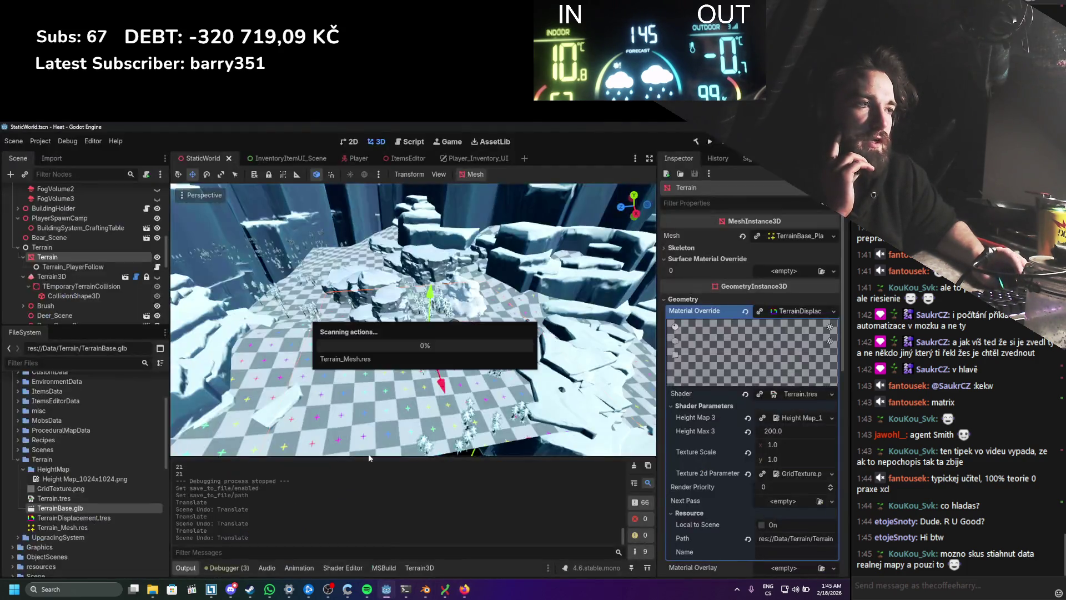
Step: Zoom out and tilt the viewport to look down on the terrain
{"action": "scroll", "coordinate": [378, 368], "scroll_direction": "up", "scroll_amount": 10}
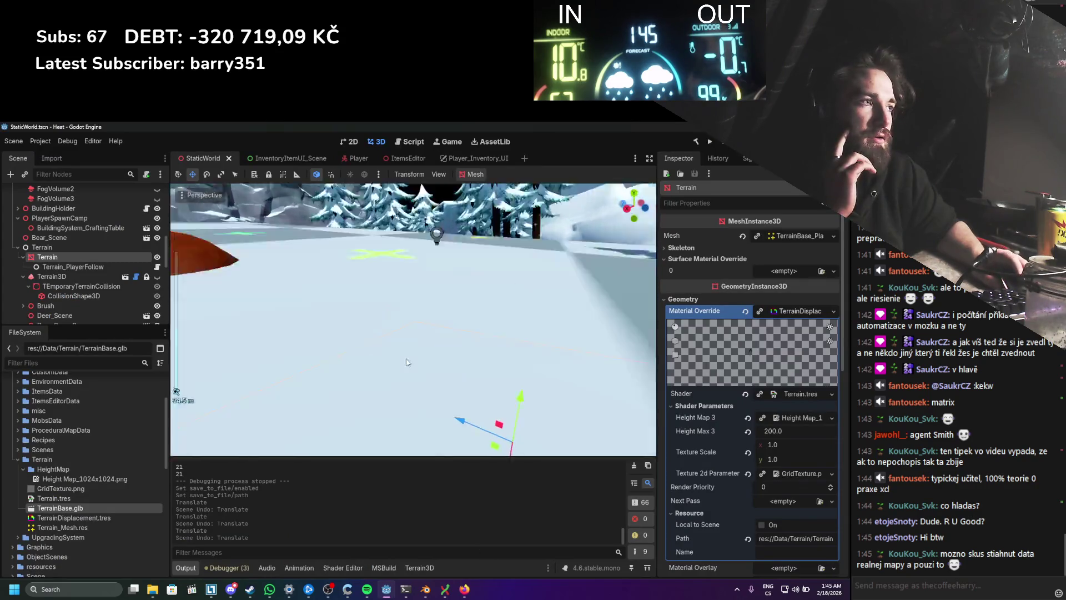
{"action": "scroll", "coordinate": [392, 368], "scroll_direction": "down", "scroll_amount": 10}
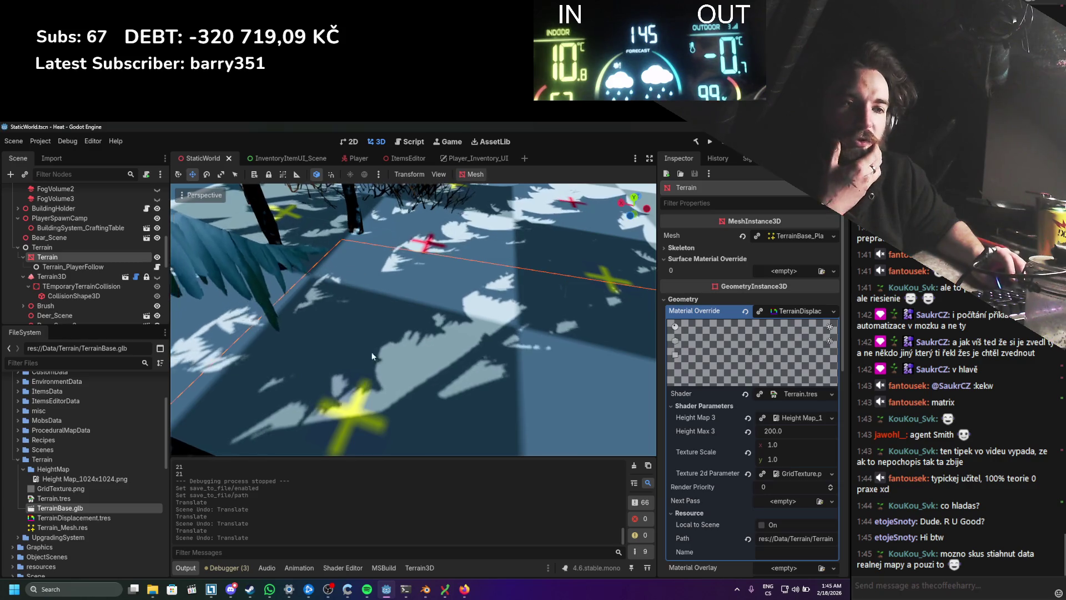
{"action": "scroll", "coordinate": [454, 348], "scroll_direction": "down", "scroll_amount": 5}
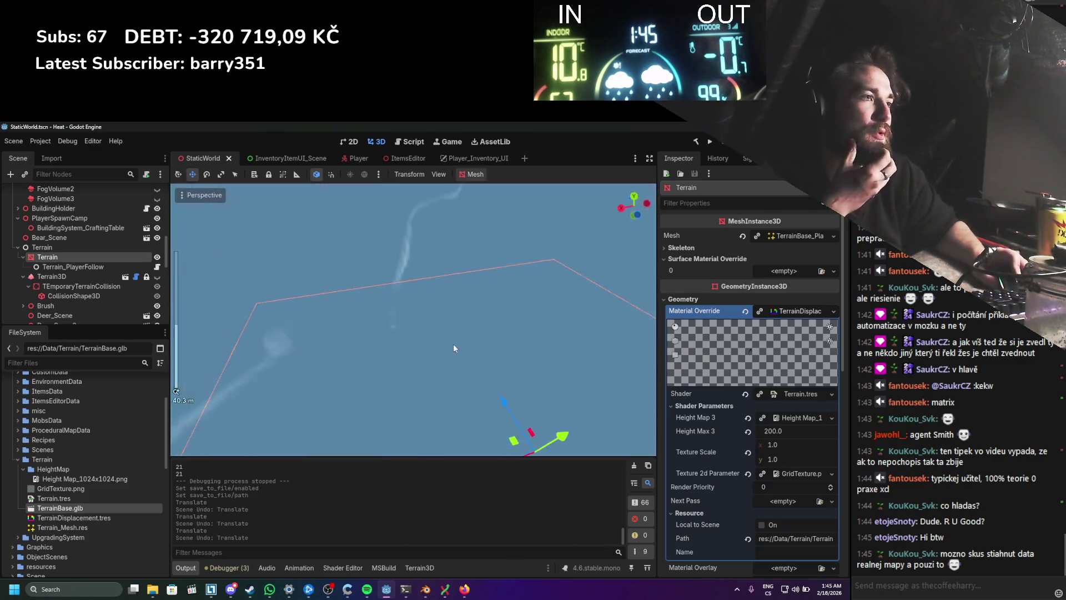
{"action": "scroll", "coordinate": [453, 349], "scroll_direction": "down", "scroll_amount": 2}
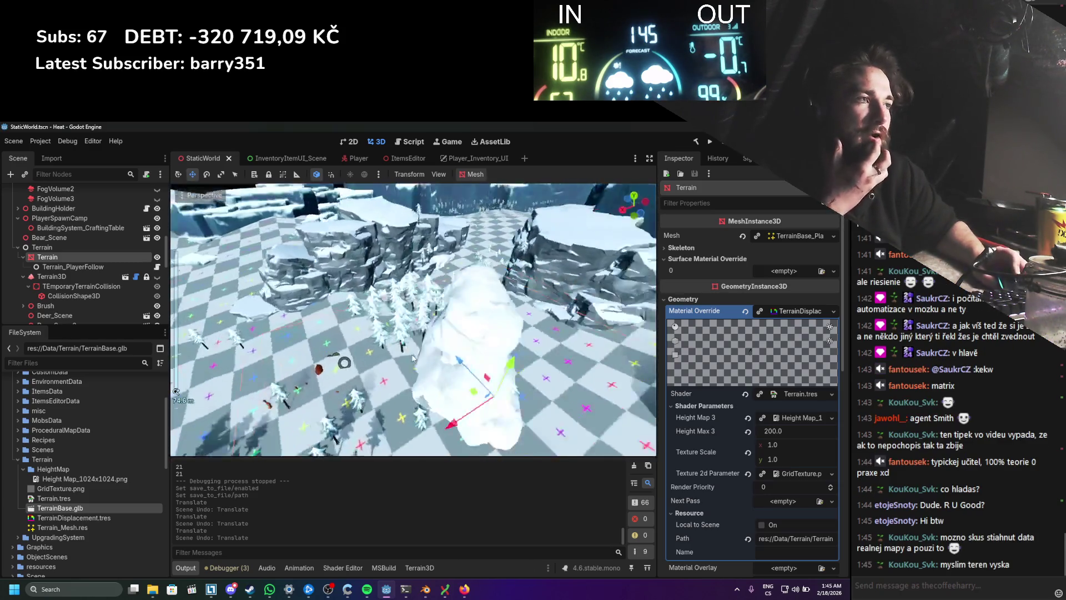
{"action": "scroll", "coordinate": [445, 363], "scroll_direction": "down", "scroll_amount": 4}
{"action": "scroll", "coordinate": [457, 387], "scroll_direction": "down", "scroll_amount": 2}
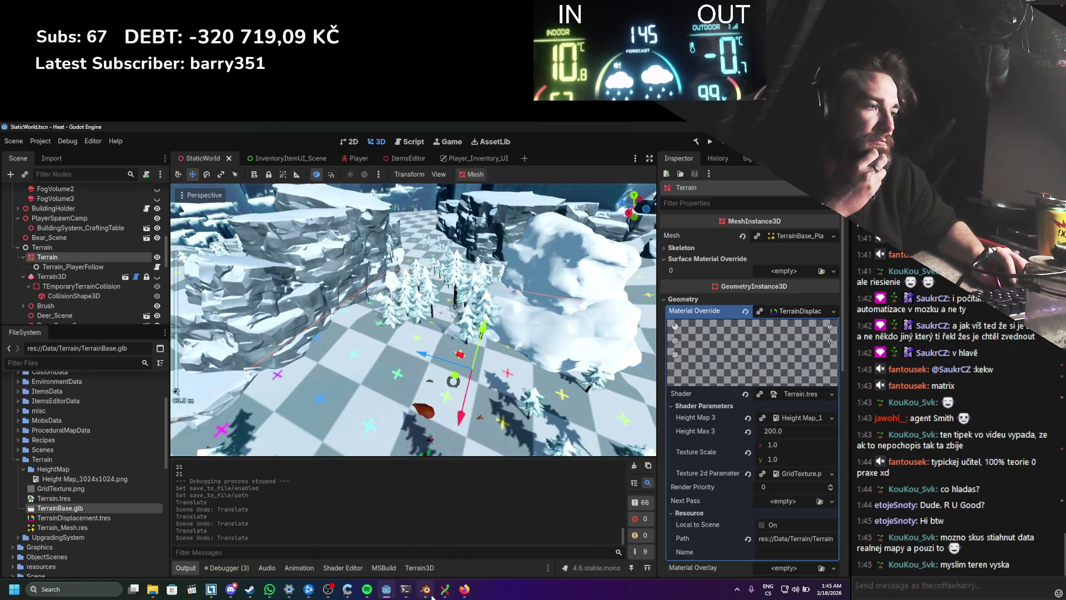
{"action": "scroll", "coordinate": [370, 287], "scroll_direction": "down", "scroll_amount": 10}
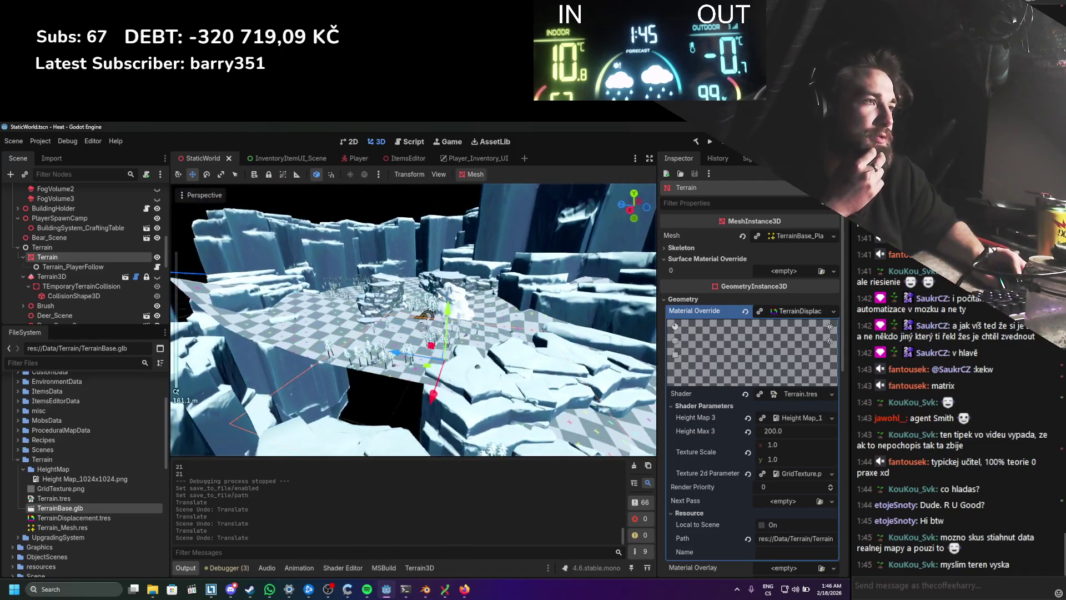
{"action": "left_click_drag", "start_coordinate": [441, 296], "coordinate": [564, 349]}
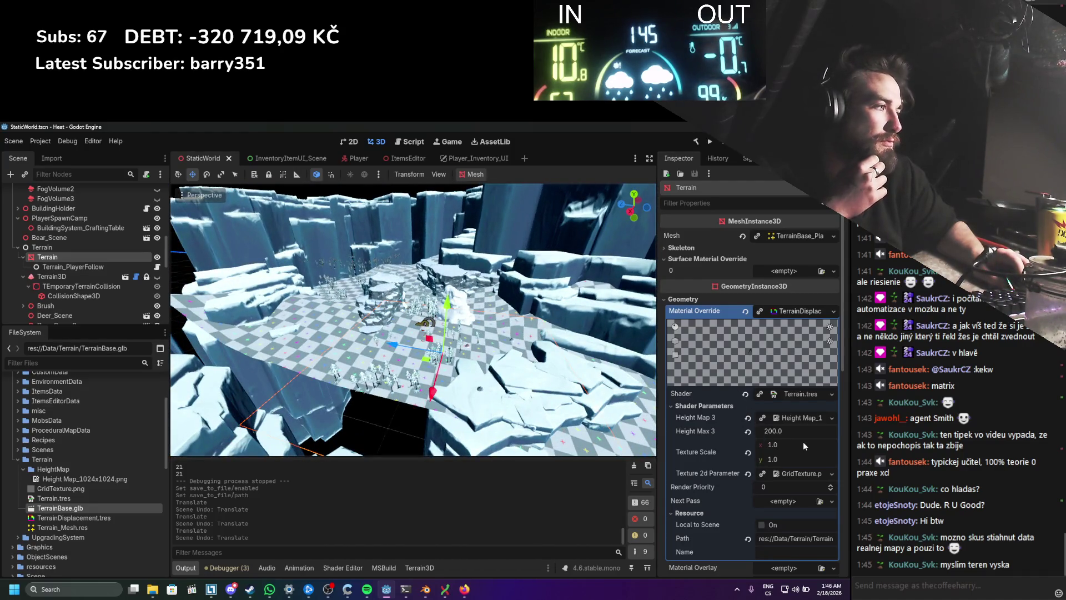
Step: Slide the checkered Terrain plane along X and Z to centre it
{"action": "mouse_move", "coordinate": [531, 337]}
{"action": "left_mouse_down"}
{"action": "mouse_move", "coordinate": [444, 372]}
{"action": "mouse_move", "coordinate": [404, 366]}
{"action": "mouse_move", "coordinate": [404, 348]}
{"action": "mouse_move", "coordinate": [461, 286]}
{"action": "left_mouse_up"}
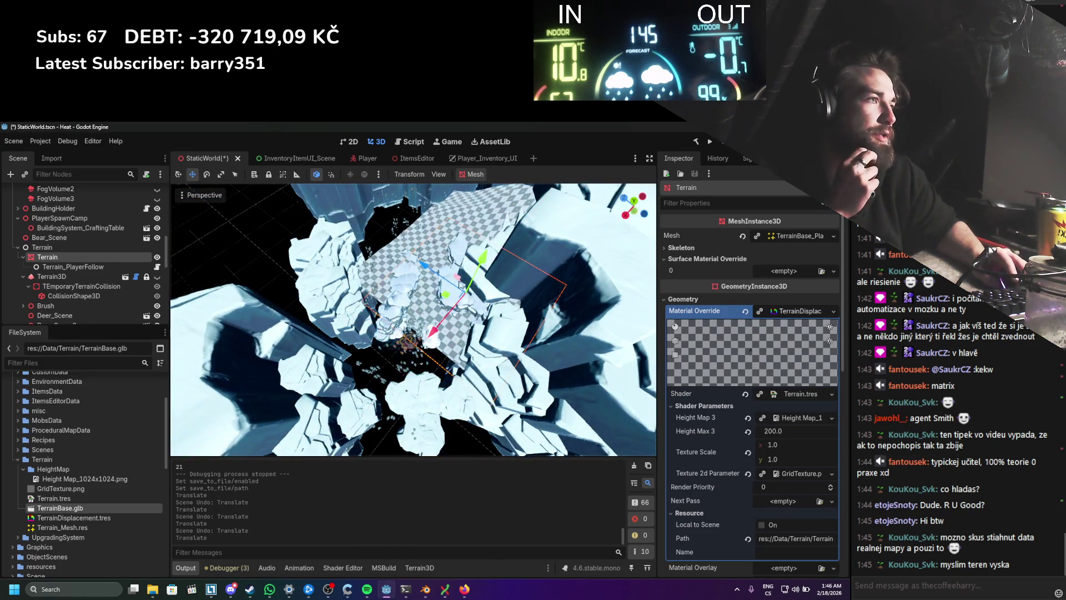
{"action": "scroll", "coordinate": [431, 274], "scroll_direction": "down", "scroll_amount": 10}
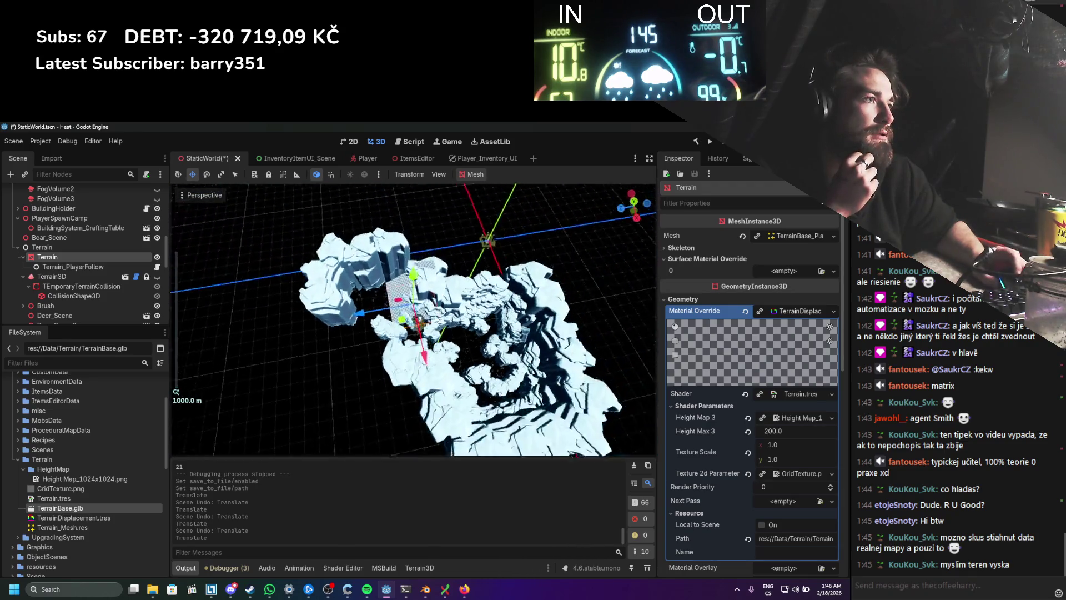
{"action": "left_click_drag", "start_coordinate": [425, 355], "coordinate": [417, 316]}
{"action": "mouse_move", "coordinate": [362, 263]}
{"action": "left_mouse_down"}
{"action": "mouse_move", "coordinate": [467, 256]}
{"action": "mouse_move", "coordinate": [295, 274]}
{"action": "left_mouse_up"}
{"action": "mouse_move", "coordinate": [355, 329]}
{"action": "left_mouse_down"}
{"action": "mouse_move", "coordinate": [366, 358]}
{"action": "mouse_move", "coordinate": [333, 381]}
{"action": "left_mouse_up"}
{"action": "scroll", "coordinate": [383, 349], "scroll_direction": "up", "scroll_amount": 5}
{"action": "left_click_drag", "start_coordinate": [250, 377], "coordinate": [400, 383]}
Step: Move the checker plane back into the scene, then bring up TerrainBase.blend in Blender
{"action": "scroll", "coordinate": [426, 367], "scroll_direction": "up", "scroll_amount": 5}
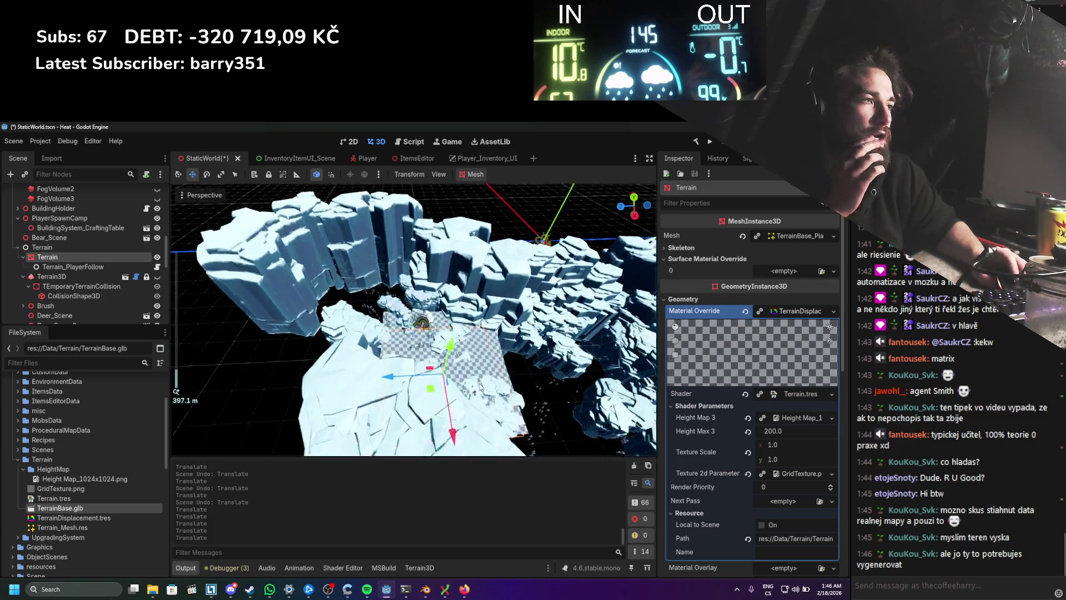
{"action": "scroll", "coordinate": [426, 366], "scroll_direction": "up", "scroll_amount": 8}
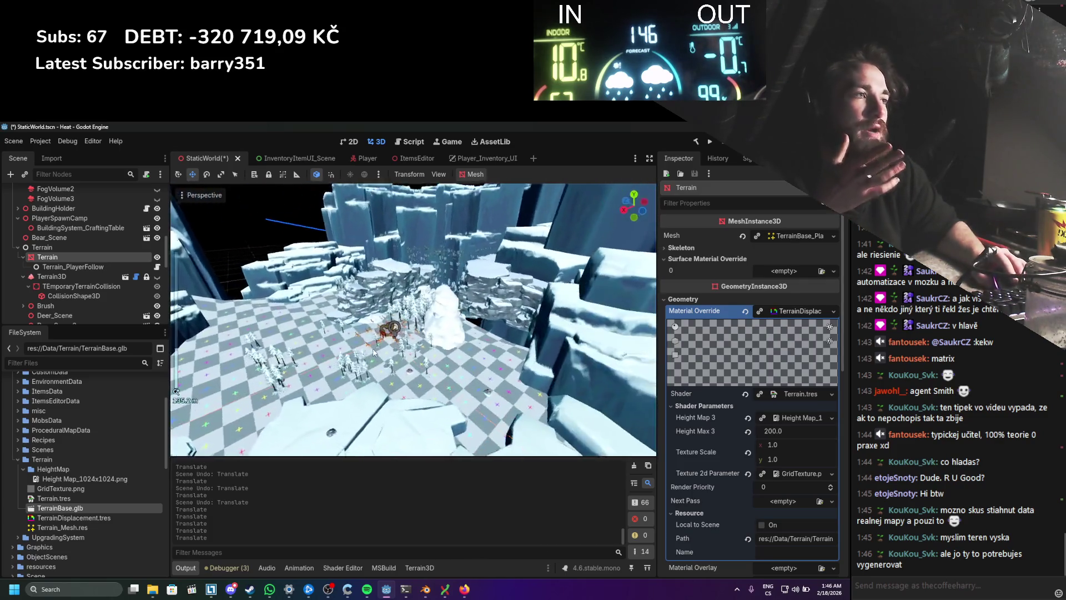
{"action": "scroll", "coordinate": [392, 351], "scroll_direction": "up", "scroll_amount": 5}
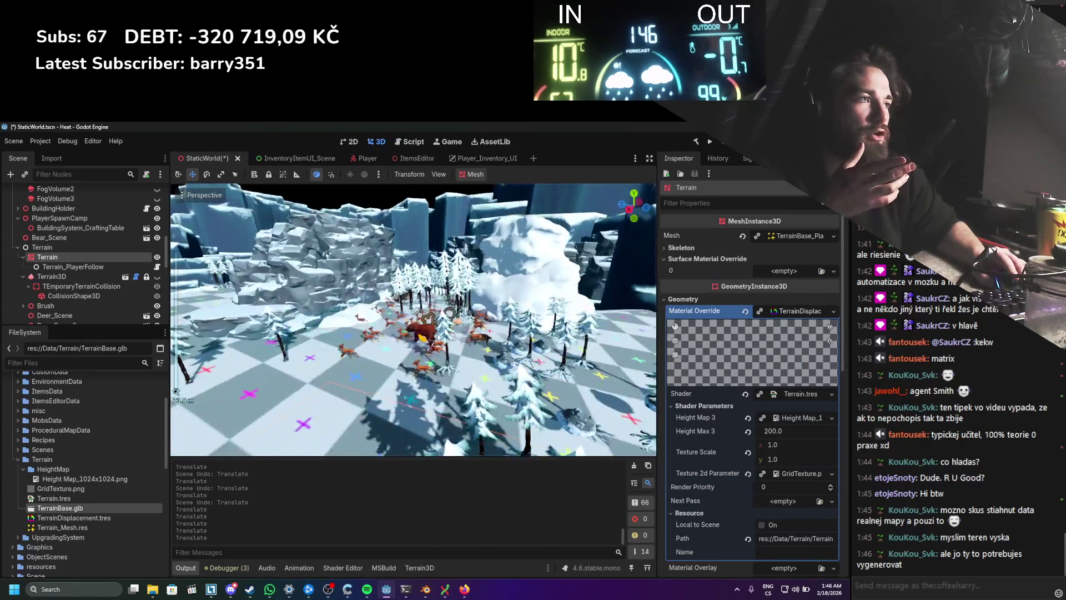
{"action": "scroll", "coordinate": [443, 330], "scroll_direction": "down", "scroll_amount": 13}
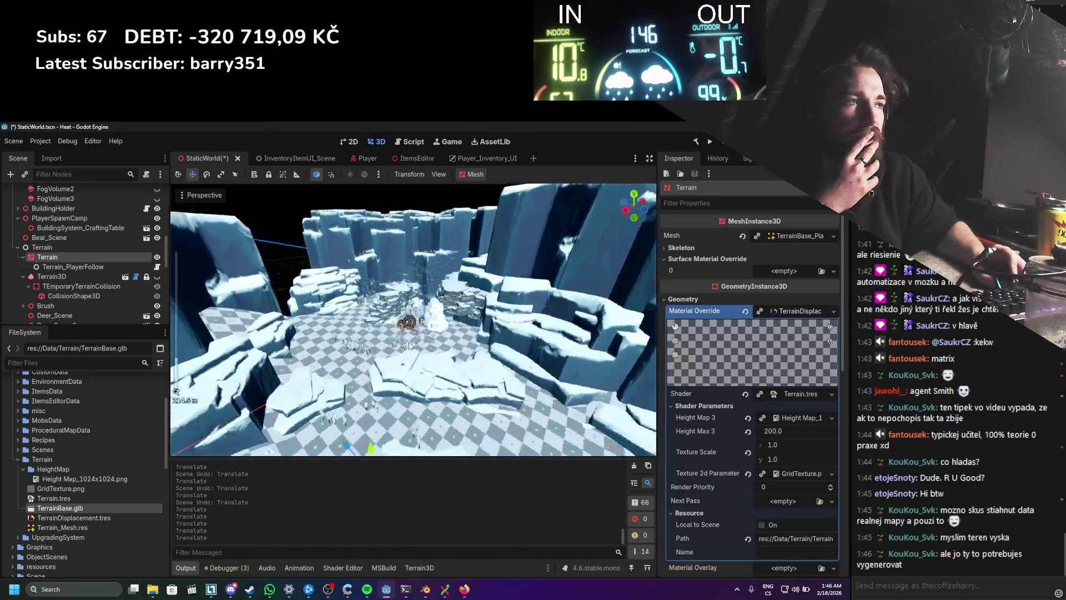
{"action": "left_click_drag", "start_coordinate": [332, 417], "coordinate": [391, 325]}
{"action": "scroll", "coordinate": [422, 356], "scroll_direction": "up", "scroll_amount": 5}
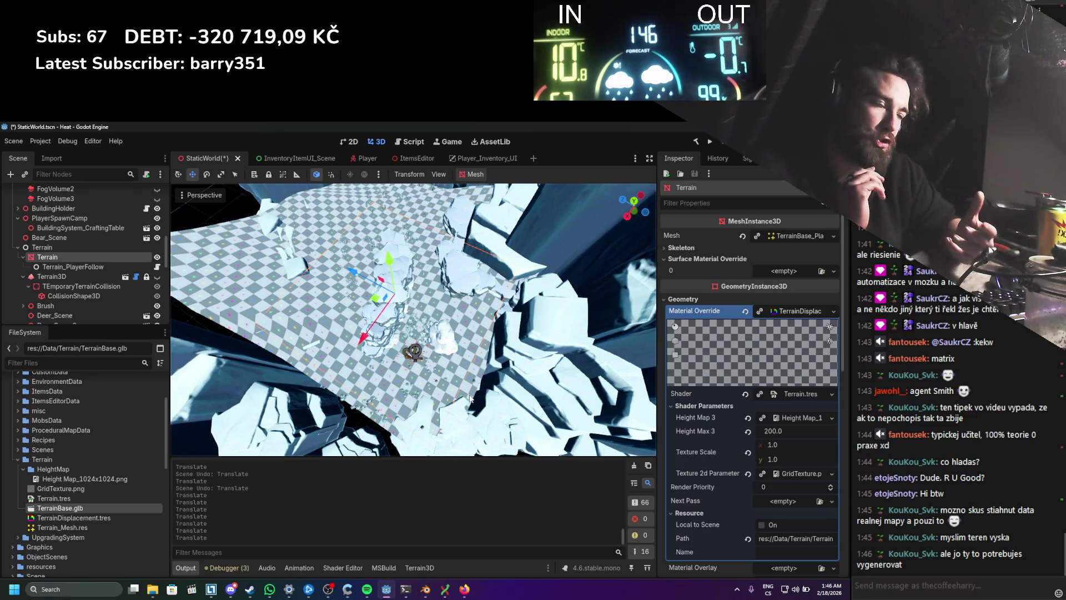
{"action": "left_click", "coordinate": [432, 591]}
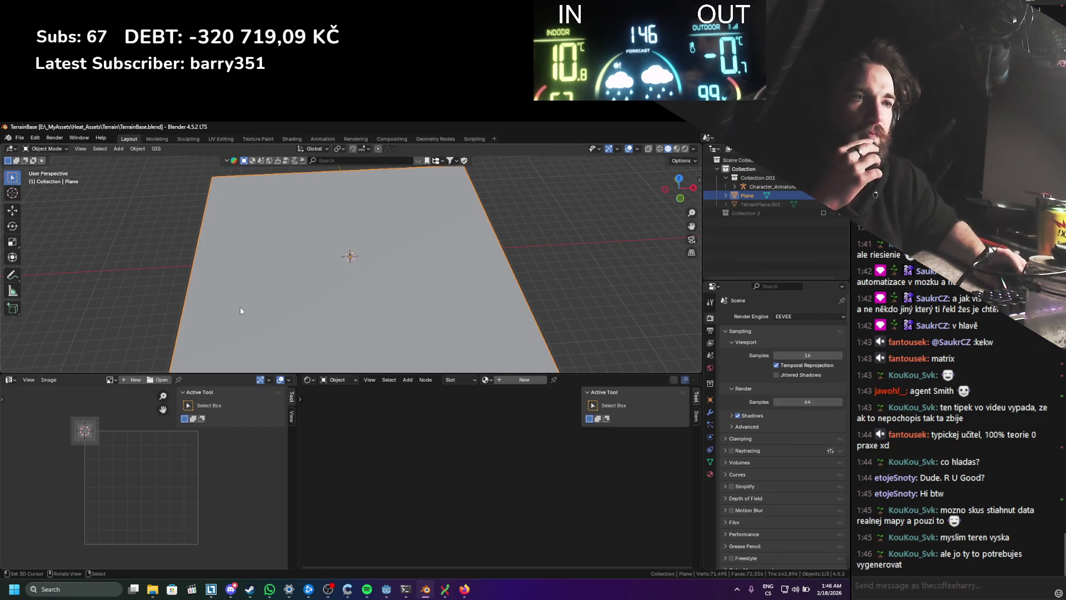
Step: Toggle the plane through Edit Mode, save TerrainBase.blend, and return to Godot
{"action": "scroll", "coordinate": [153, 464], "scroll_direction": "up", "scroll_amount": 2}
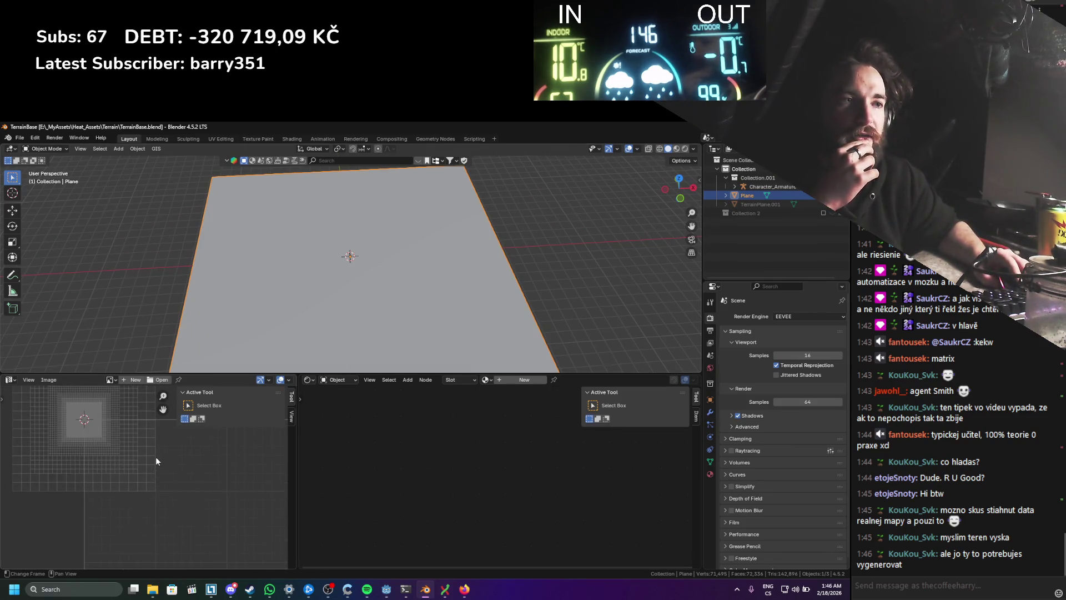
{"action": "scroll", "coordinate": [156, 456], "scroll_direction": "up", "scroll_amount": 2}
{"action": "scroll", "coordinate": [303, 326], "scroll_direction": "up", "scroll_amount": 1}
{"action": "scroll", "coordinate": [303, 322], "scroll_direction": "up", "scroll_amount": 1}
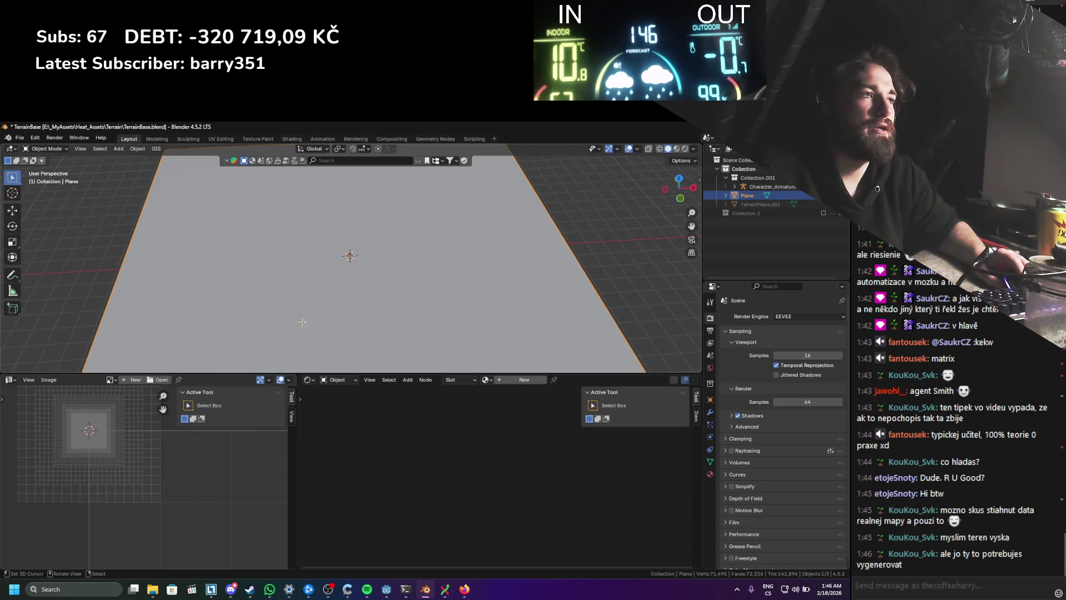
{"action": "key", "text": "Tab"}
{"action": "key", "text": "Tab"}
{"action": "scroll", "coordinate": [351, 252], "scroll_direction": "up", "scroll_amount": 2}
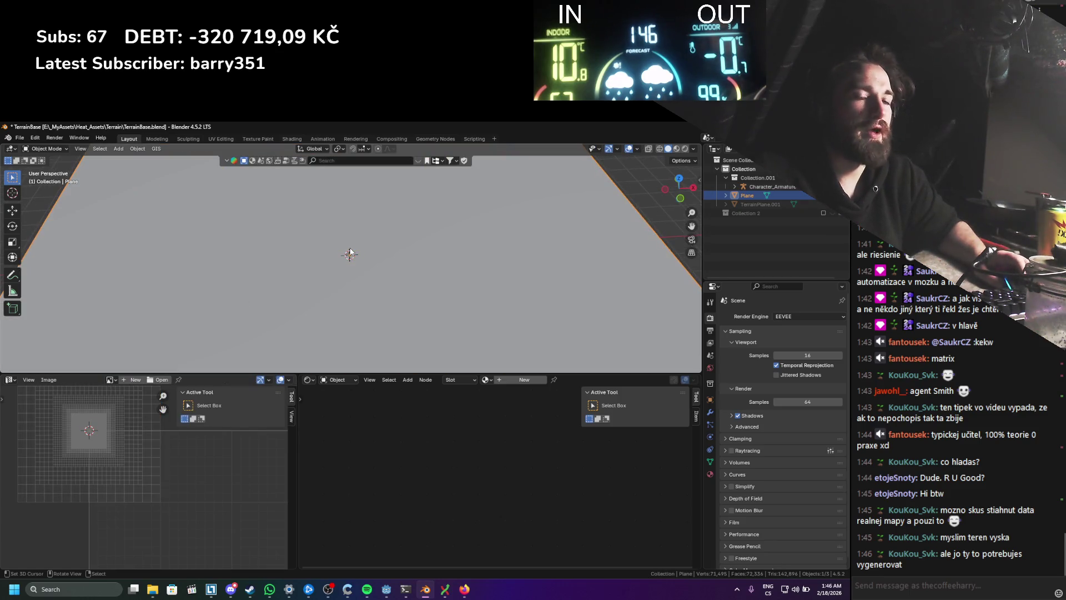
{"action": "key", "text": "ctrl+s"}
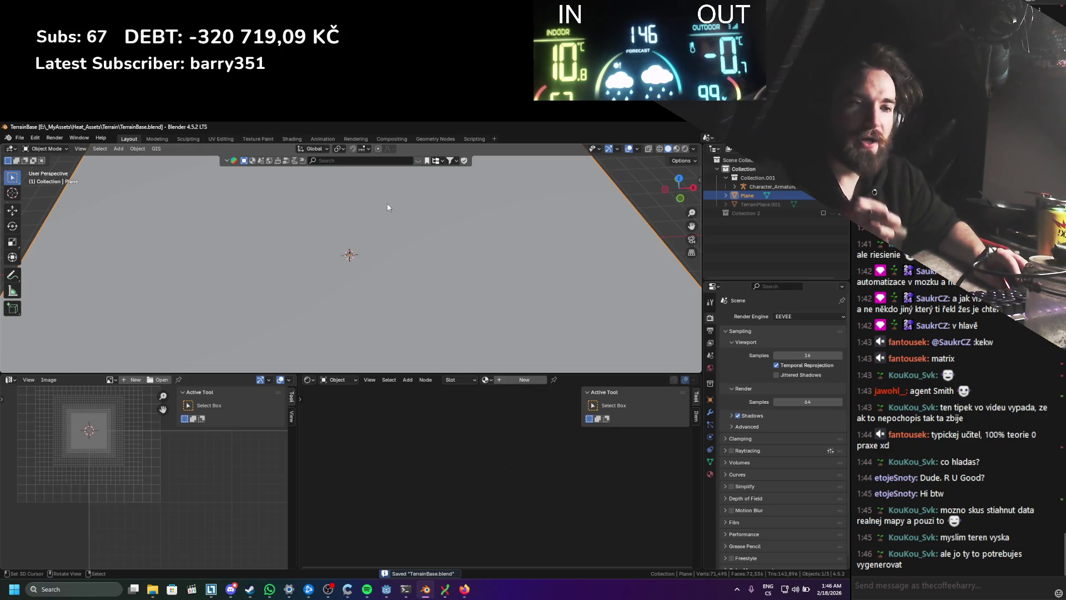
{"action": "key", "text": "alt+Tab"}
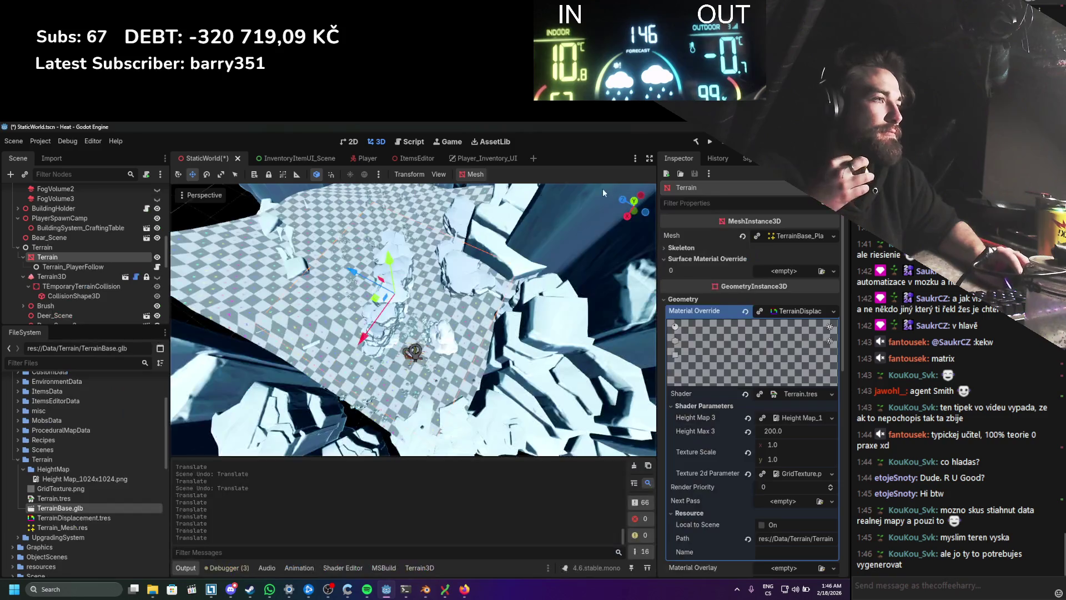
Step: Move the Terrain node along Z by -113.301 to put it back under the scene
{"action": "scroll", "coordinate": [453, 300], "scroll_direction": "down", "scroll_amount": 2}
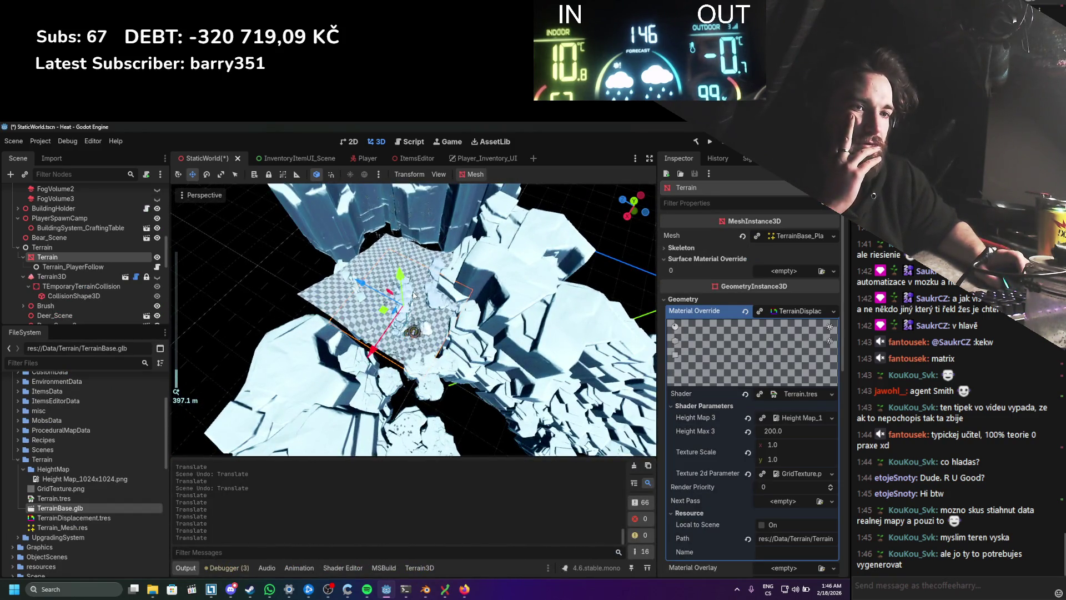
{"action": "scroll", "coordinate": [413, 294], "scroll_direction": "up", "scroll_amount": 10}
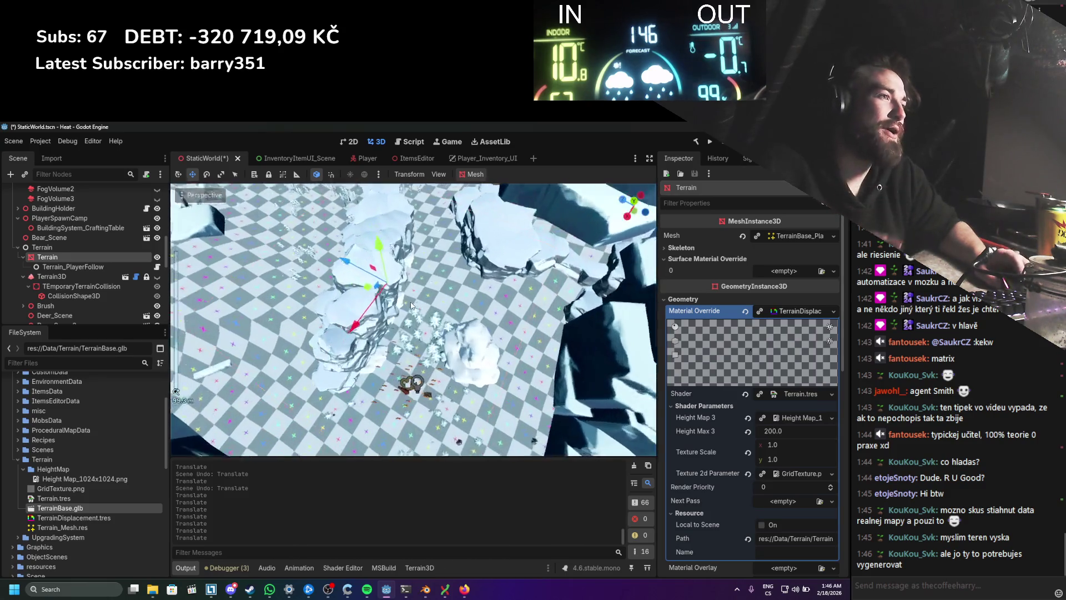
{"action": "mouse_move", "coordinate": [414, 307]}
{"action": "left_mouse_down"}
{"action": "mouse_move", "coordinate": [375, 229]}
{"action": "mouse_move", "coordinate": [386, 214]}
{"action": "mouse_move", "coordinate": [321, 293]}
{"action": "mouse_move", "coordinate": [442, 297]}
{"action": "left_mouse_up"}
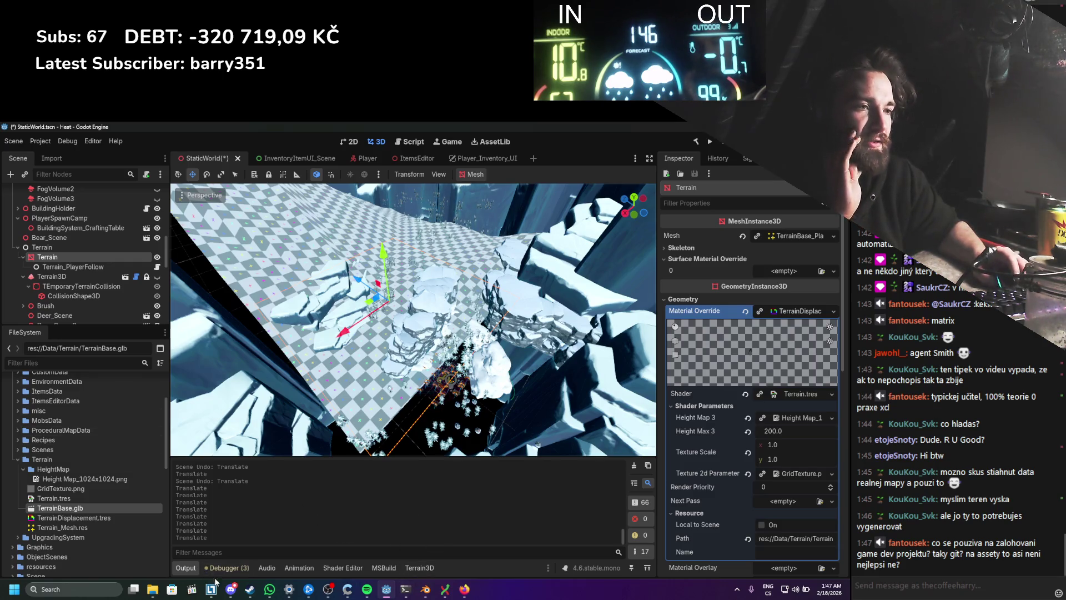
{"action": "key", "text": "g"}
{"action": "key", "text": "z"}
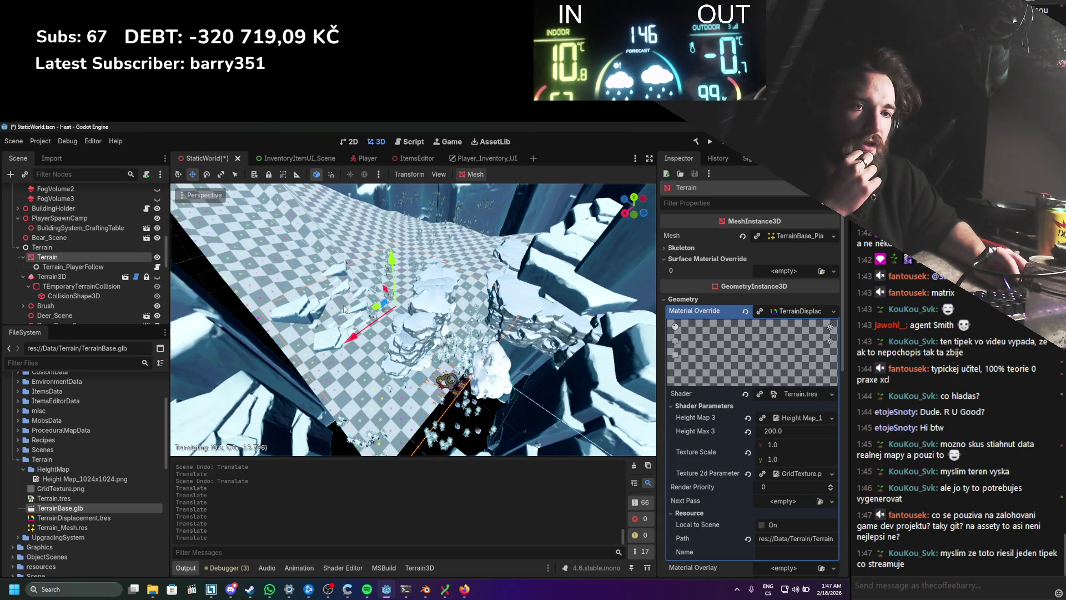
{"action": "left_click", "coordinate": [344, 310]}
Step: Select the old Terrain_Mesh.res file in the FileSystem dock
{"action": "scroll", "coordinate": [344, 309], "scroll_direction": "up", "scroll_amount": 3}
{"action": "scroll", "coordinate": [444, 356], "scroll_direction": "up", "scroll_amount": 2}
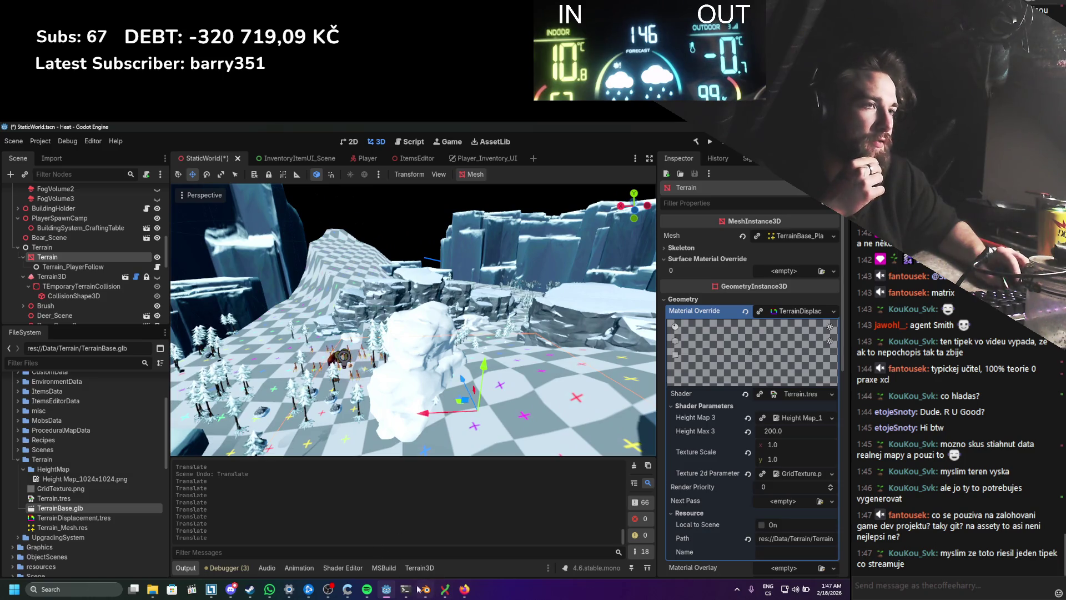
{"action": "left_click", "coordinate": [61, 527]}
Step: Delete Terrain_Mesh.res and TerrainBase.glb from the project's Terrain folder
{"action": "key", "text": "Delete"}
{"action": "key", "text": "Return"}
{"action": "left_click", "coordinate": [60, 508]}
{"action": "key", "text": "Delete"}
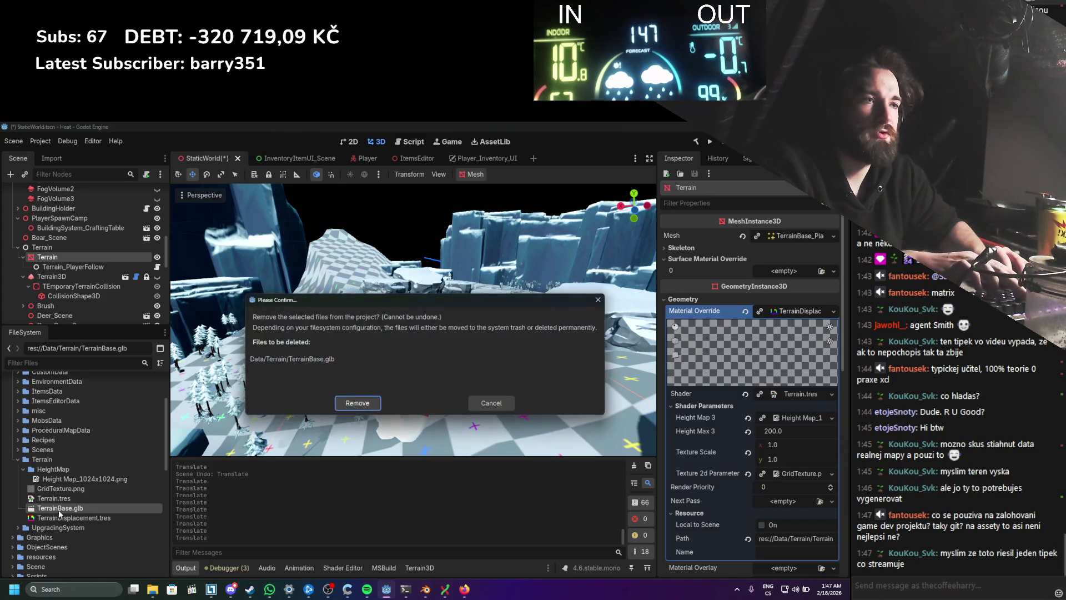
{"action": "key", "text": "Return"}
{"action": "key", "text": "alt+Tab"}
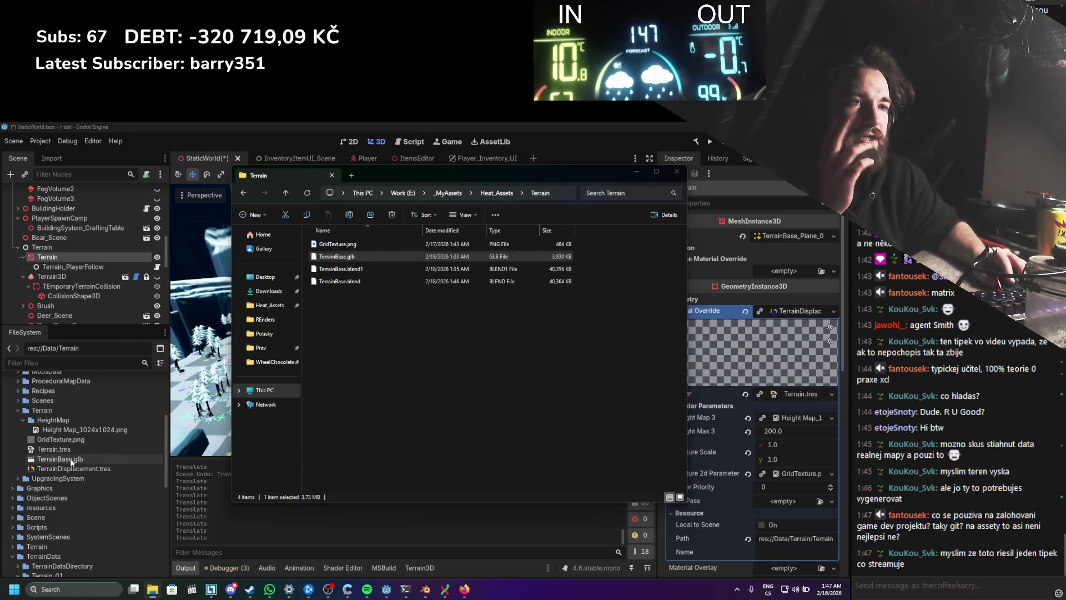
Step: Set TerrainBase.glb's mesh save paths to res://Data/Terrain and reimport it
{"action": "double_click", "coordinate": [70, 459]}
{"action": "left_click", "coordinate": [113, 182]}
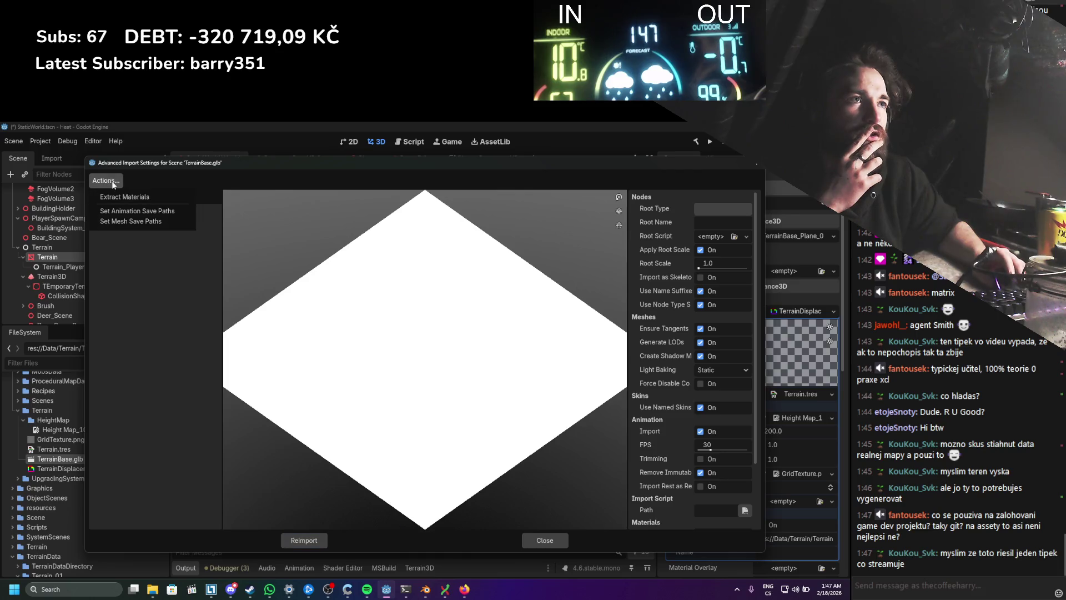
{"action": "left_click", "coordinate": [161, 221]}
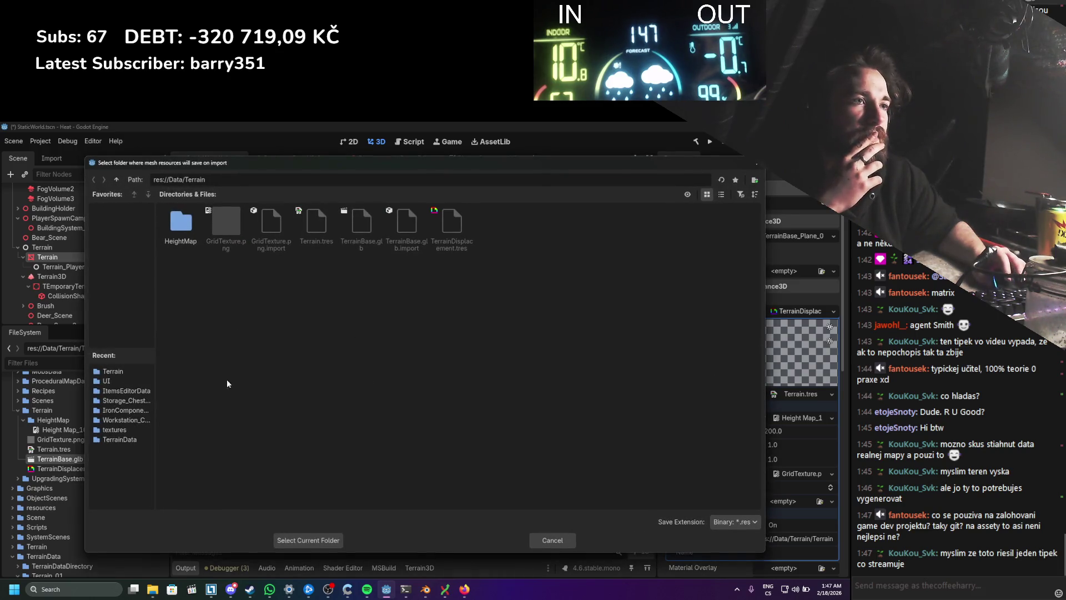
{"action": "left_click", "coordinate": [305, 546]}
{"action": "left_click", "coordinate": [321, 538]}
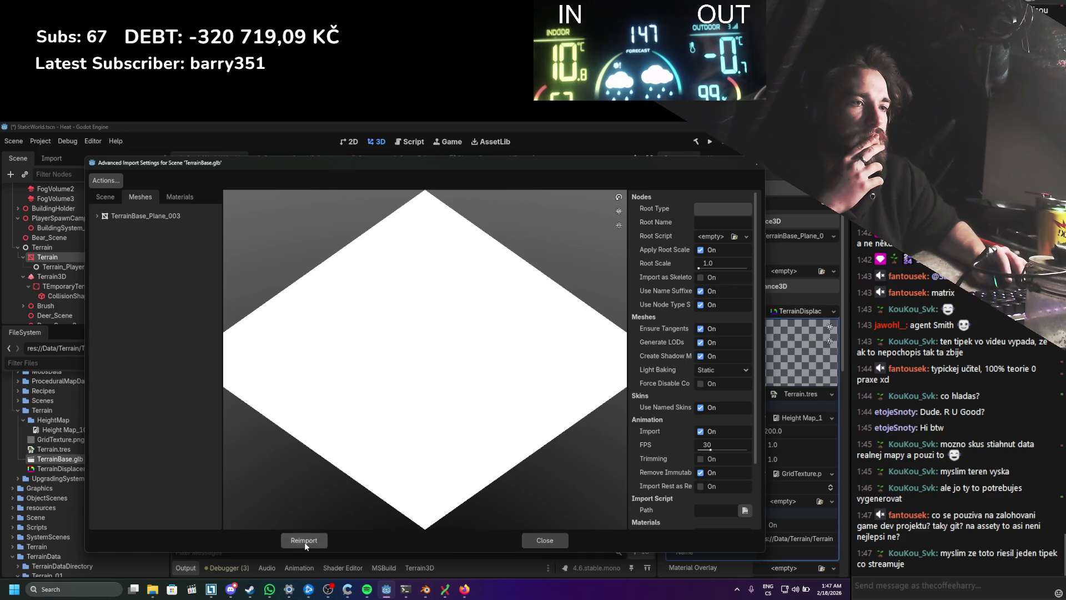
{"action": "left_click", "coordinate": [306, 542]}
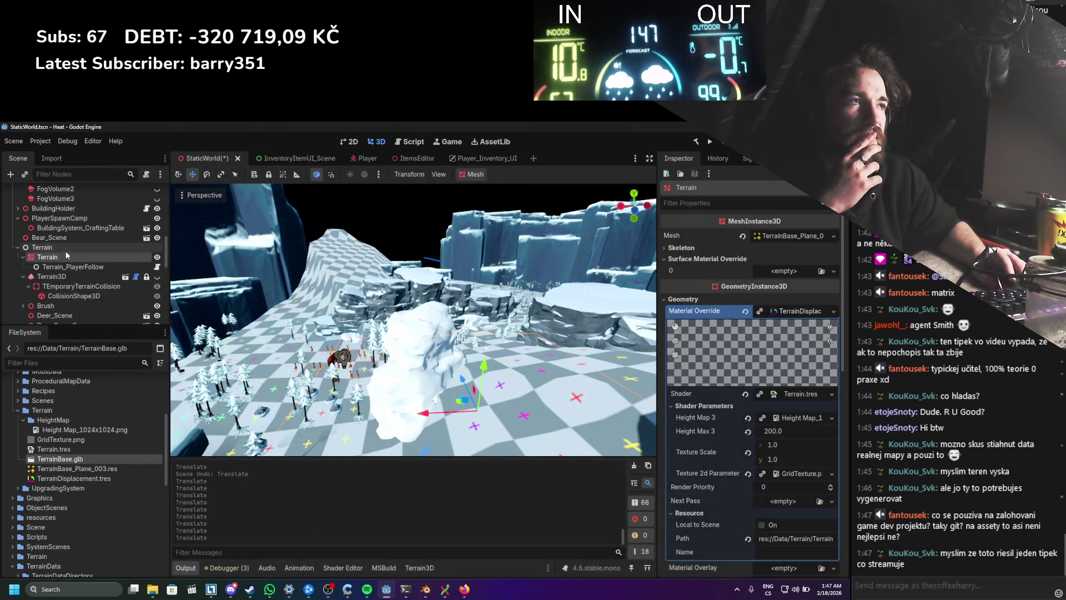
{"action": "mouse_move", "coordinate": [71, 473]}
{"action": "left_mouse_down"}
{"action": "mouse_move", "coordinate": [411, 322]}
{"action": "mouse_move", "coordinate": [797, 236]}
{"action": "left_mouse_up"}
{"action": "scroll", "coordinate": [419, 298], "scroll_direction": "up", "scroll_amount": 3}
{"action": "key", "text": "ctrl+s"}
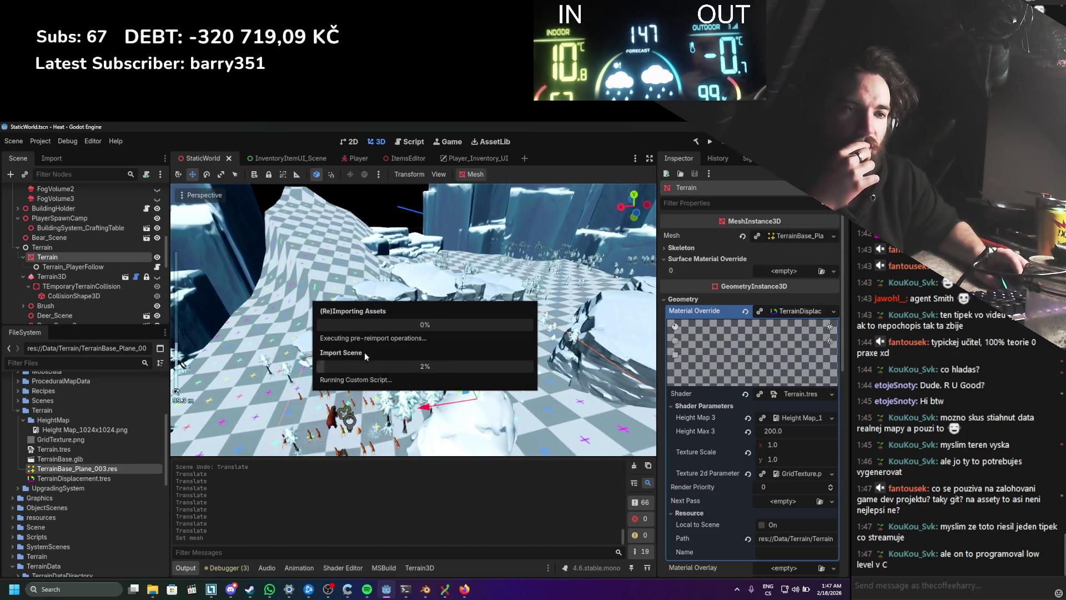
{"action": "scroll", "coordinate": [482, 345], "scroll_direction": "up", "scroll_amount": 3}
{"action": "mouse_move", "coordinate": [482, 345]}
{"action": "left_mouse_down"}
{"action": "mouse_move", "coordinate": [422, 340]}
{"action": "mouse_move", "coordinate": [453, 343]}
{"action": "mouse_move", "coordinate": [450, 358]}
{"action": "left_mouse_up"}
{"action": "scroll", "coordinate": [422, 340], "scroll_direction": "down", "scroll_amount": 2}
{"action": "scroll", "coordinate": [396, 341], "scroll_direction": "up", "scroll_amount": 2}
{"action": "scroll", "coordinate": [447, 368], "scroll_direction": "down", "scroll_amount": 2}
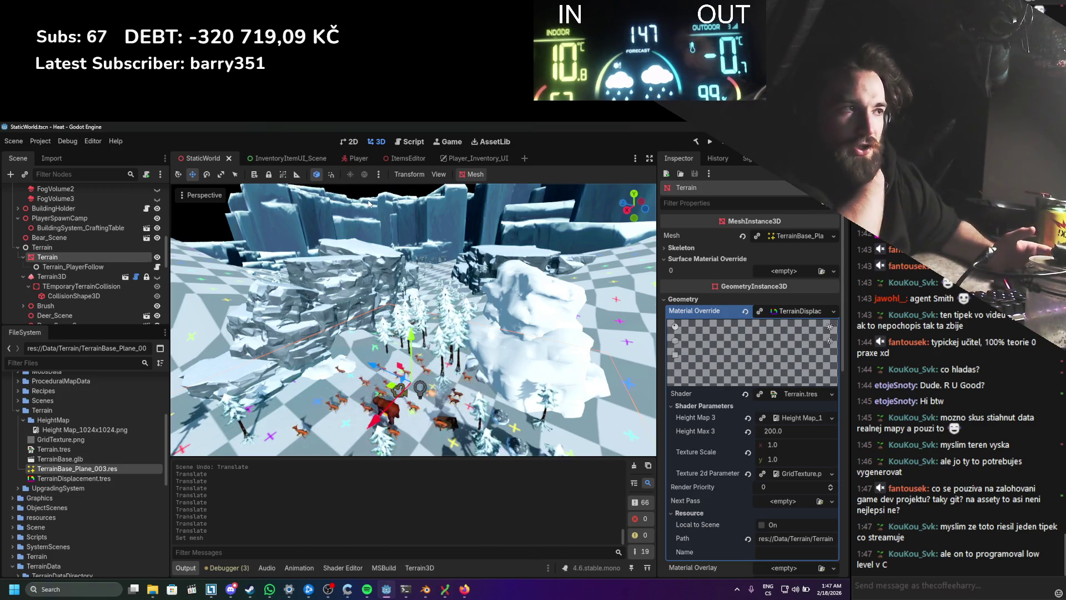
{"action": "scroll", "coordinate": [377, 223], "scroll_direction": "down", "scroll_amount": 2}
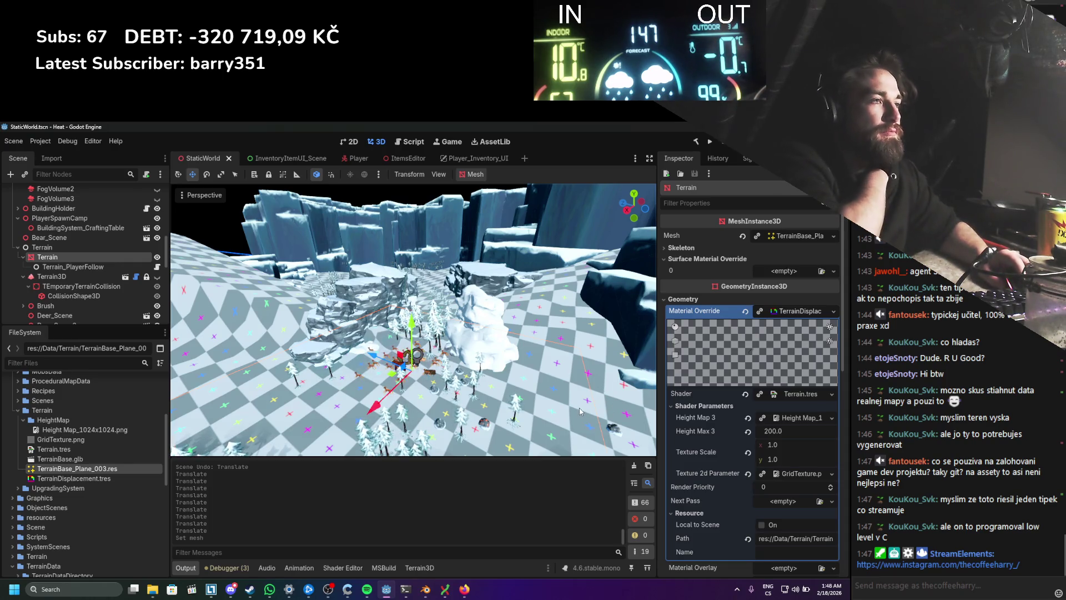
{"action": "scroll", "coordinate": [526, 379], "scroll_direction": "up", "scroll_amount": 2}
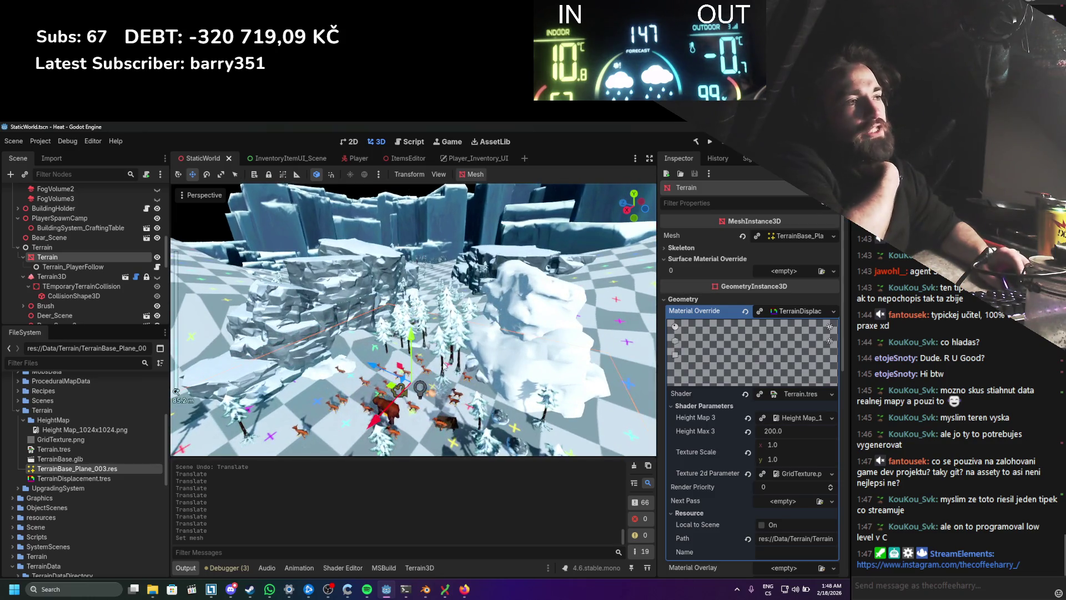
{"action": "scroll", "coordinate": [424, 337], "scroll_direction": "down", "scroll_amount": 10}
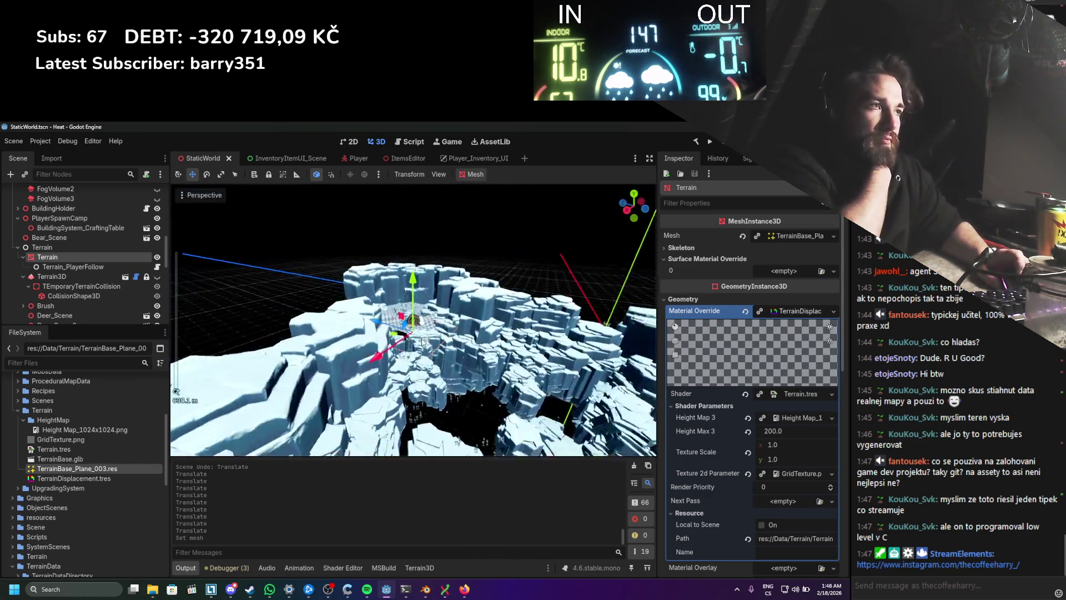
{"action": "scroll", "coordinate": [421, 342], "scroll_direction": "up", "scroll_amount": 10}
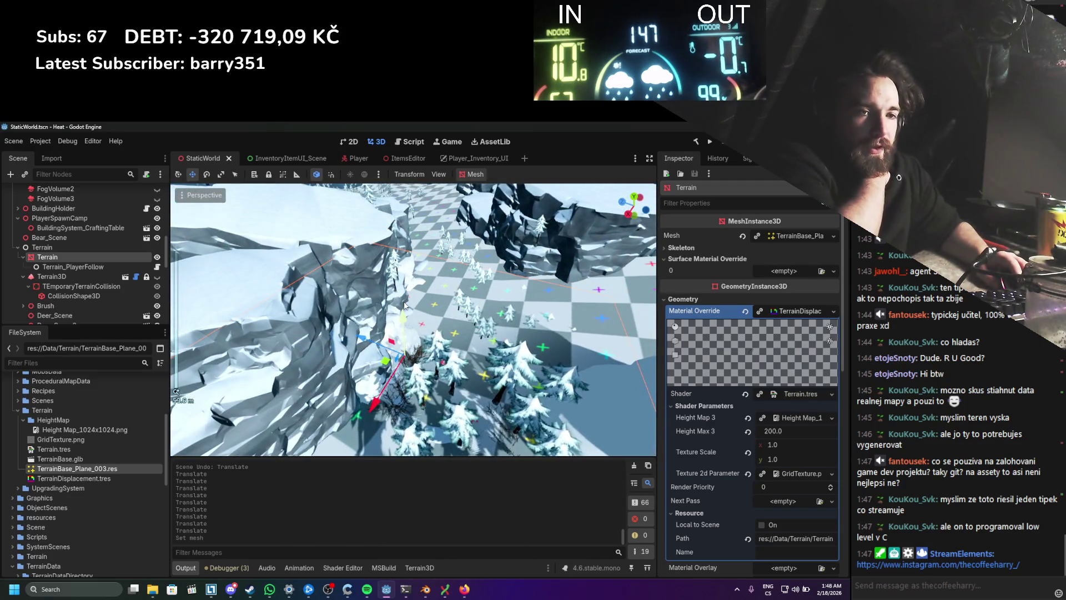
{"action": "scroll", "coordinate": [397, 295], "scroll_direction": "down", "scroll_amount": 2}
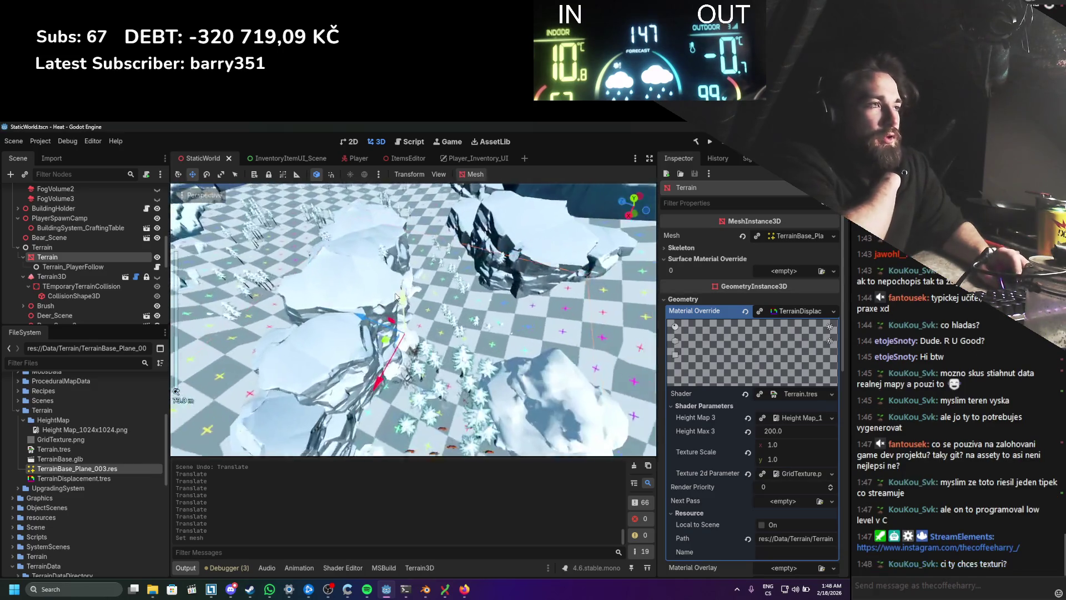
{"action": "mouse_move", "coordinate": [396, 296]}
{"action": "left_mouse_down"}
{"action": "mouse_move", "coordinate": [384, 284]}
{"action": "mouse_move", "coordinate": [395, 248]}
{"action": "left_mouse_up"}
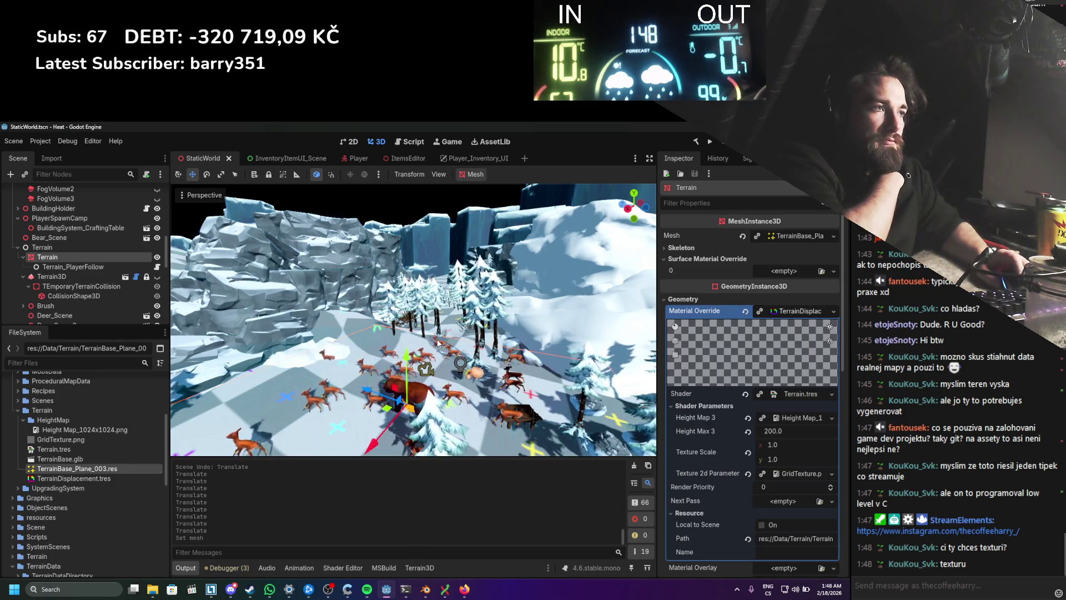
{"action": "scroll", "coordinate": [439, 343], "scroll_direction": "up", "scroll_amount": 5}
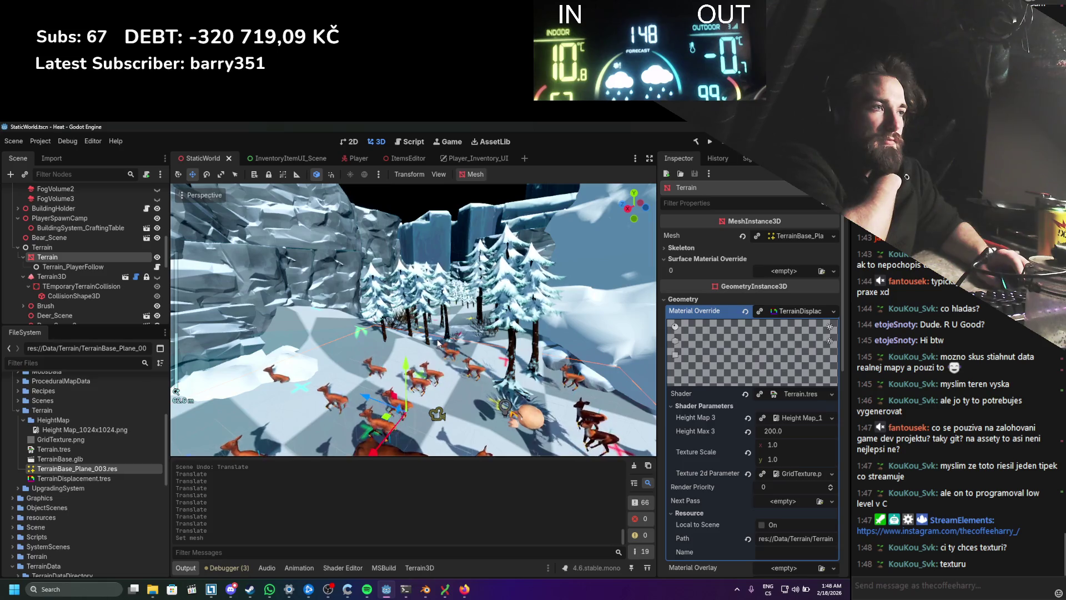
{"action": "scroll", "coordinate": [438, 343], "scroll_direction": "down", "scroll_amount": 4}
{"action": "scroll", "coordinate": [439, 343], "scroll_direction": "up", "scroll_amount": 5}
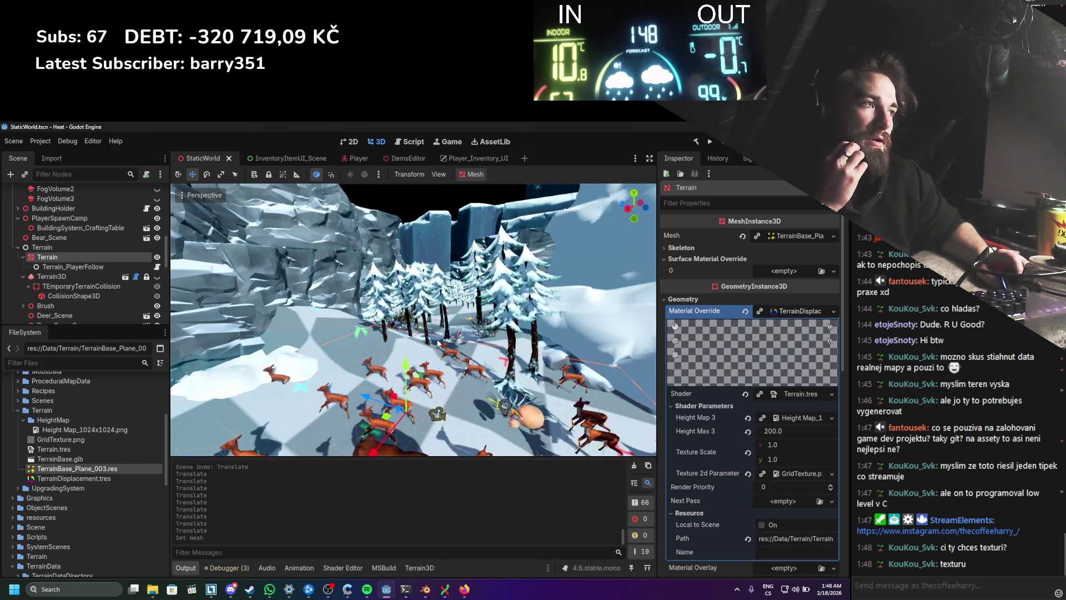
{"action": "scroll", "coordinate": [438, 343], "scroll_direction": "down", "scroll_amount": 3}
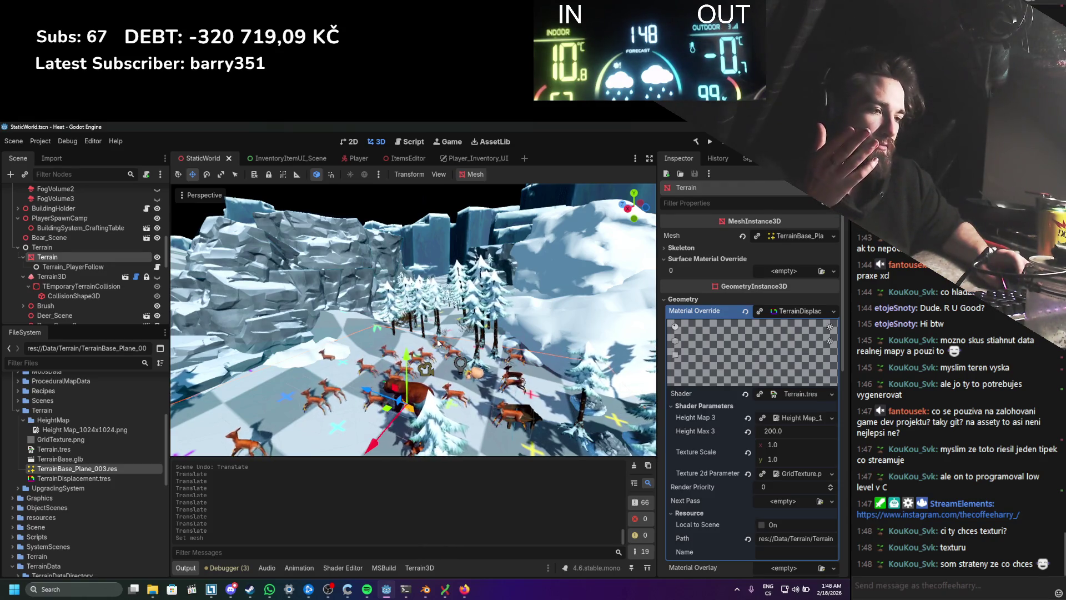
{"action": "scroll", "coordinate": [438, 342], "scroll_direction": "down", "scroll_amount": 2}
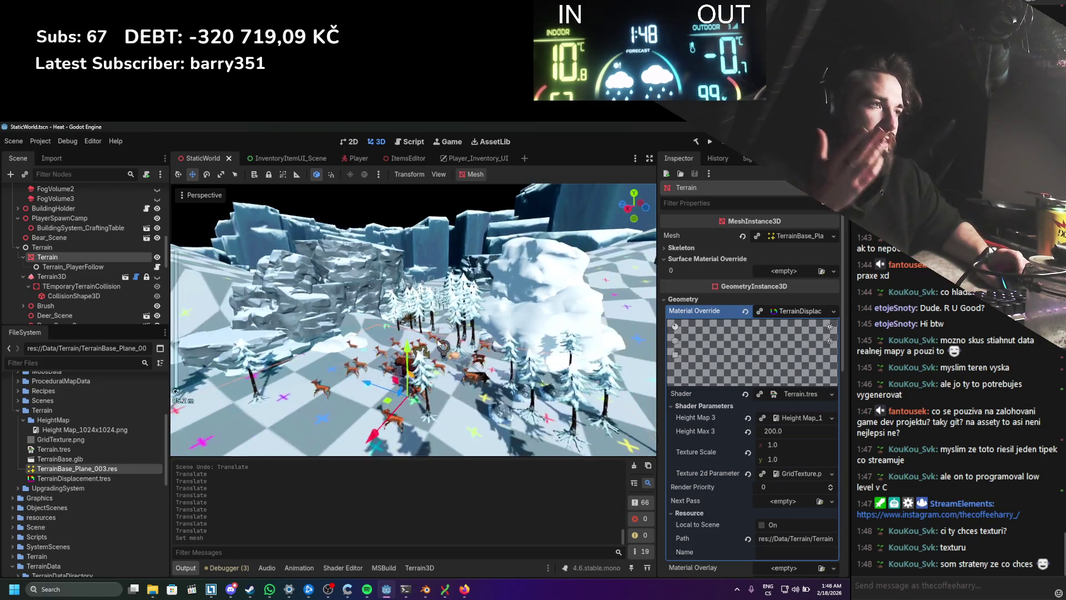
{"action": "scroll", "coordinate": [438, 342], "scroll_direction": "up", "scroll_amount": 2}
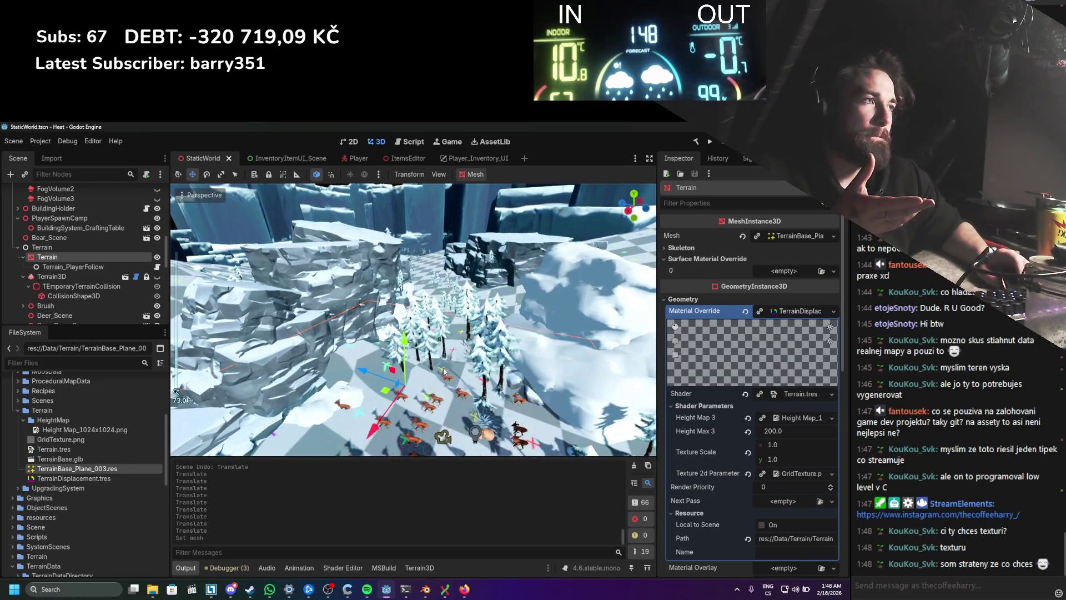
{"action": "scroll", "coordinate": [444, 371], "scroll_direction": "down", "scroll_amount": 2}
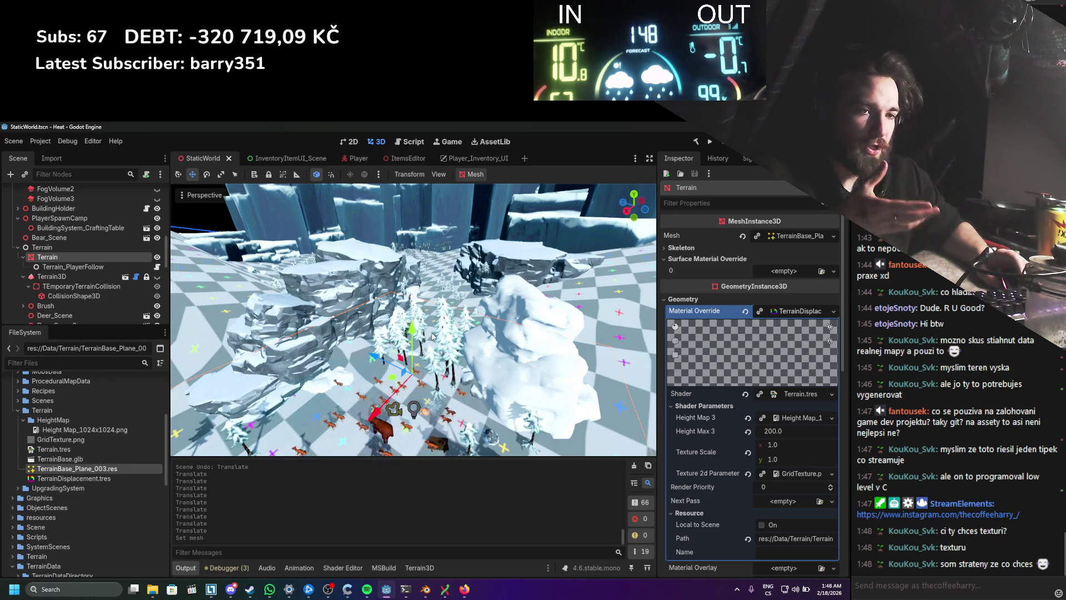
{"action": "scroll", "coordinate": [433, 334], "scroll_direction": "down", "scroll_amount": 3}
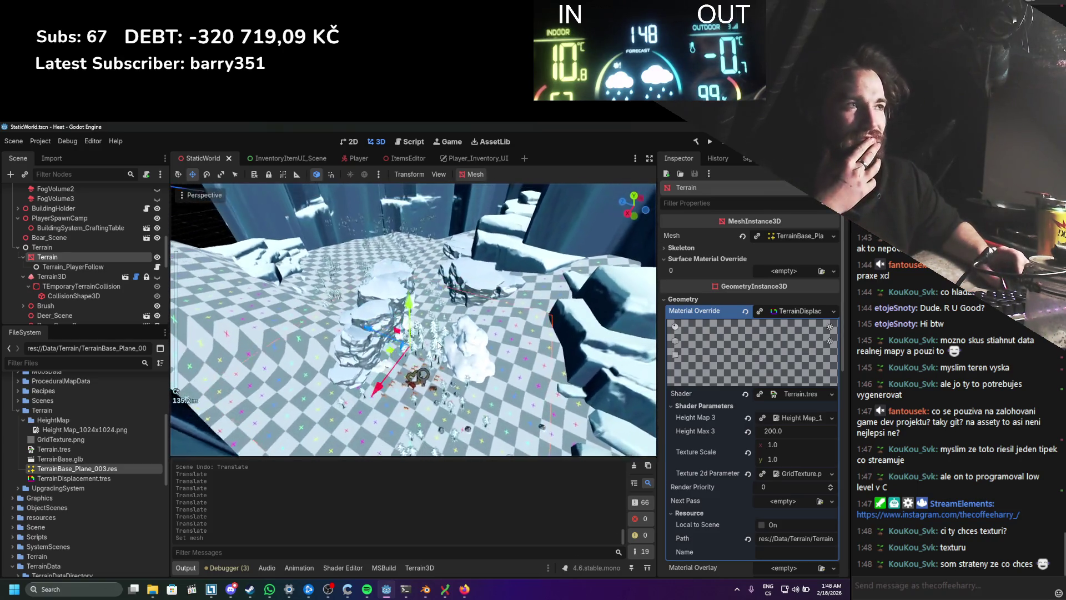
{"action": "scroll", "coordinate": [438, 345], "scroll_direction": "up", "scroll_amount": 3}
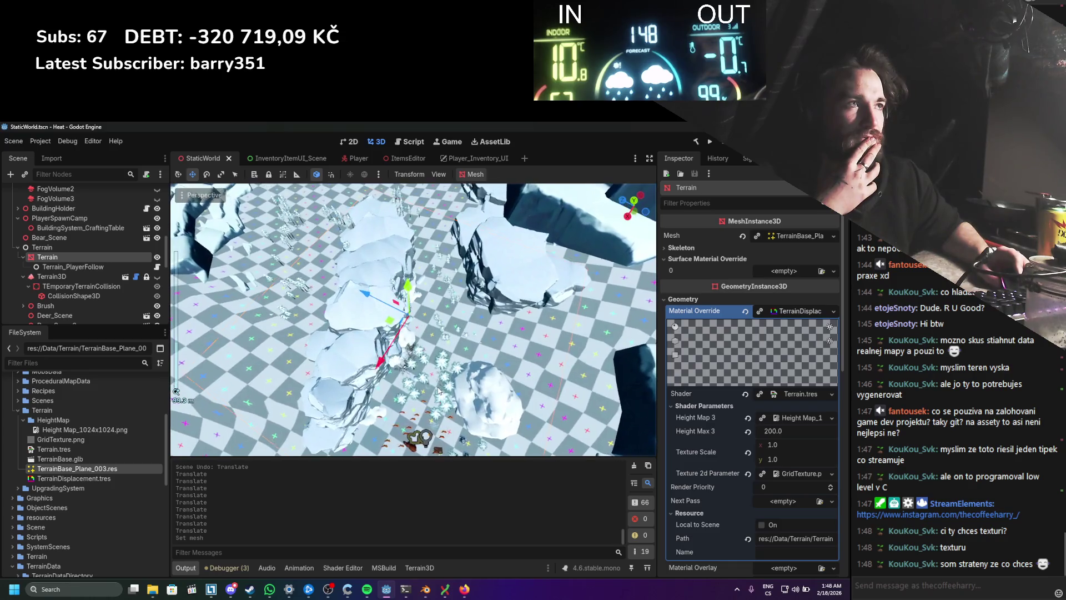
{"action": "left_click_drag", "start_coordinate": [438, 391], "coordinate": [442, 327]}
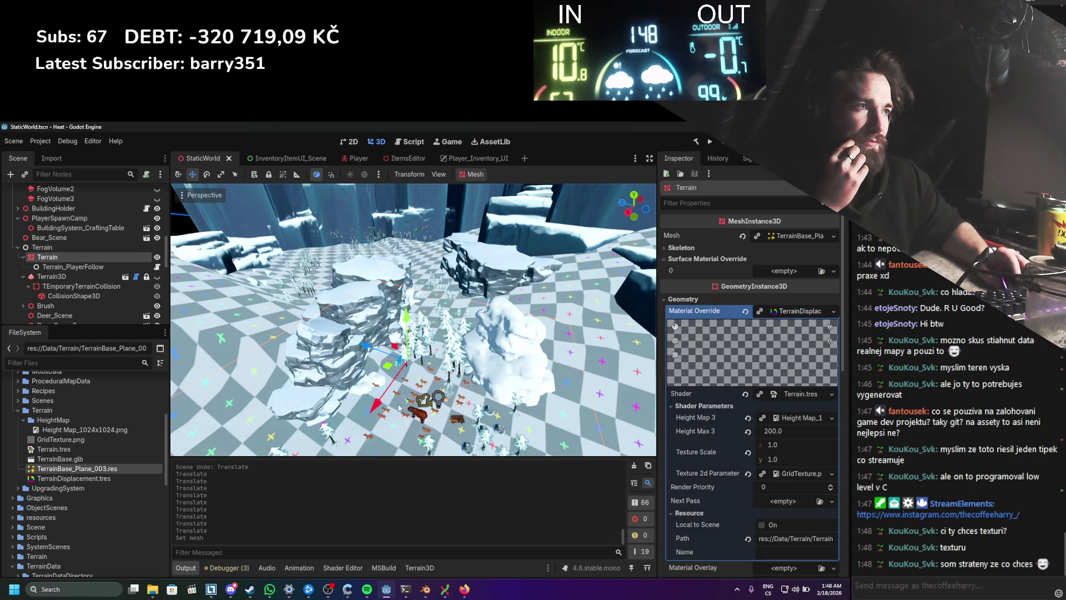
{"action": "scroll", "coordinate": [375, 392], "scroll_direction": "down", "scroll_amount": 5}
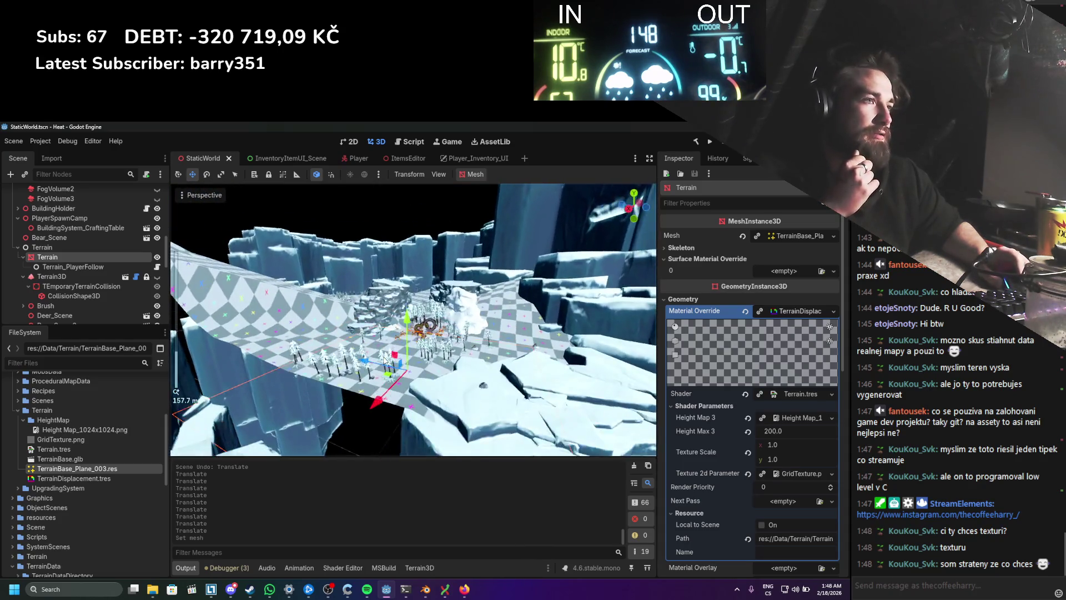
Step: Switch to Blender and select all faces of the terrain plane in Edit Mode
{"action": "left_click", "coordinate": [425, 592]}
{"action": "key", "text": "Tab"}
{"action": "scroll", "coordinate": [175, 468], "scroll_direction": "down", "scroll_amount": 5}
{"action": "key", "text": "ctrl+s"}
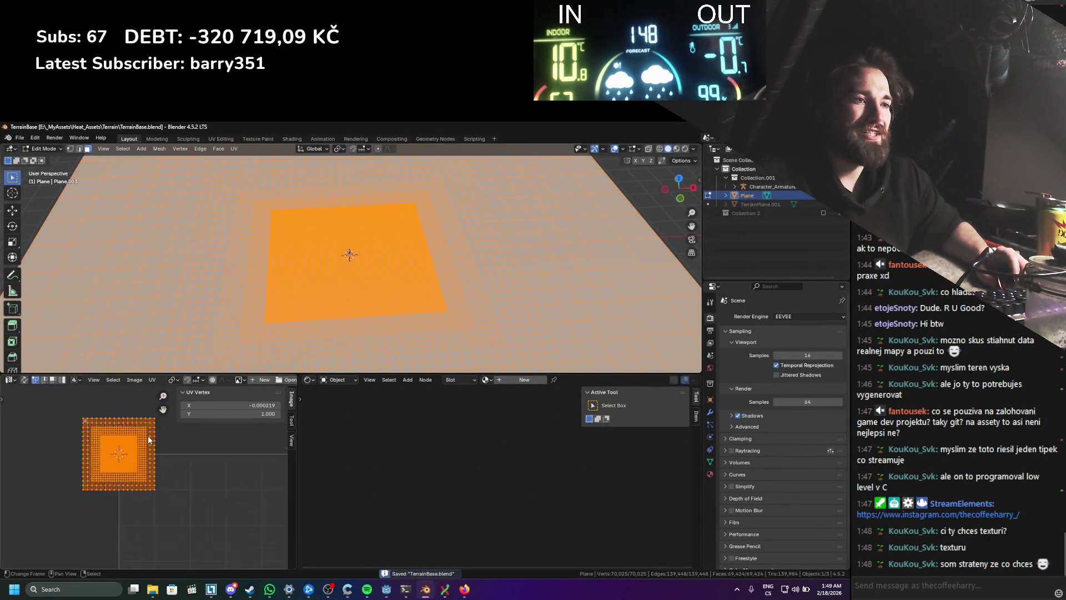
Step: Scale the plane's UVs up by 4 and switch to the top view
{"action": "type", "text": "s"}
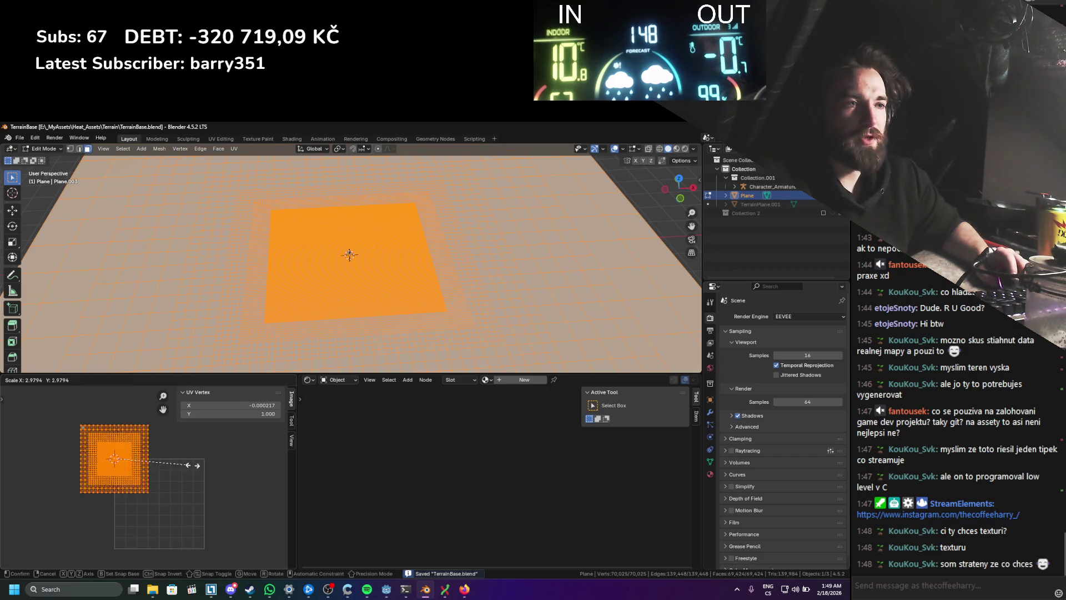
{"action": "type", "text": "4"}
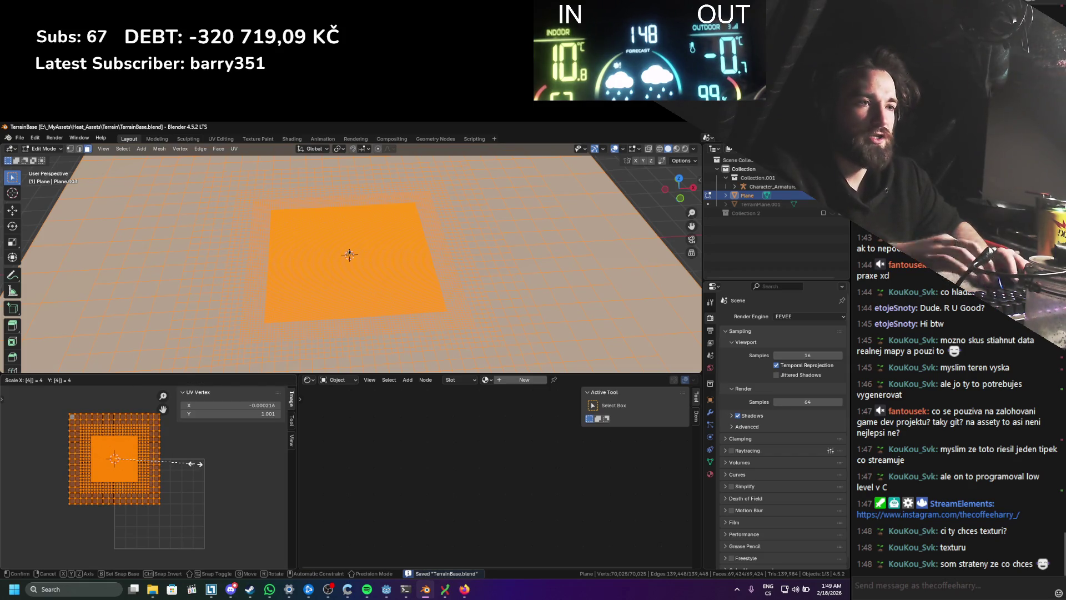
{"action": "key", "text": "Return"}
{"action": "key", "text": "g"}
{"action": "key", "text": "Escape"}
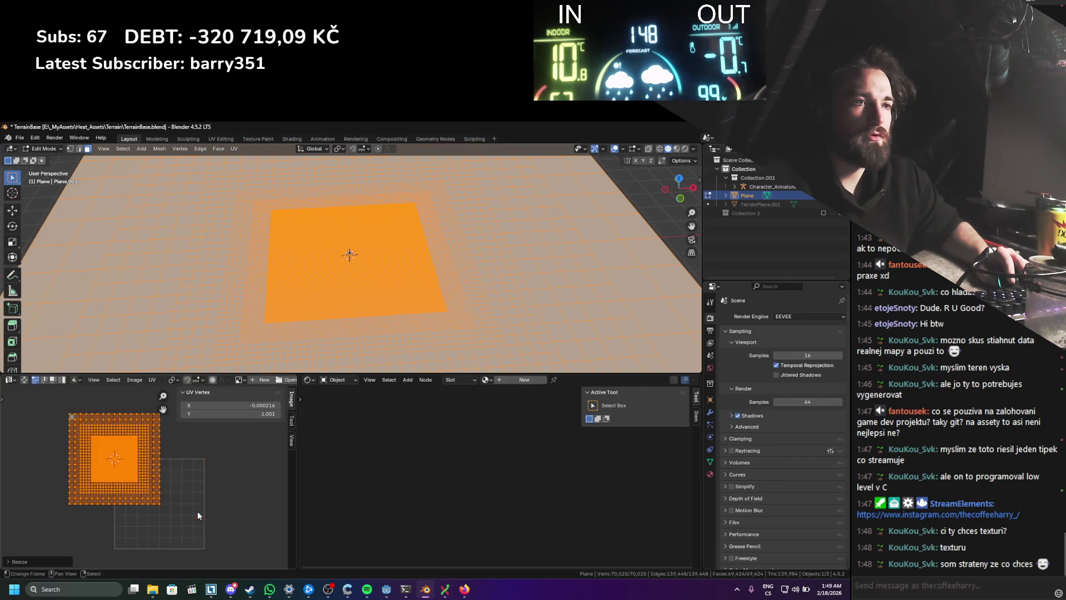
{"action": "key", "text": "ctrl+s"}
{"action": "scroll", "coordinate": [318, 321], "scroll_direction": "down", "scroll_amount": 4}
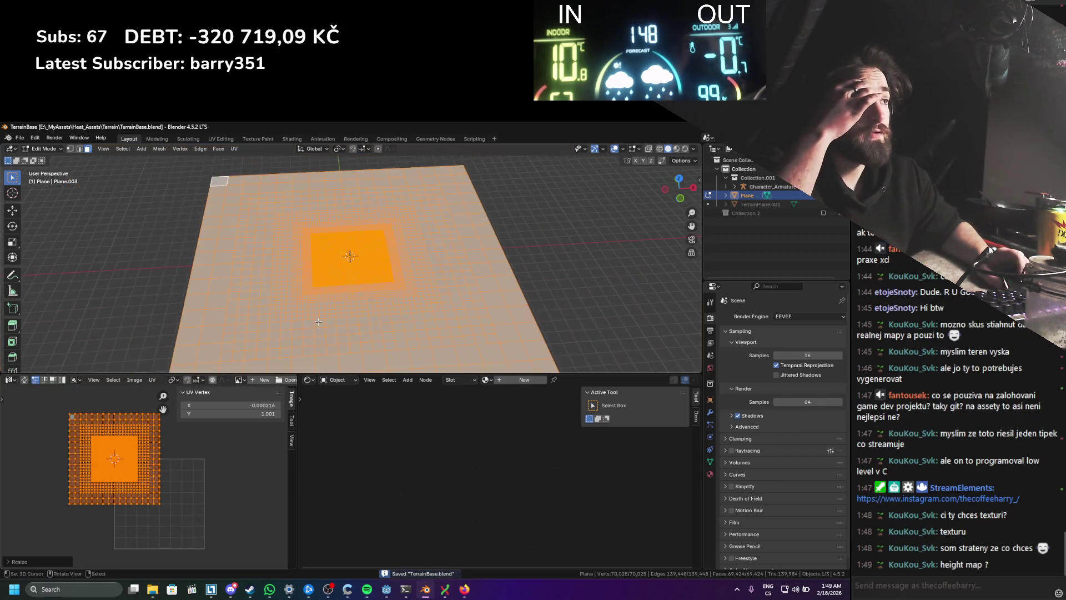
{"action": "key", "text": "KP_7"}
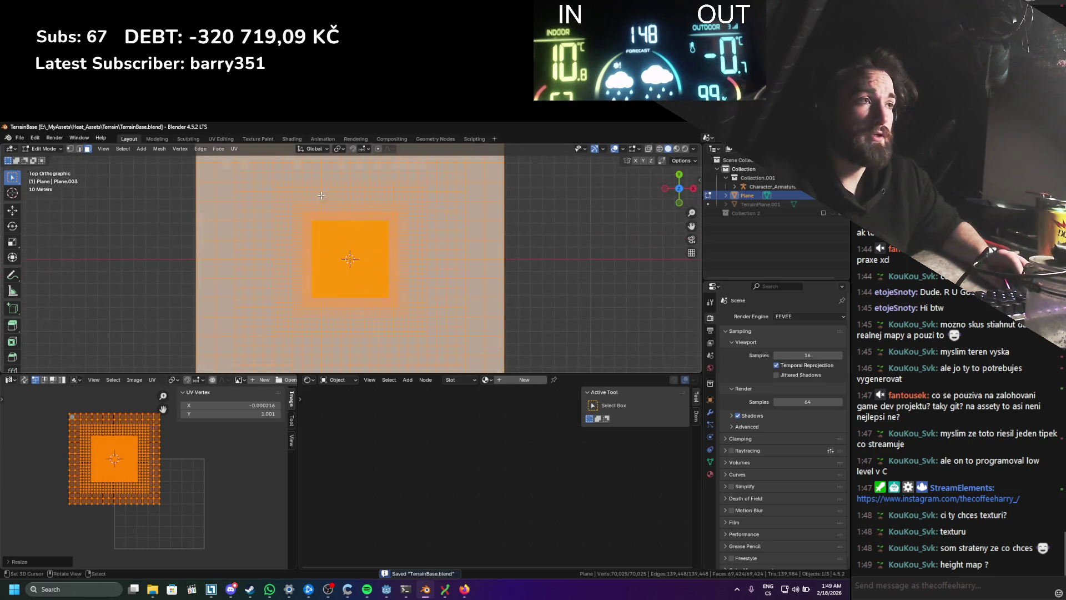
{"action": "scroll", "coordinate": [349, 288], "scroll_direction": "up", "scroll_amount": 1}
Step: Re-project the plane's UVs with Project from View from the top view
{"action": "key", "text": "u"}
{"action": "left_click", "coordinate": [389, 297]}
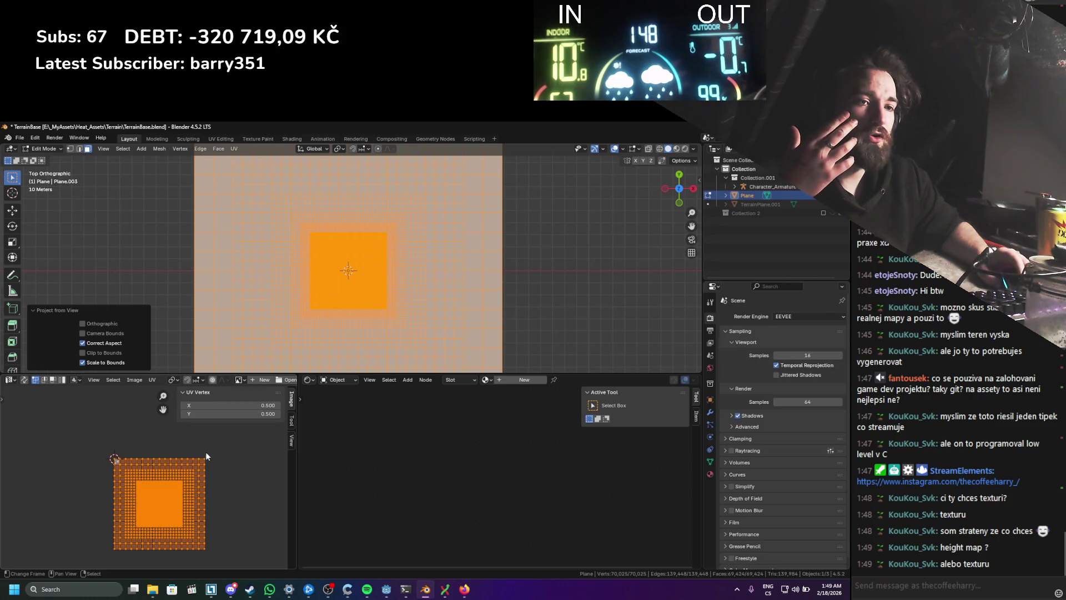
{"action": "scroll", "coordinate": [203, 456], "scroll_direction": "up", "scroll_amount": 5}
{"action": "scroll", "coordinate": [201, 466], "scroll_direction": "down", "scroll_amount": 6}
Step: Shift the UV island left by 0.5 along X and save the blend file
{"action": "key", "text": "g"}
{"action": "key", "text": "y"}
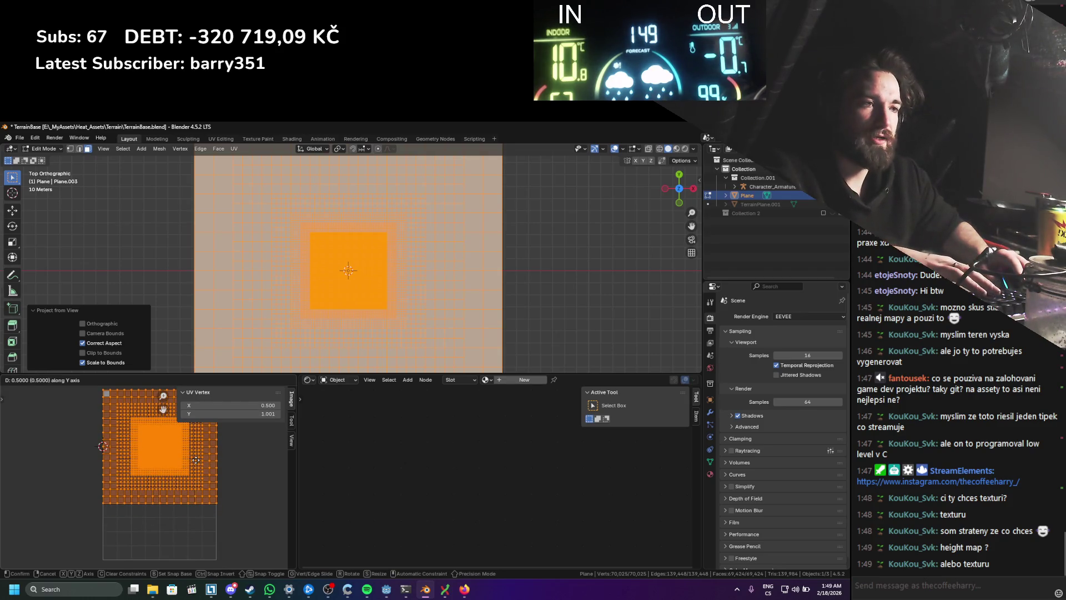
{"action": "type", "text": "0"}
{"action": "key", "text": "BackSpace"}
{"action": "key", "text": "BackSpace"}
{"action": "left_click", "coordinate": [196, 459]}
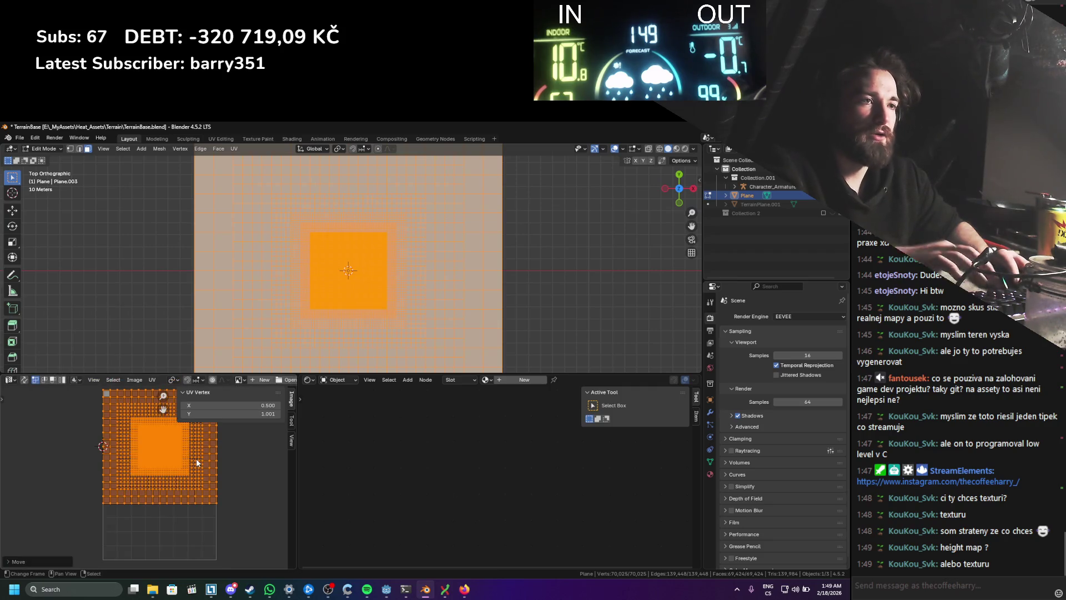
{"action": "type", "text": "gx-0.5"}
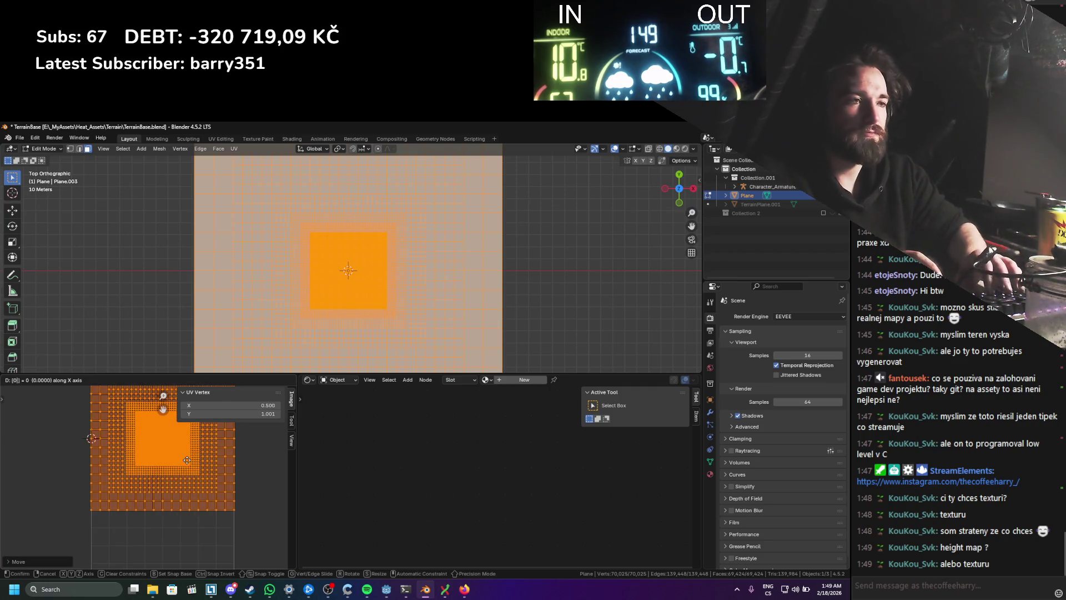
{"action": "key", "text": "Return"}
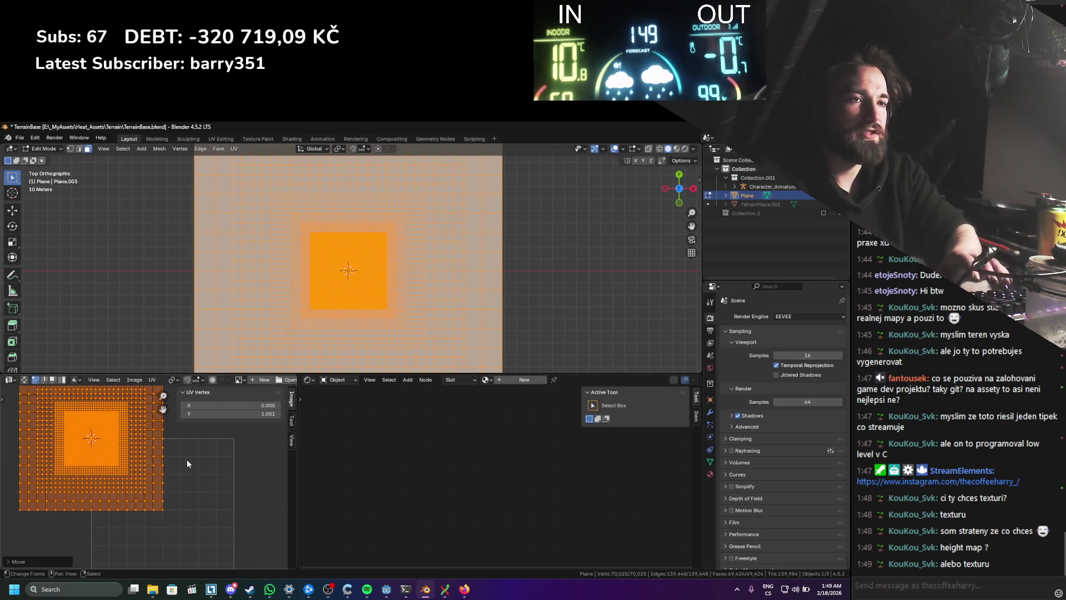
{"action": "key", "text": "ctrl+s"}
{"action": "scroll", "coordinate": [184, 454], "scroll_direction": "up", "scroll_amount": 3}
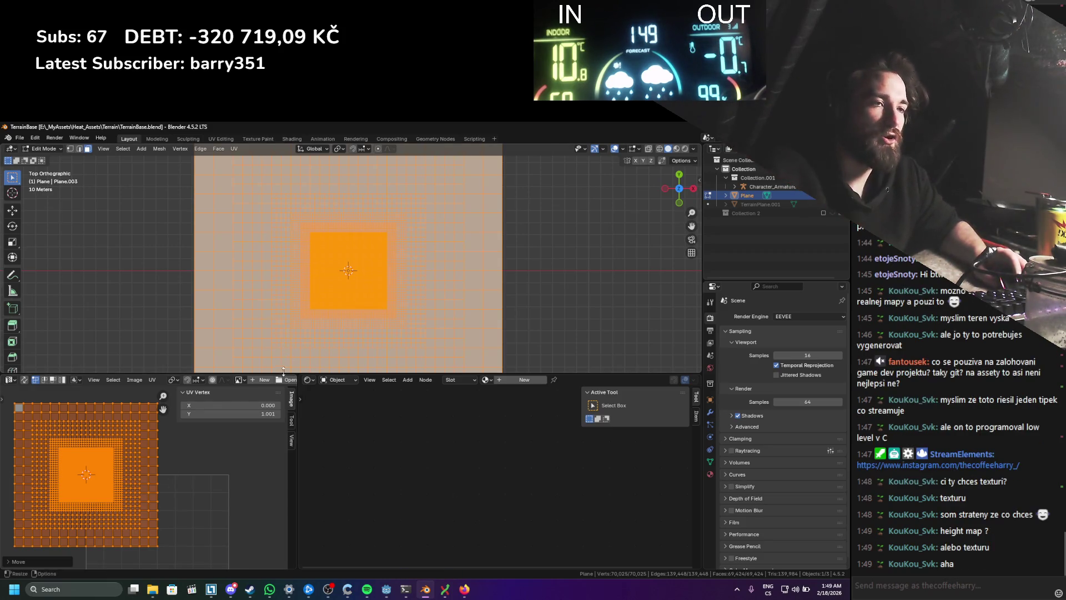
Step: Shrink the UVs to 0.2, return to Object Mode, and save TerrainBase.blend
{"action": "key", "text": "s"}
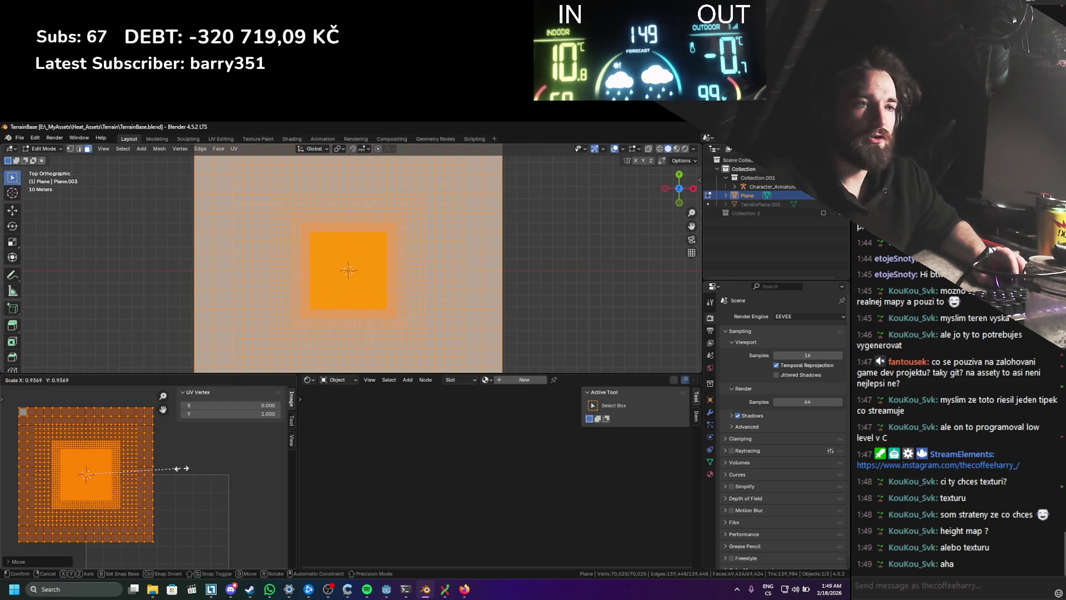
{"action": "key", "text": "Escape"}
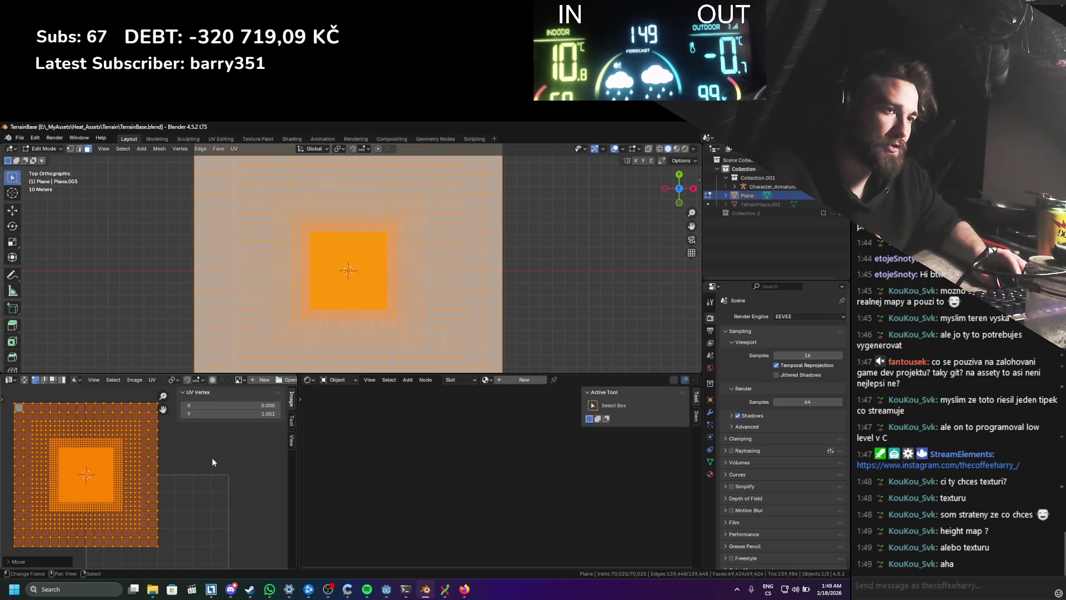
{"action": "type", "text": "s"}
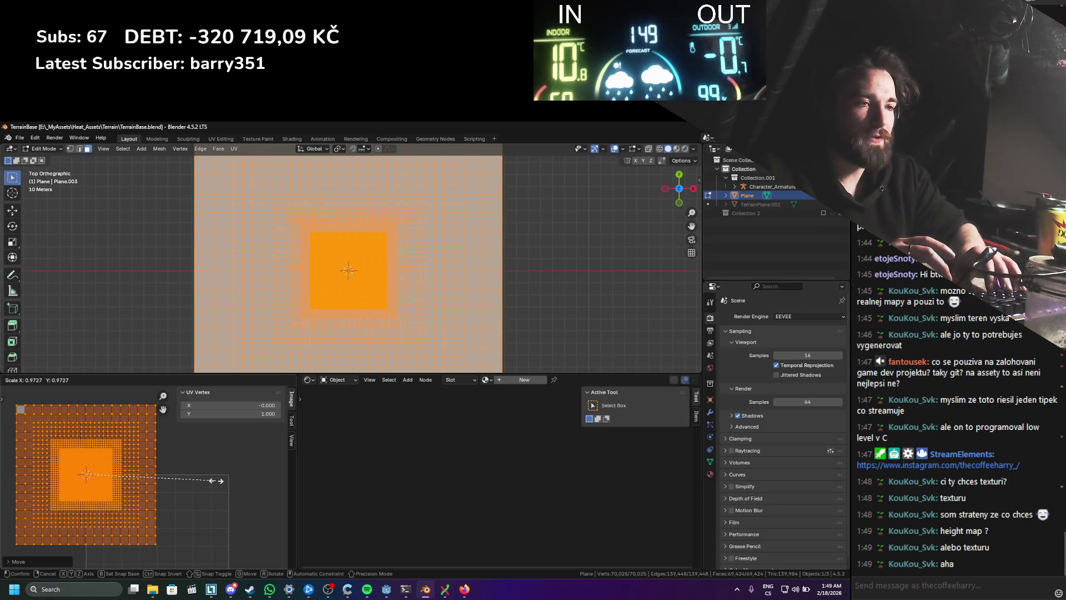
{"action": "type", "text": "0.2"}
{"action": "key", "text": "Escape"}
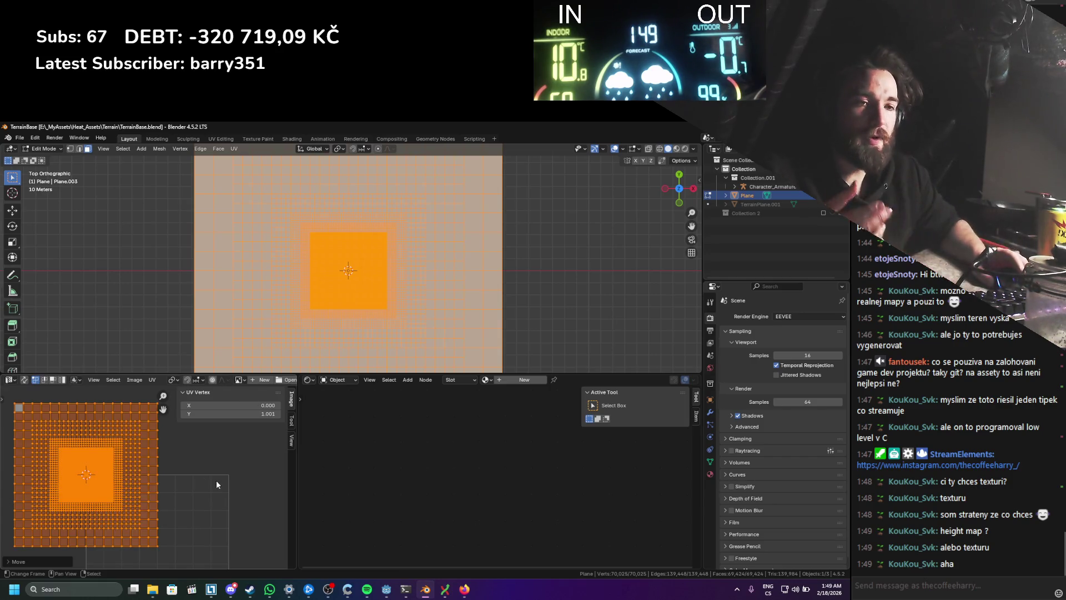
{"action": "type", "text": "s"}
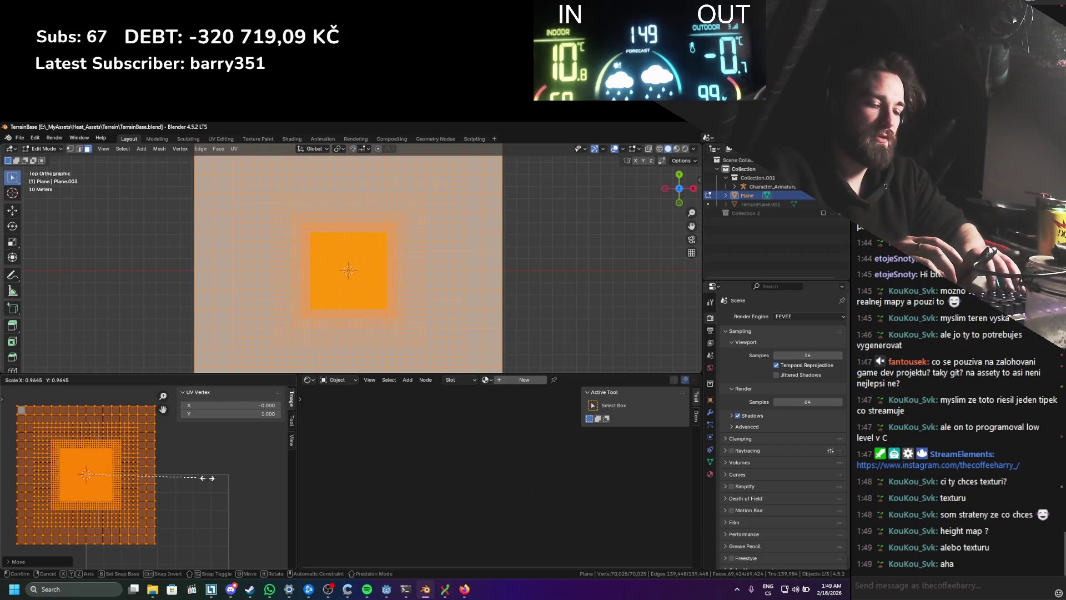
{"action": "type", "text": "0.5"}
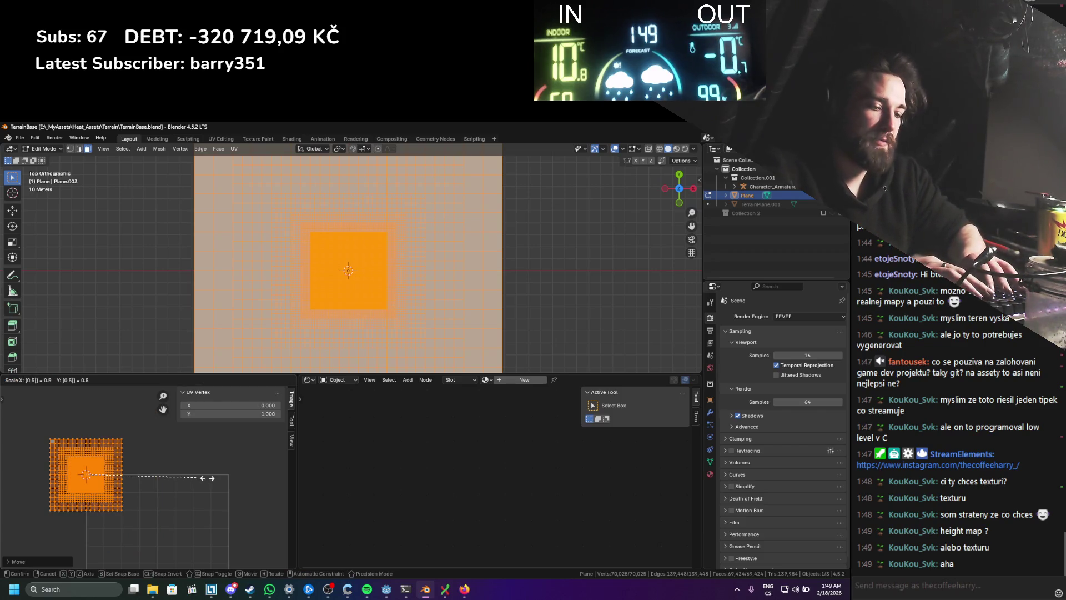
{"action": "key", "text": "BackSpace"}
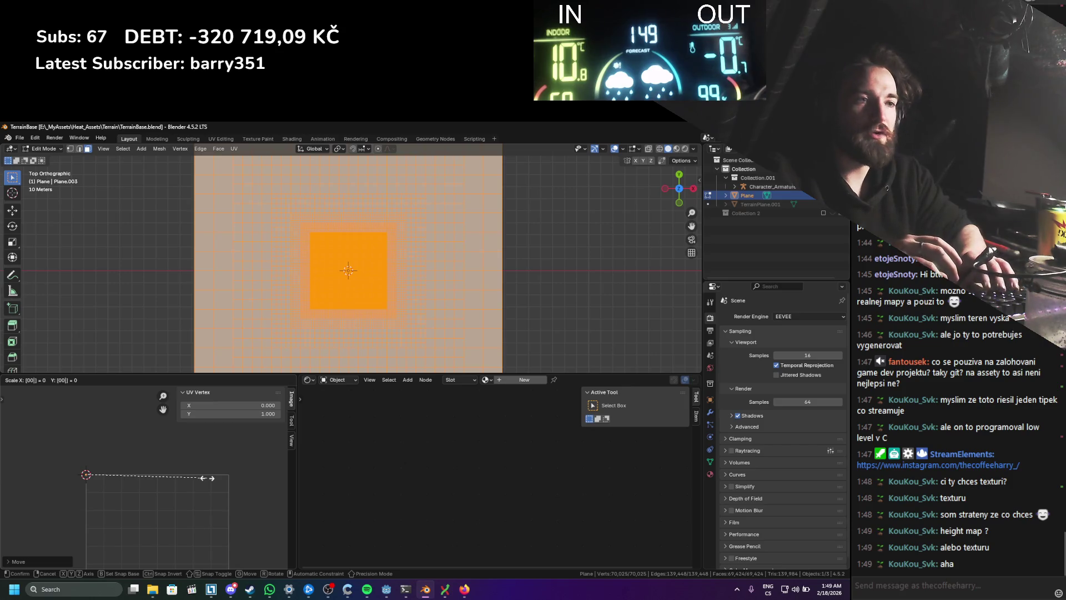
{"action": "type", "text": ".2"}
{"action": "key", "text": "Return"}
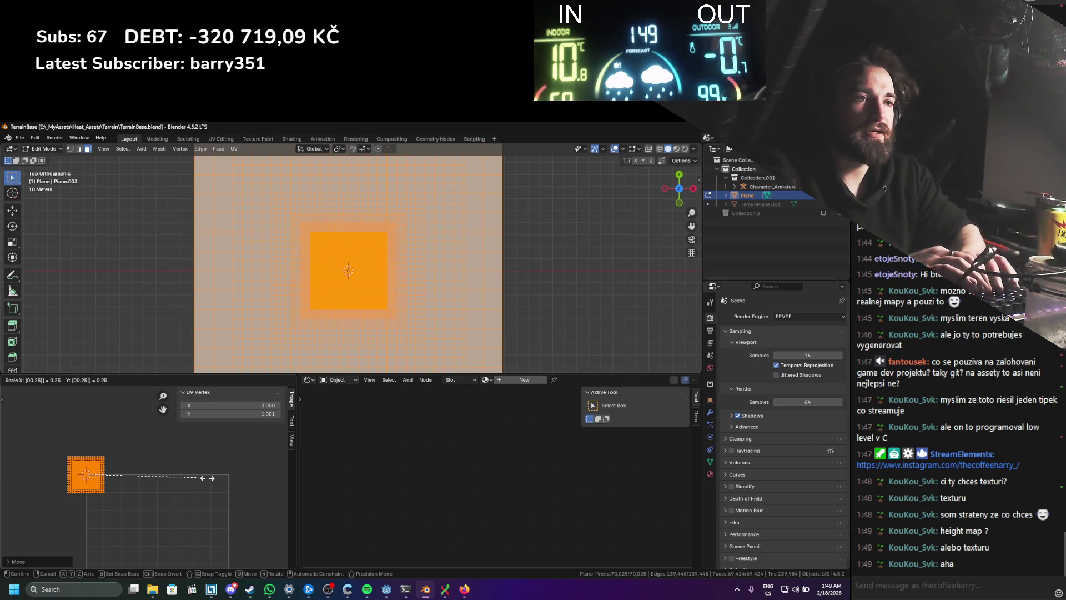
{"action": "key", "text": "Tab"}
{"action": "key", "text": "ctrl+s"}
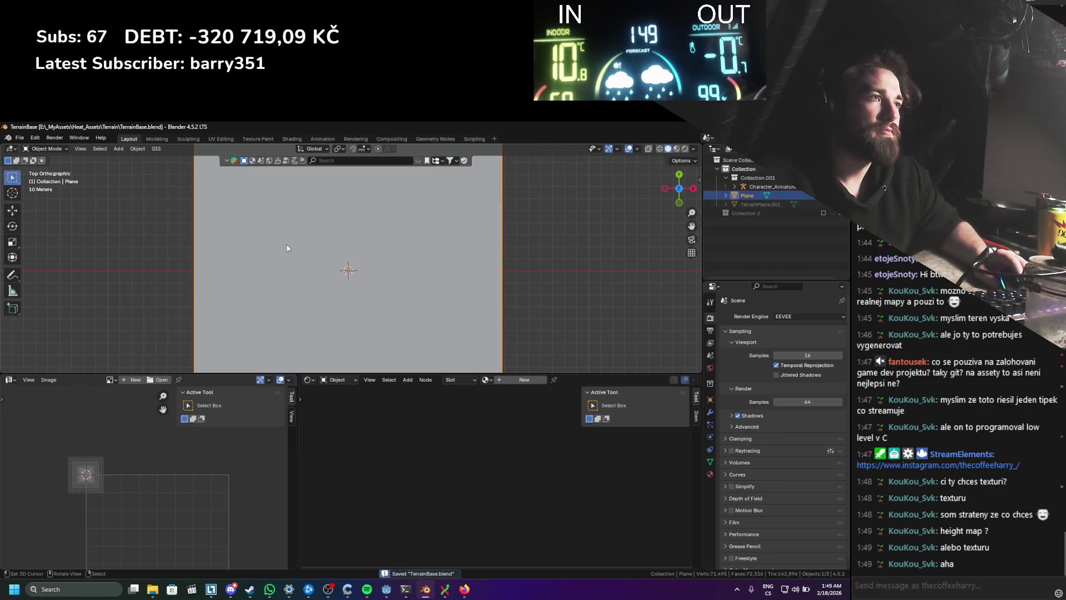
Step: Export the plane as glTF Binary TerrainBase.glb, save the .blend, and return to Godot
{"action": "scroll", "coordinate": [239, 228], "scroll_direction": "up", "scroll_amount": 1}
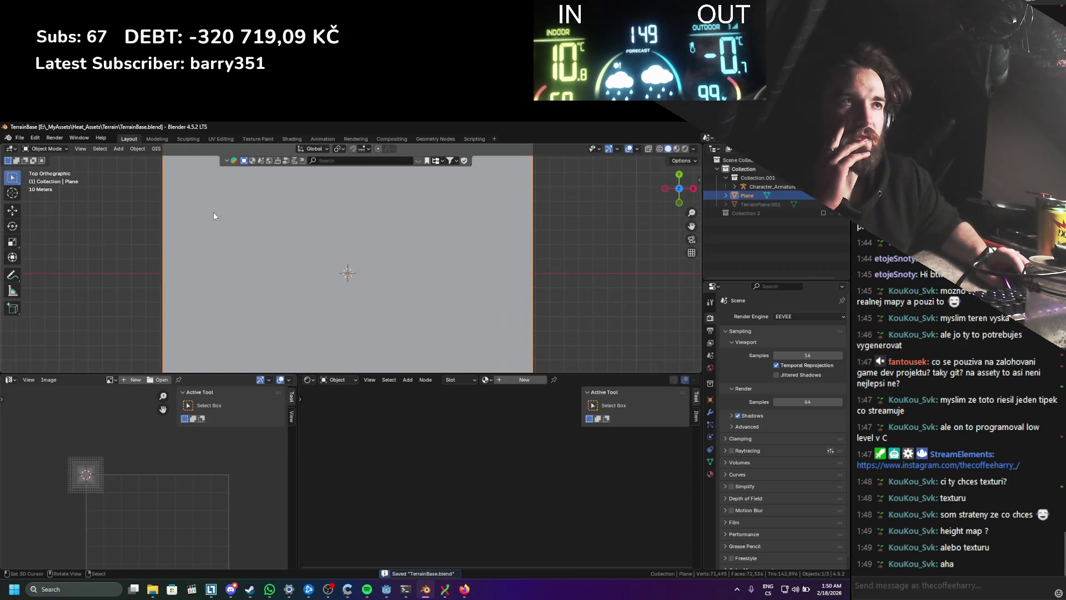
{"action": "left_click", "coordinate": [20, 138]}
{"action": "mouse_move", "coordinate": [55, 272]}
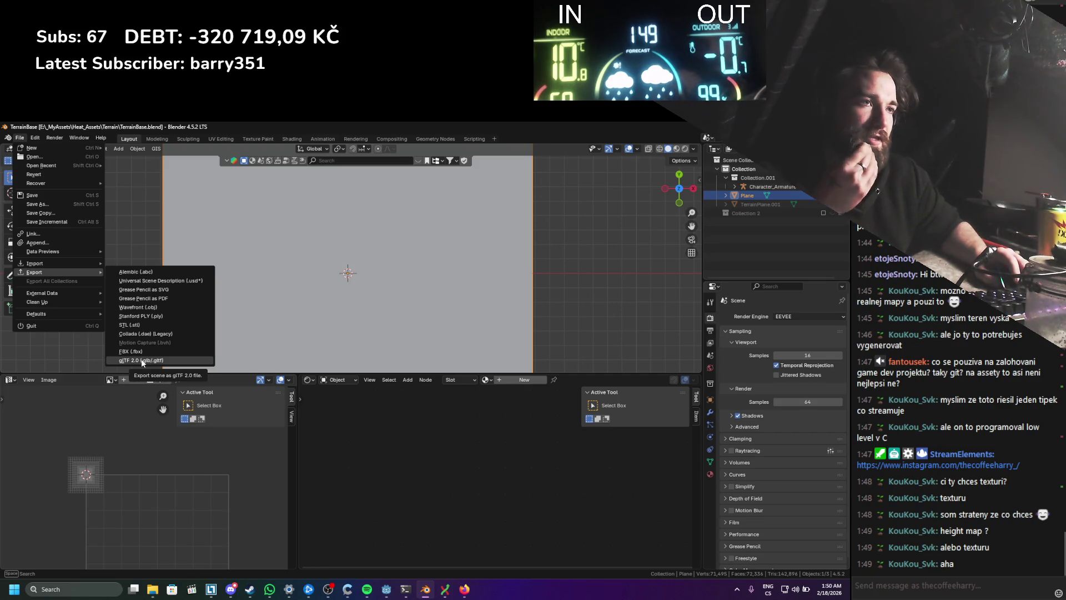
{"action": "left_click", "coordinate": [141, 360]}
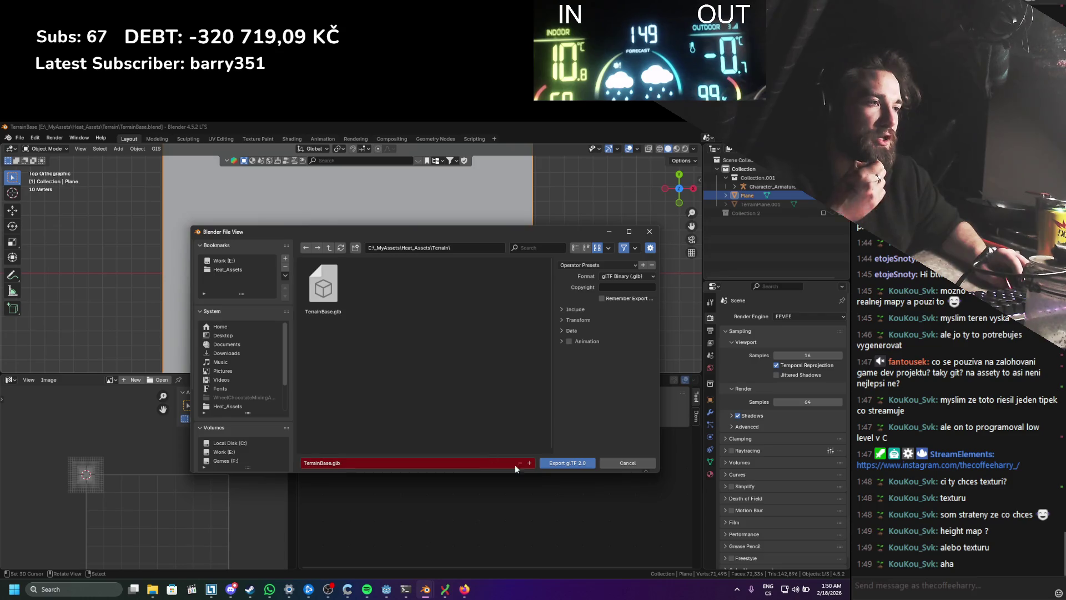
{"action": "left_click", "coordinate": [559, 465]}
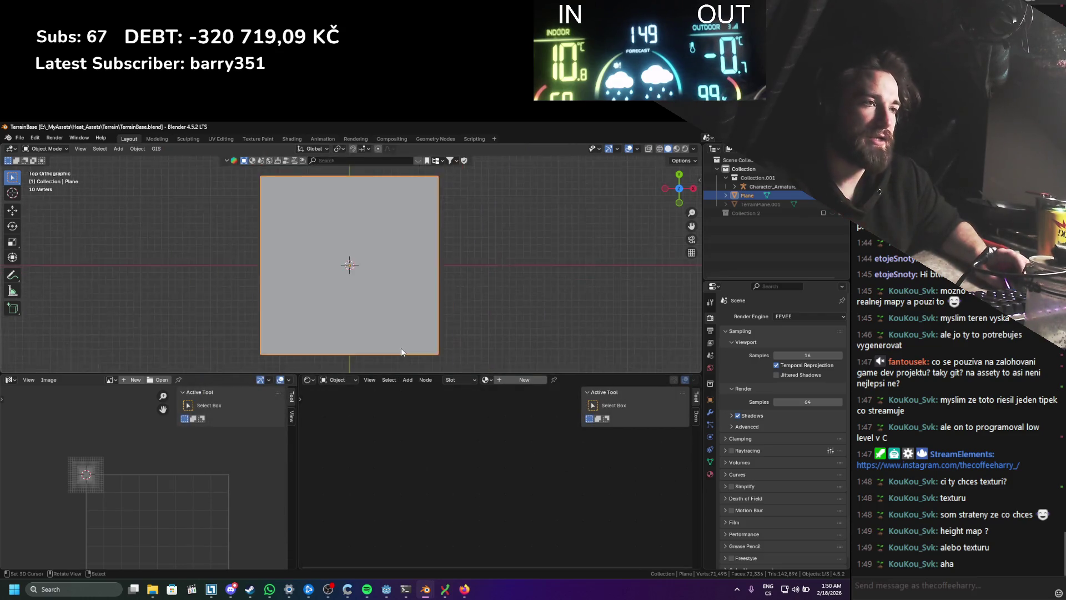
{"action": "key", "text": "ctrl+s"}
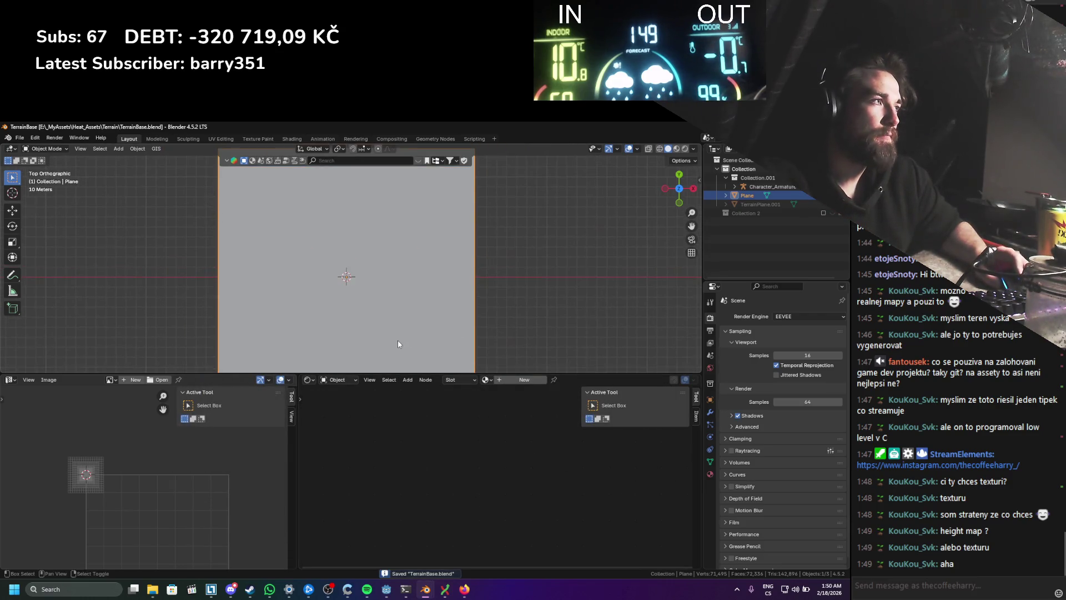
{"action": "key", "text": "alt+Tab"}
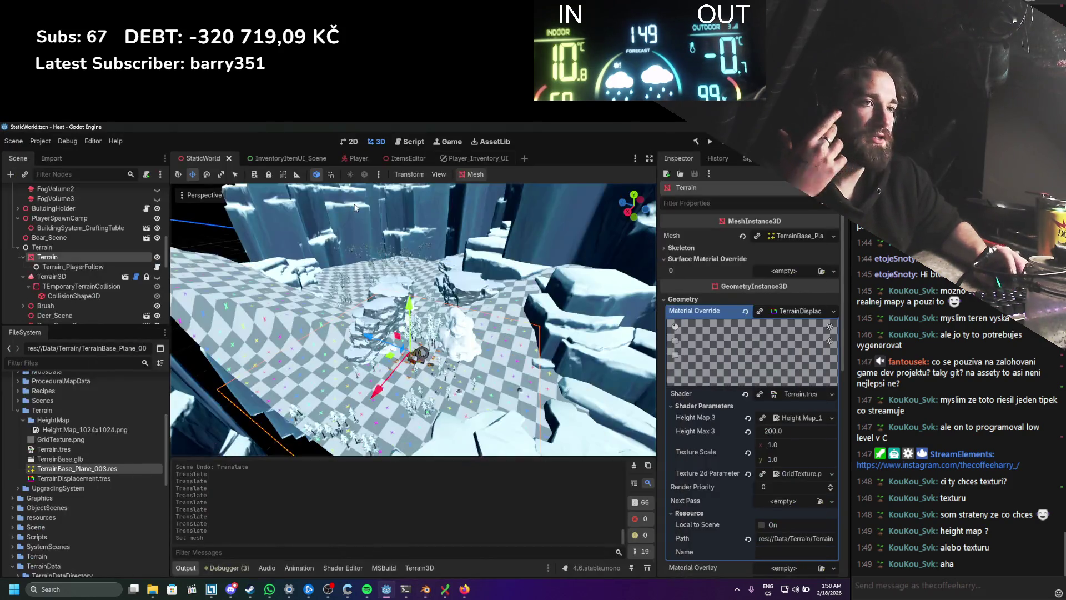
Step: Open res://Data/Terrain, locate the exported TerrainBase.glb, and open its Advanced Import Settings
{"action": "scroll", "coordinate": [157, 382], "scroll_direction": "up", "scroll_amount": 1}
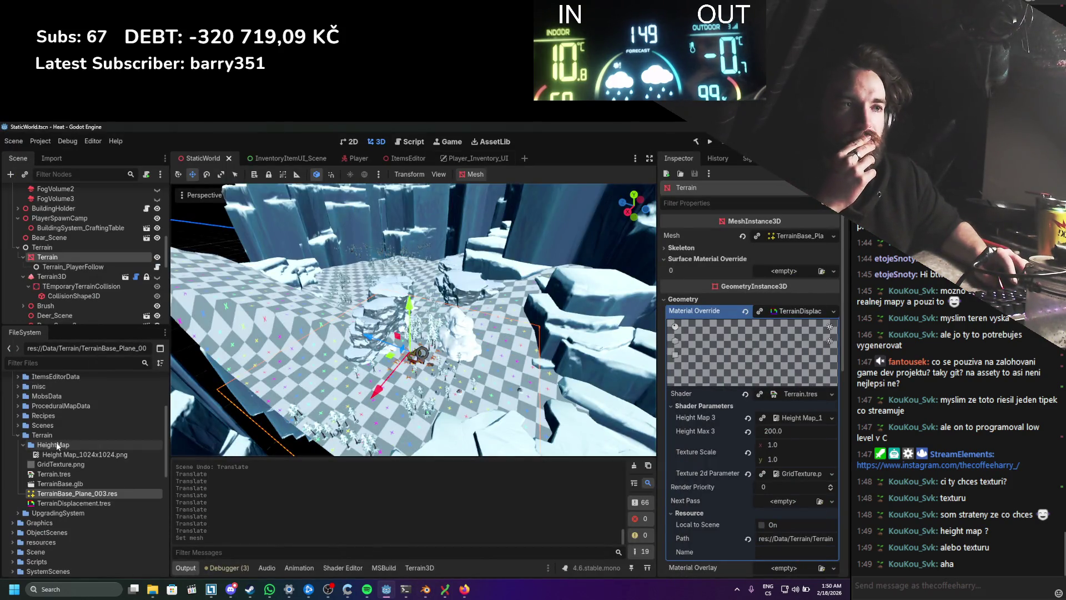
{"action": "left_click", "coordinate": [63, 438]}
{"action": "left_click", "coordinate": [153, 590]}
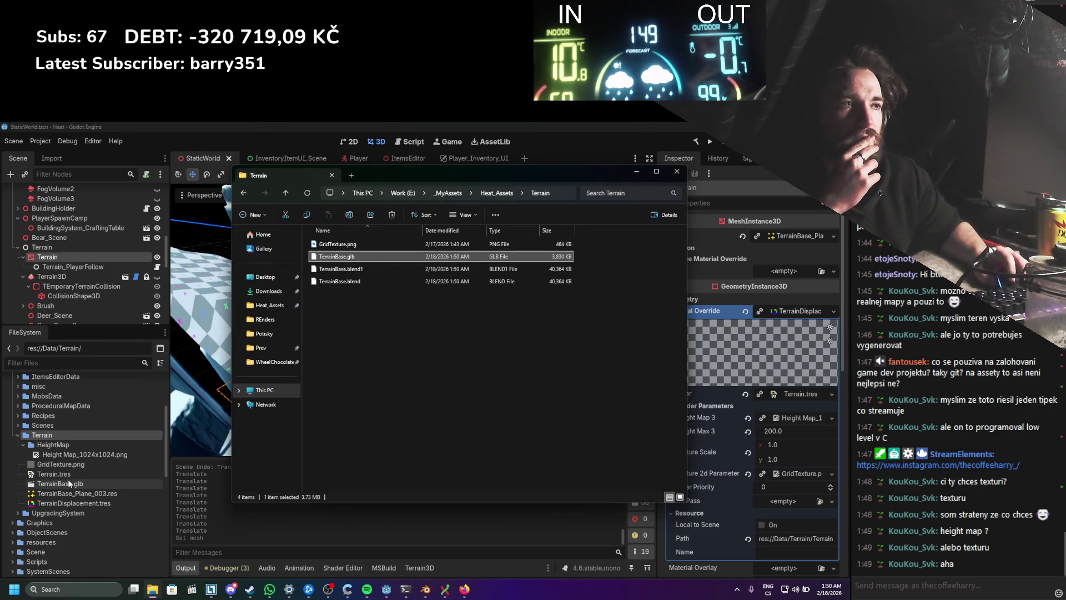
{"action": "left_click", "coordinate": [320, 126]}
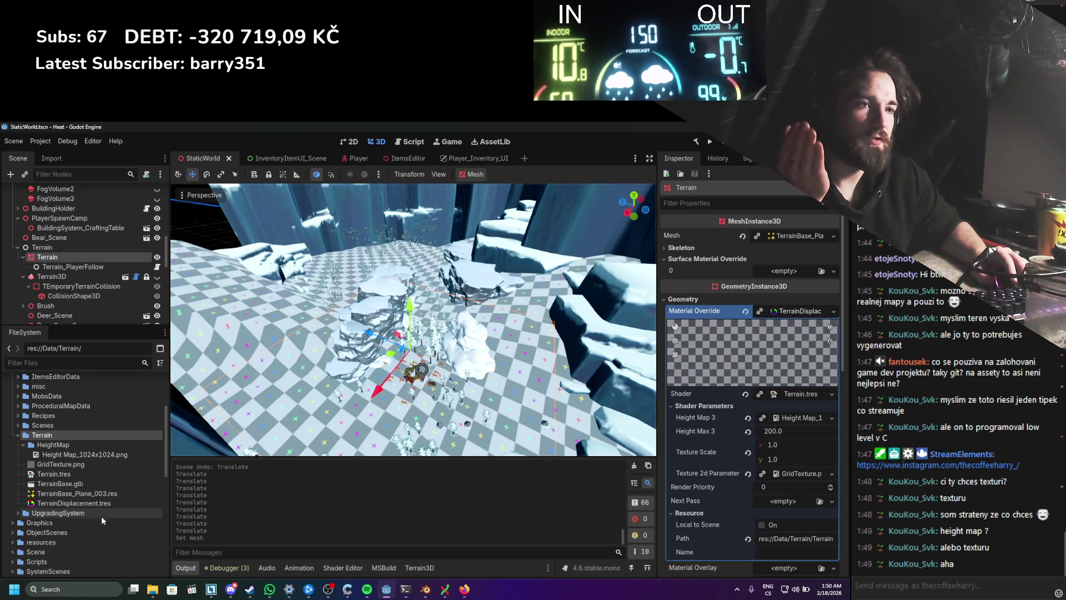
{"action": "double_click", "coordinate": [119, 483]}
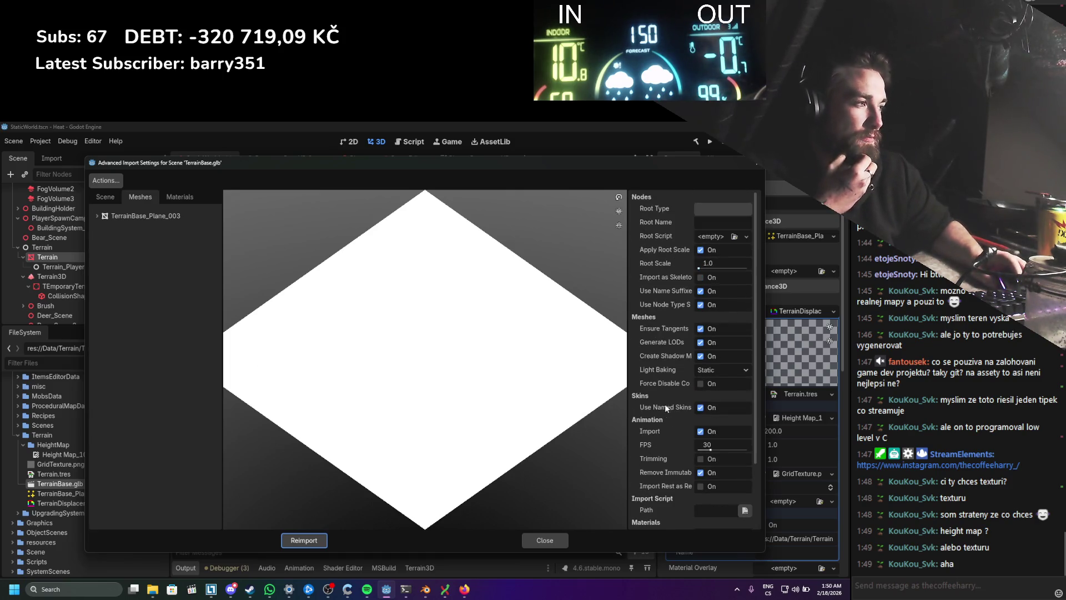
Step: Disable Shadow Meshes, Lightmap UV and LODs on TerrainBase_Plane_003 and reimport TerrainBase.glb
{"action": "left_click_drag", "start_coordinate": [627, 389], "coordinate": [565, 378]}
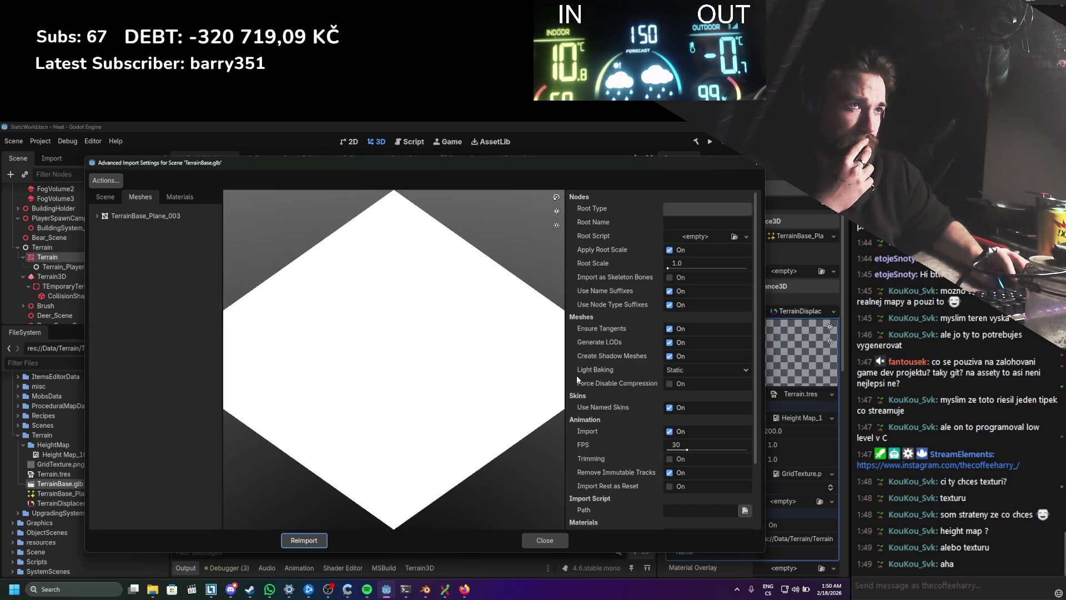
{"action": "left_click", "coordinate": [152, 217]}
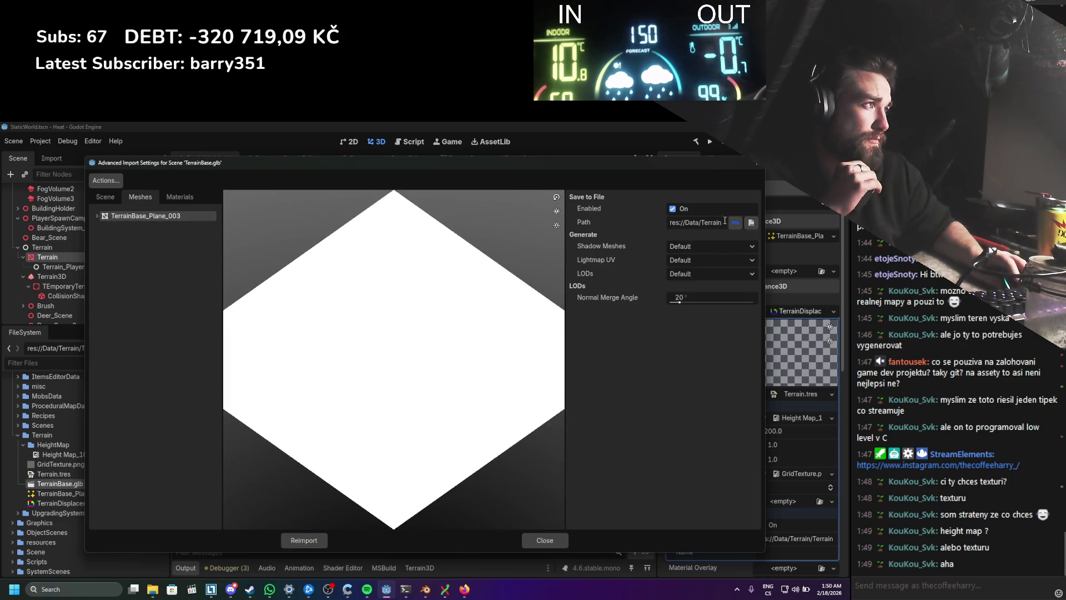
{"action": "left_click", "coordinate": [695, 248]}
{"action": "left_click", "coordinate": [692, 282]}
{"action": "left_click", "coordinate": [694, 260]}
{"action": "left_click", "coordinate": [692, 298]}
{"action": "left_click", "coordinate": [691, 278]}
{"action": "left_click", "coordinate": [685, 309]}
{"action": "left_click", "coordinate": [304, 540]}
{"action": "scroll", "coordinate": [344, 344], "scroll_direction": "up", "scroll_amount": 3}
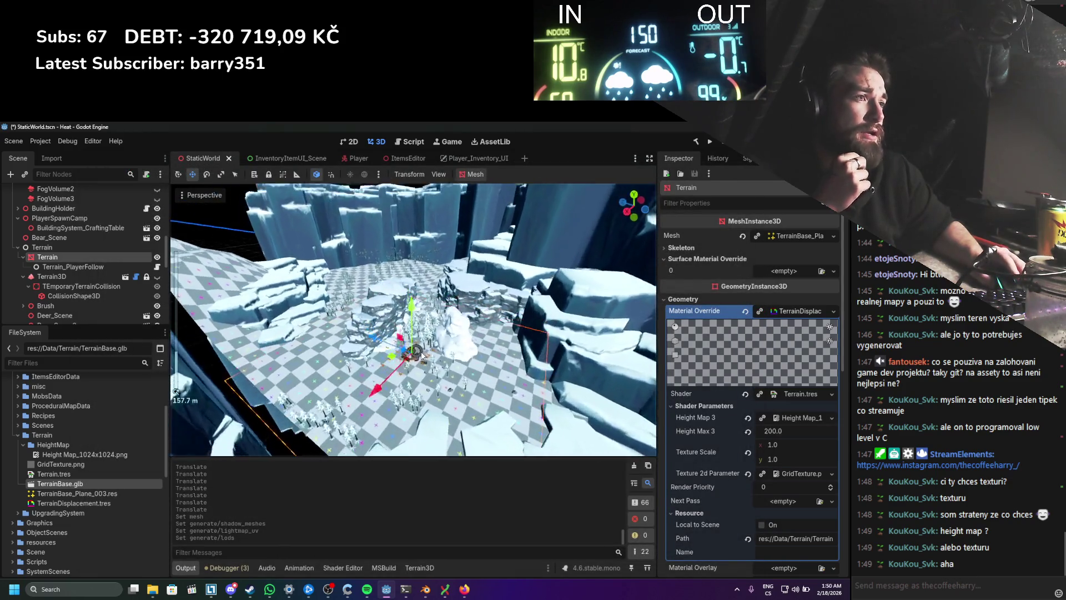
Step: Save the scene, run the game with F5, walk the player across the terrain, then stop it
{"action": "key", "text": "ctrl+s"}
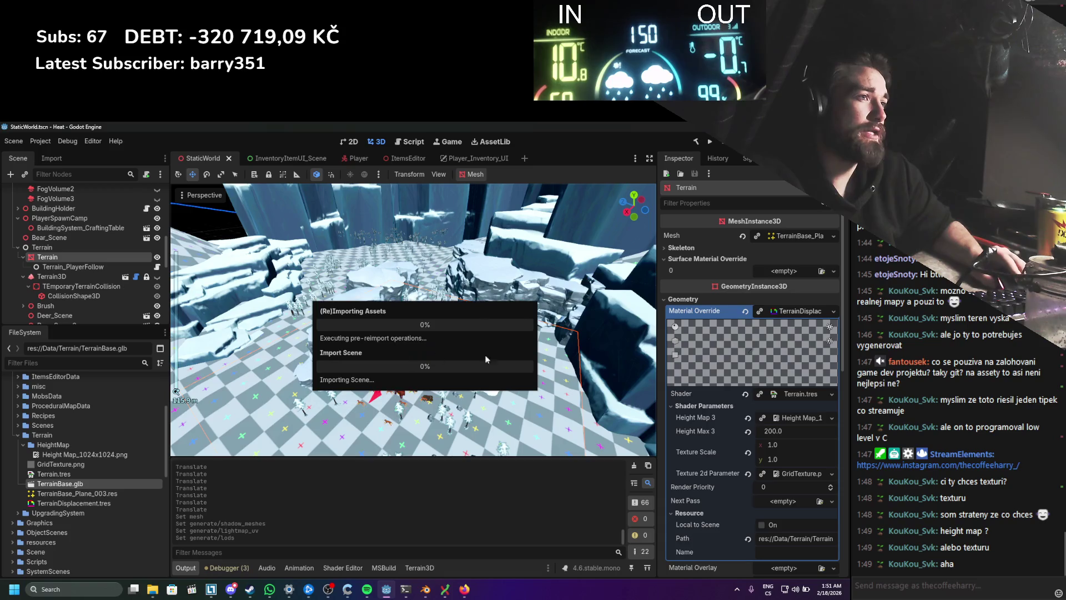
{"action": "scroll", "coordinate": [432, 346], "scroll_direction": "up", "scroll_amount": 2}
{"action": "scroll", "coordinate": [436, 340], "scroll_direction": "down", "scroll_amount": 3}
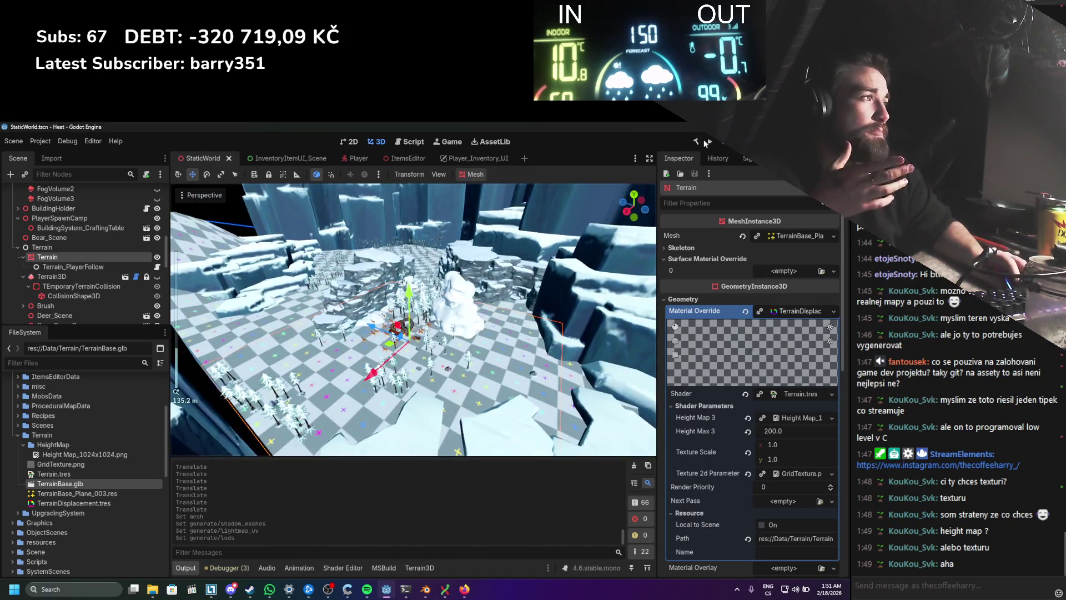
{"action": "key", "text": "F5"}
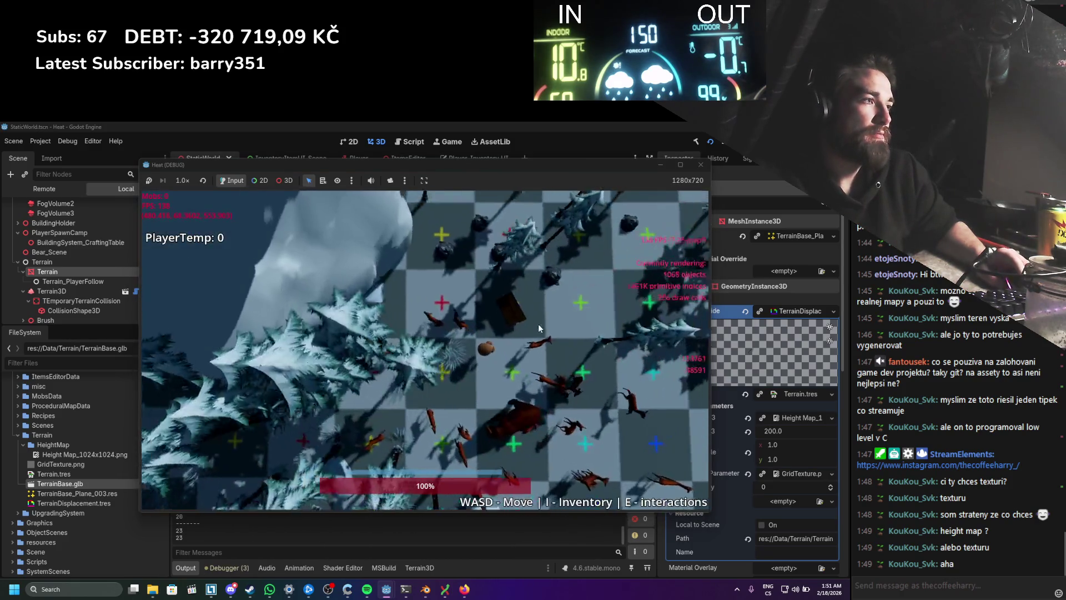
{"action": "key", "text": "d"}
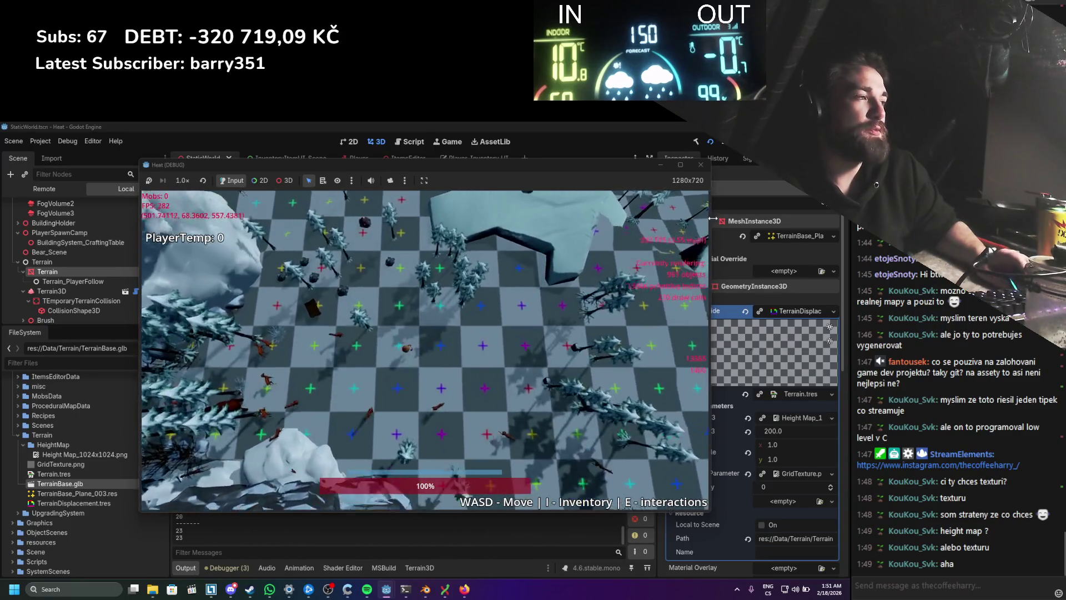
{"action": "left_click", "coordinate": [701, 165]}
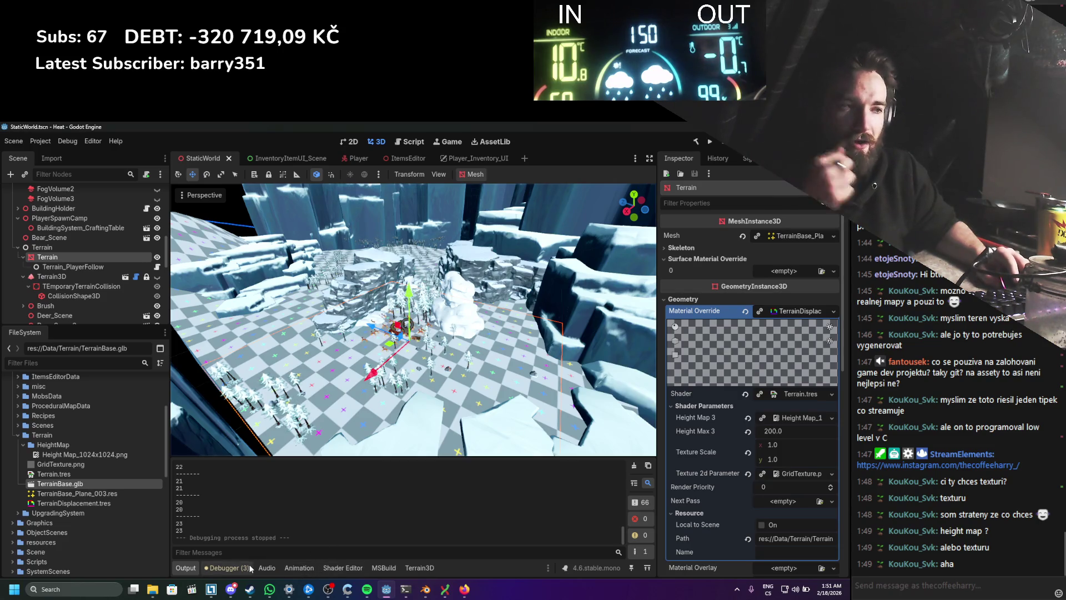
{"action": "left_click", "coordinate": [328, 571]}
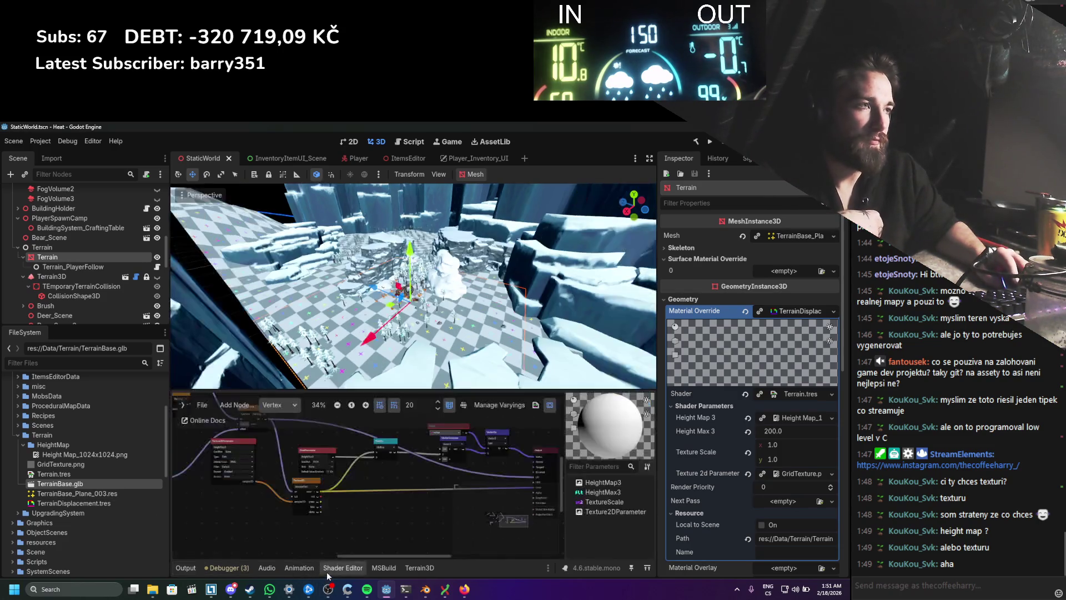
Step: Rearrange the terrain shader graph nodes and delete the Multiply node
{"action": "scroll", "coordinate": [362, 526], "scroll_direction": "down", "scroll_amount": 2}
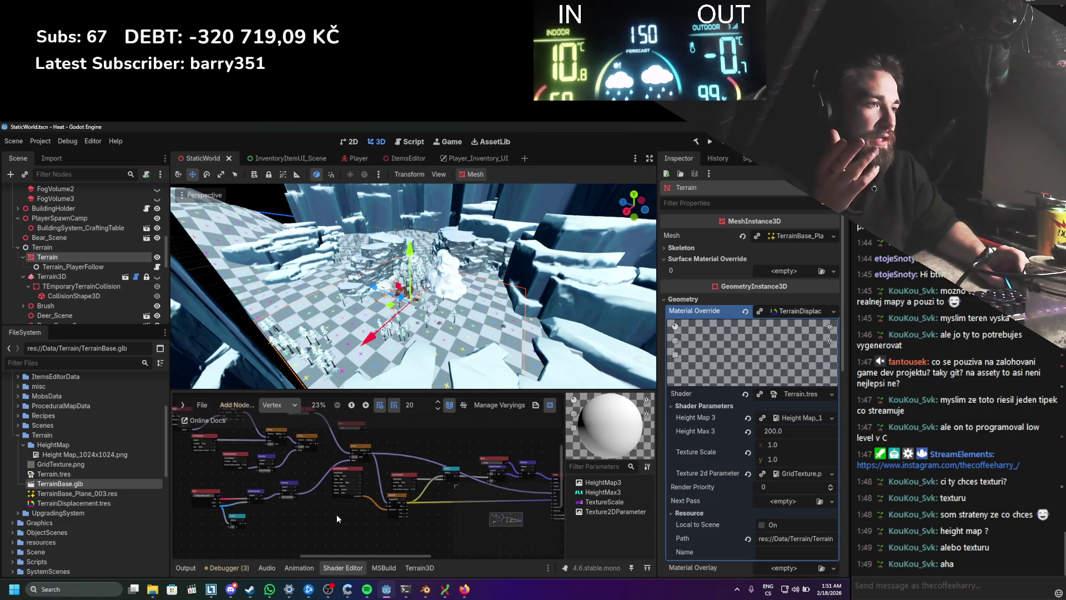
{"action": "scroll", "coordinate": [310, 496], "scroll_direction": "up", "scroll_amount": 5}
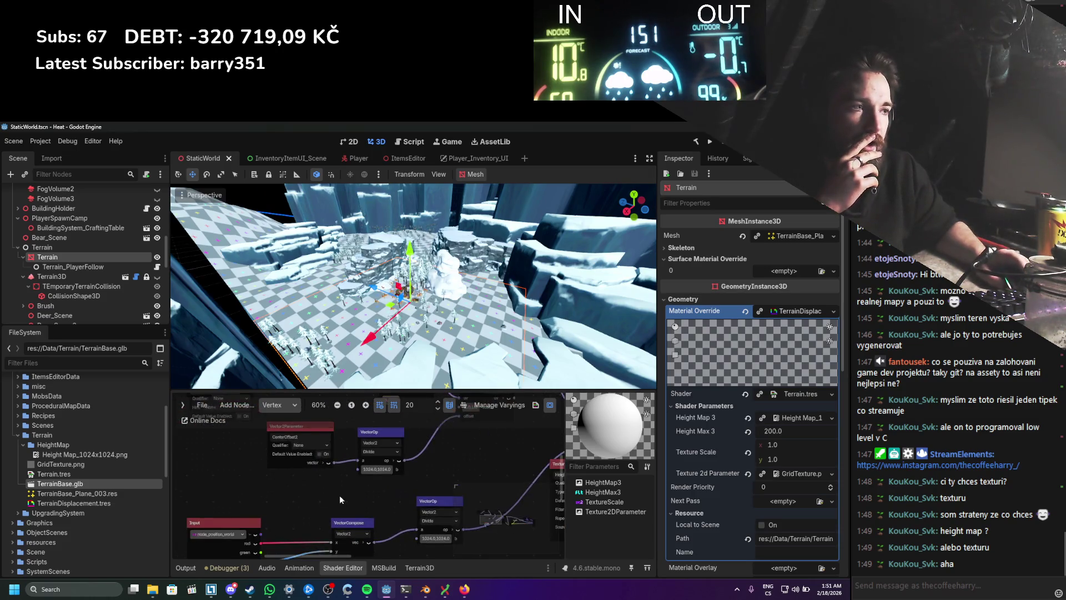
{"action": "scroll", "coordinate": [340, 492], "scroll_direction": "down", "scroll_amount": 1}
{"action": "left_click_drag", "start_coordinate": [331, 438], "coordinate": [262, 440]}
{"action": "mouse_move", "coordinate": [302, 497]}
{"action": "left_mouse_down"}
{"action": "mouse_move", "coordinate": [289, 438]}
{"action": "mouse_move", "coordinate": [309, 414]}
{"action": "left_mouse_up"}
{"action": "scroll", "coordinate": [311, 435], "scroll_direction": "up", "scroll_amount": 2}
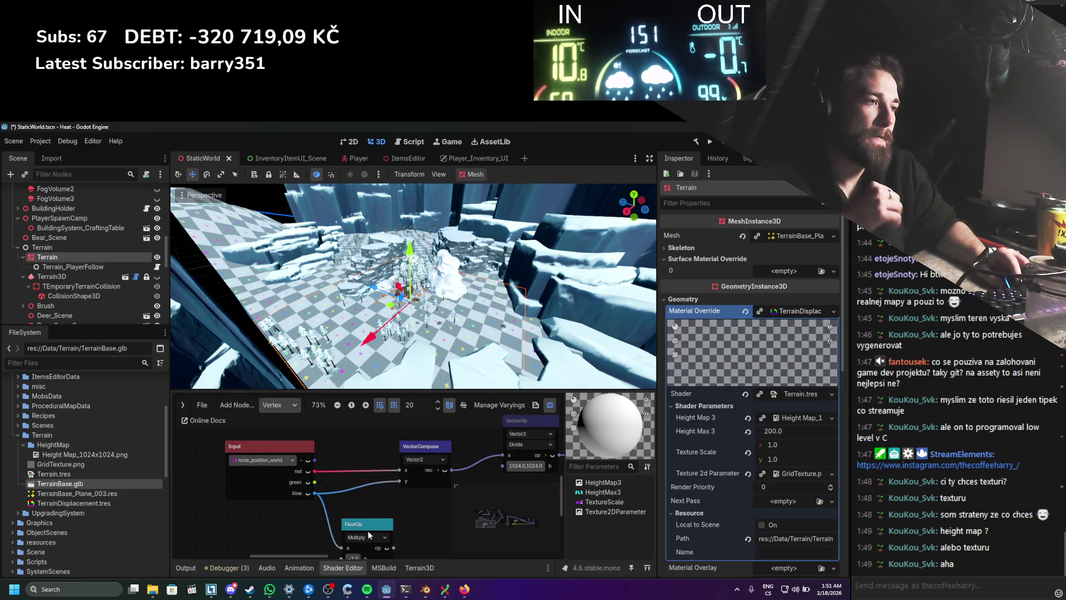
{"action": "key", "text": "Delete"}
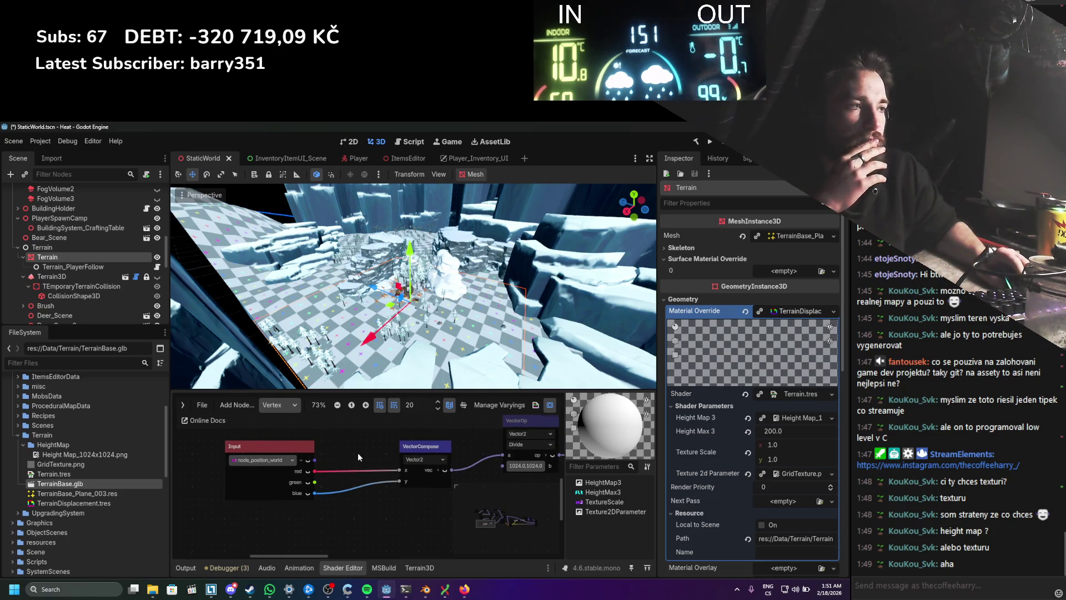
Step: Add a Vector Floor node after VectorCompose, save, and run the game to test snapping
{"action": "scroll", "coordinate": [358, 451], "scroll_direction": "right", "scroll_amount": 5}
{"action": "mouse_move", "coordinate": [378, 502]}
{"action": "left_mouse_down"}
{"action": "mouse_move", "coordinate": [412, 488]}
{"action": "mouse_move", "coordinate": [424, 499]}
{"action": "left_mouse_up"}
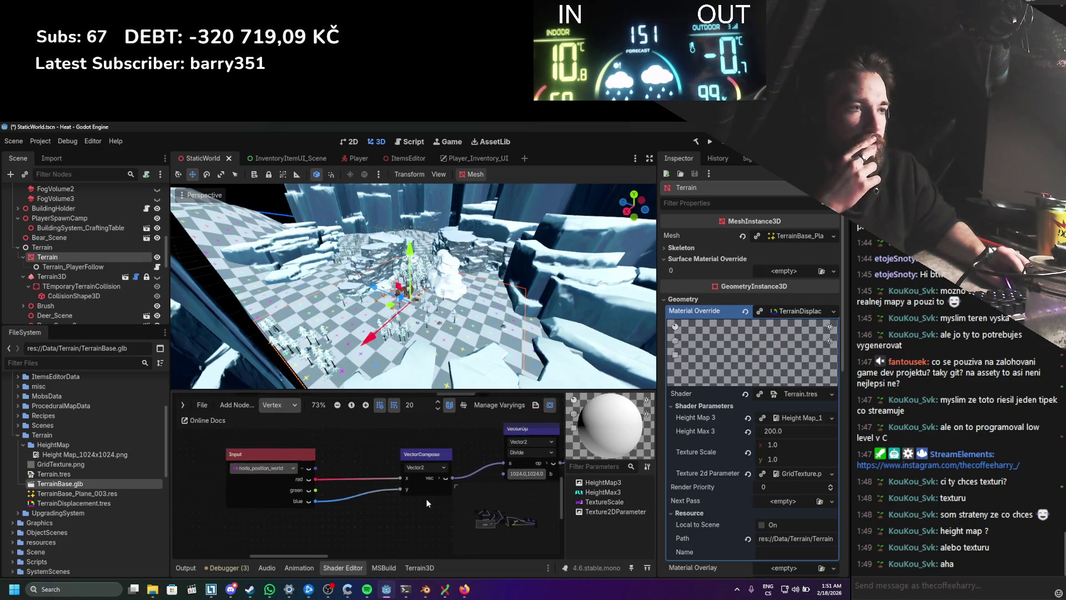
{"action": "left_click_drag", "start_coordinate": [261, 452], "coordinate": [230, 450]}
{"action": "right_click", "coordinate": [314, 453]}
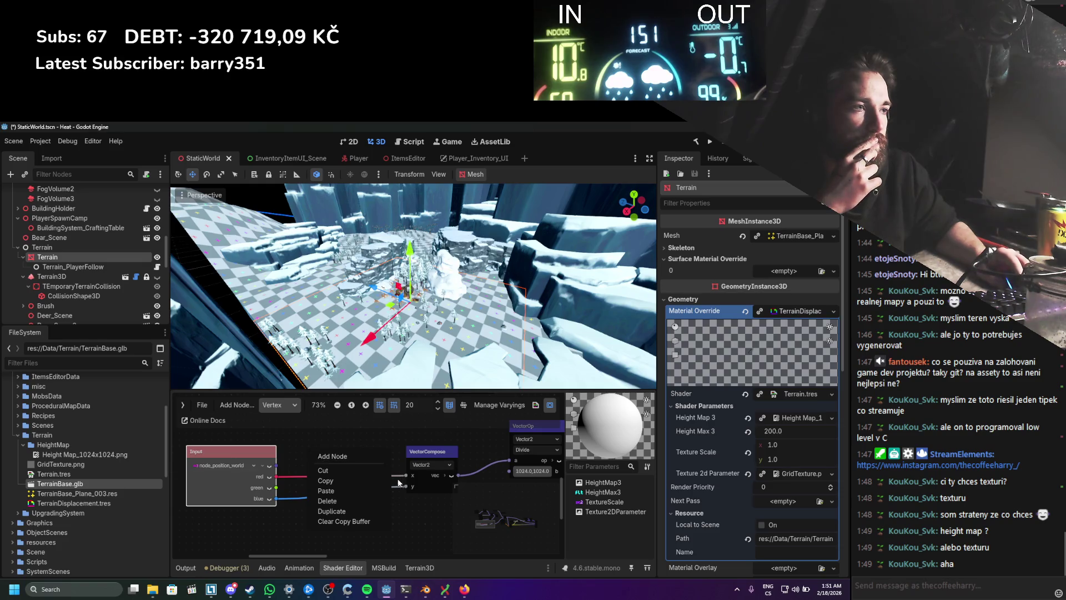
{"action": "left_click", "coordinate": [360, 460]}
{"action": "type", "text": "f"}
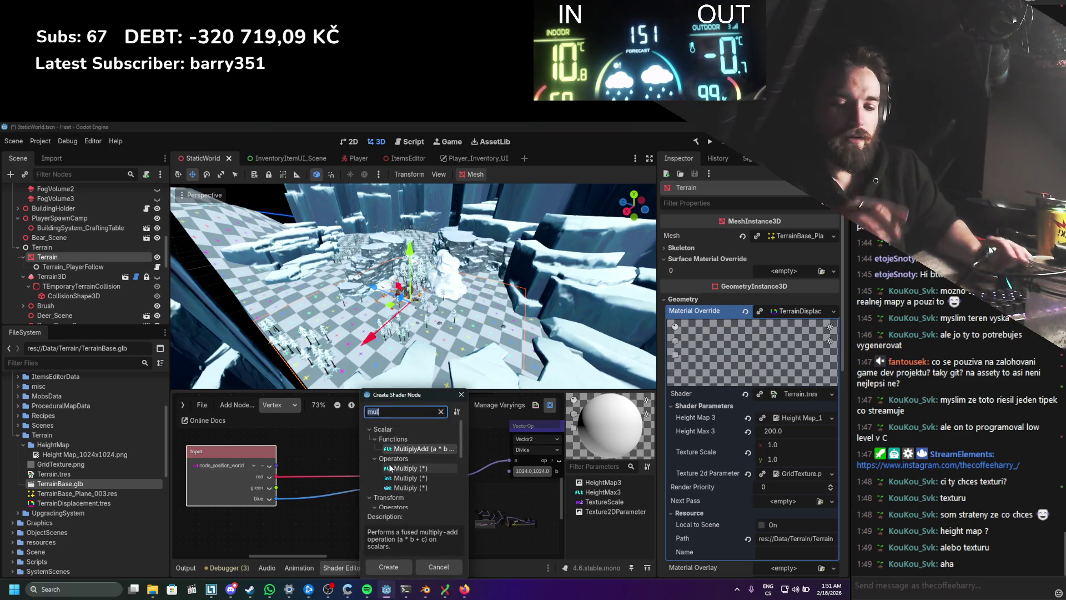
{"action": "type", "text": "loor"}
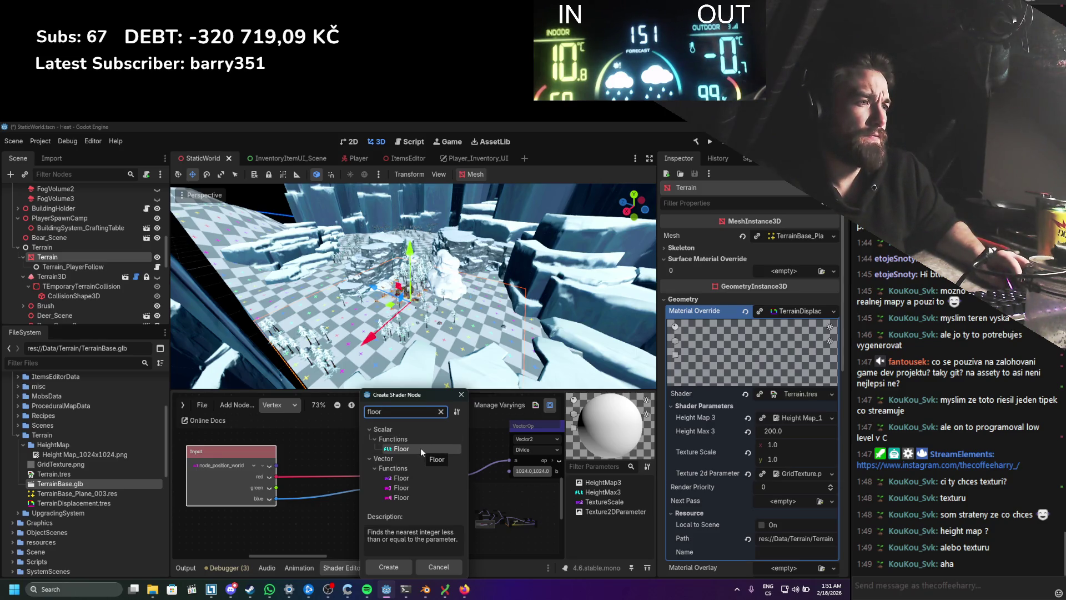
{"action": "key", "text": "Escape"}
{"action": "left_click", "coordinate": [372, 447]}
{"action": "left_click_drag", "start_coordinate": [372, 447], "coordinate": [372, 434]}
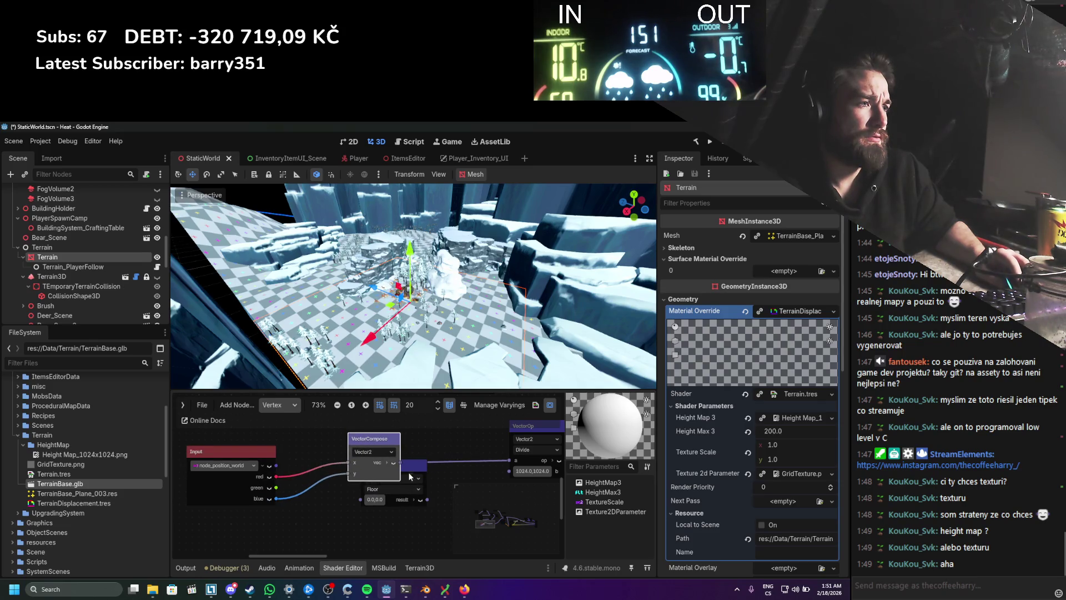
{"action": "left_click_drag", "start_coordinate": [410, 478], "coordinate": [462, 442]}
{"action": "key", "text": "ctrl+s"}
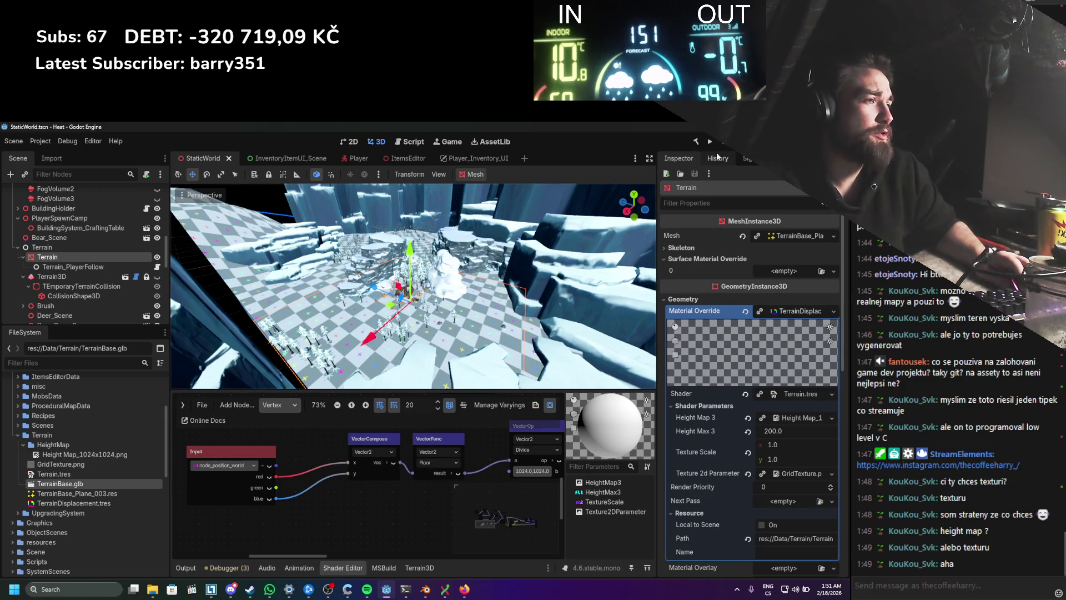
{"action": "left_click", "coordinate": [710, 141]}
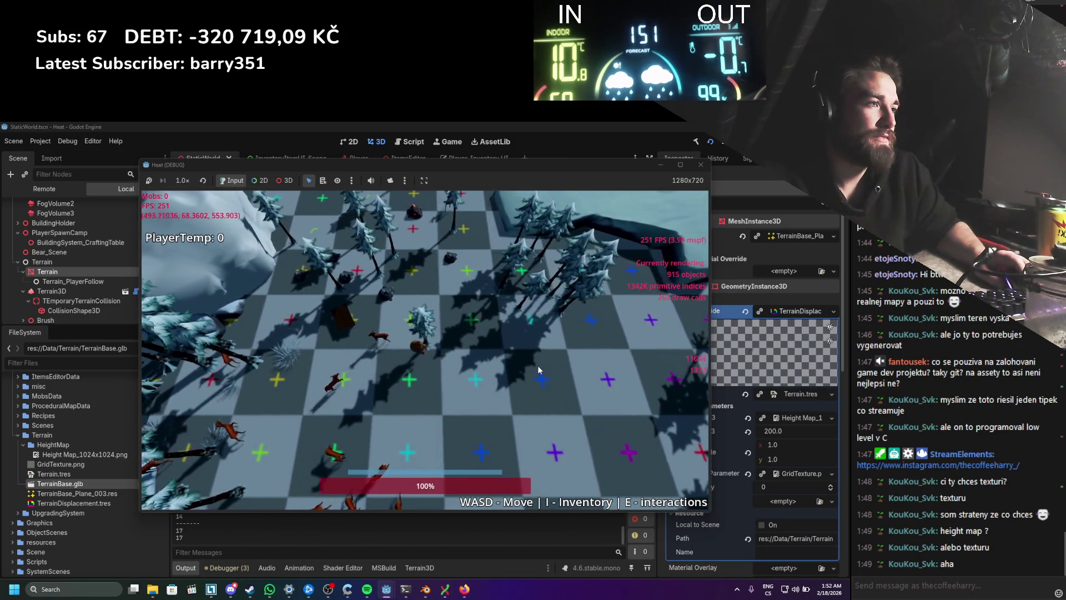
Step: Stop the test run and switch the bottom panel from the Output log to Animation
{"action": "scroll", "coordinate": [538, 369], "scroll_direction": "down", "scroll_amount": 5}
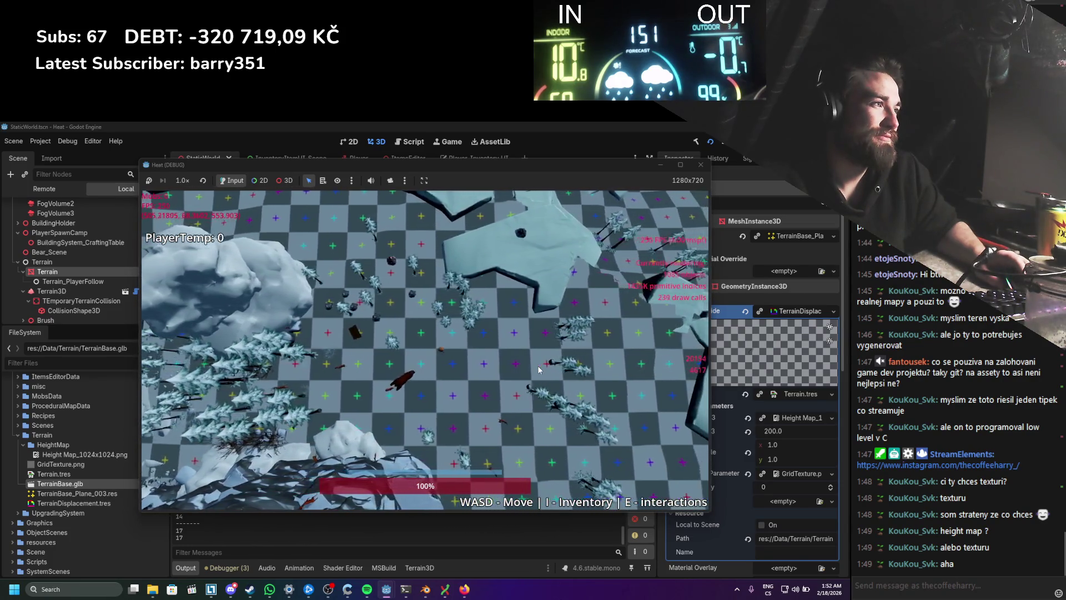
{"action": "left_click", "coordinate": [701, 164]}
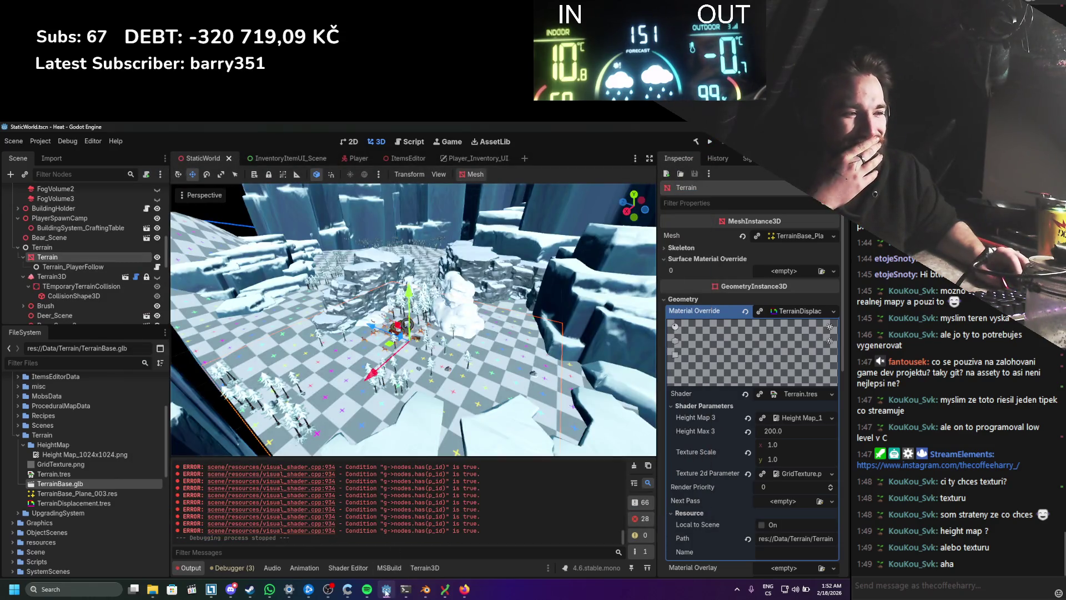
{"action": "left_click", "coordinate": [308, 568]}
{"action": "left_click", "coordinate": [339, 567]}
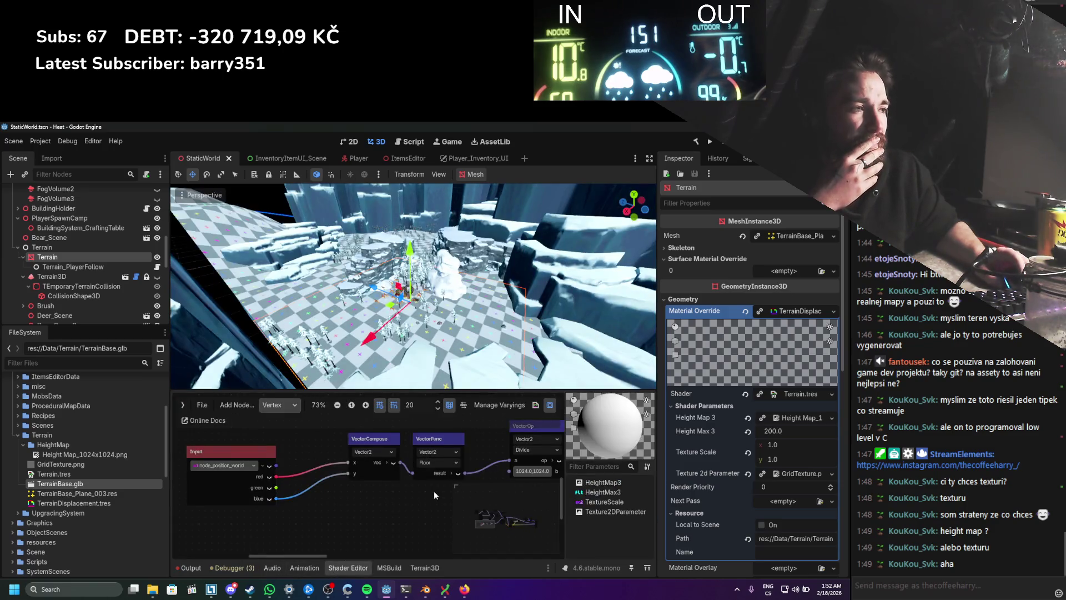
Step: Keep the vector function set to Floor and place VectorCompose beside the Input node
{"action": "scroll", "coordinate": [324, 512], "scroll_direction": "down", "scroll_amount": 2}
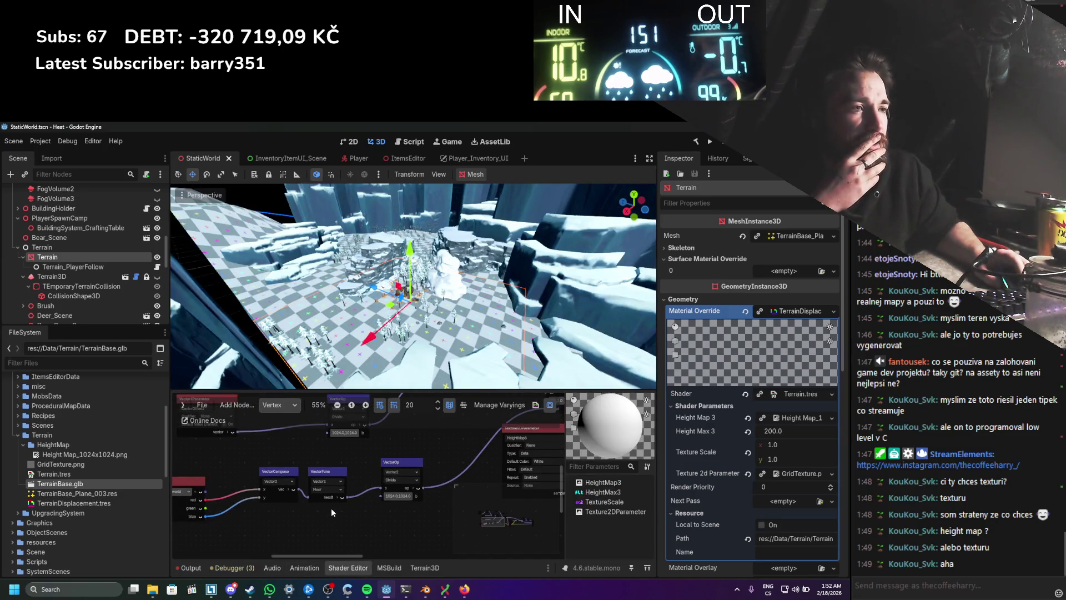
{"action": "scroll", "coordinate": [331, 511], "scroll_direction": "up", "scroll_amount": 2}
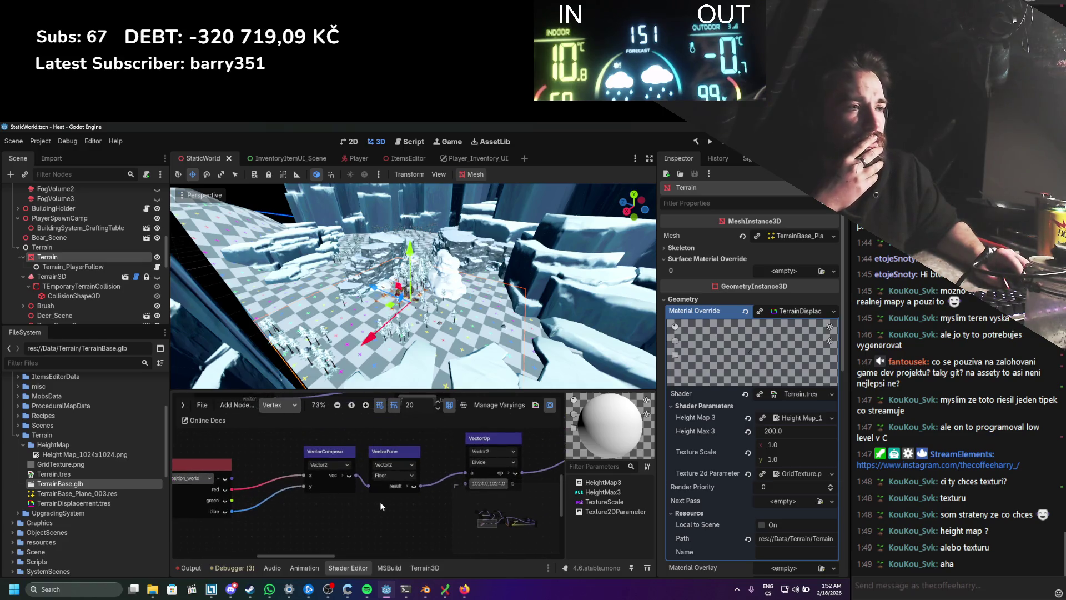
{"action": "left_click", "coordinate": [384, 477]}
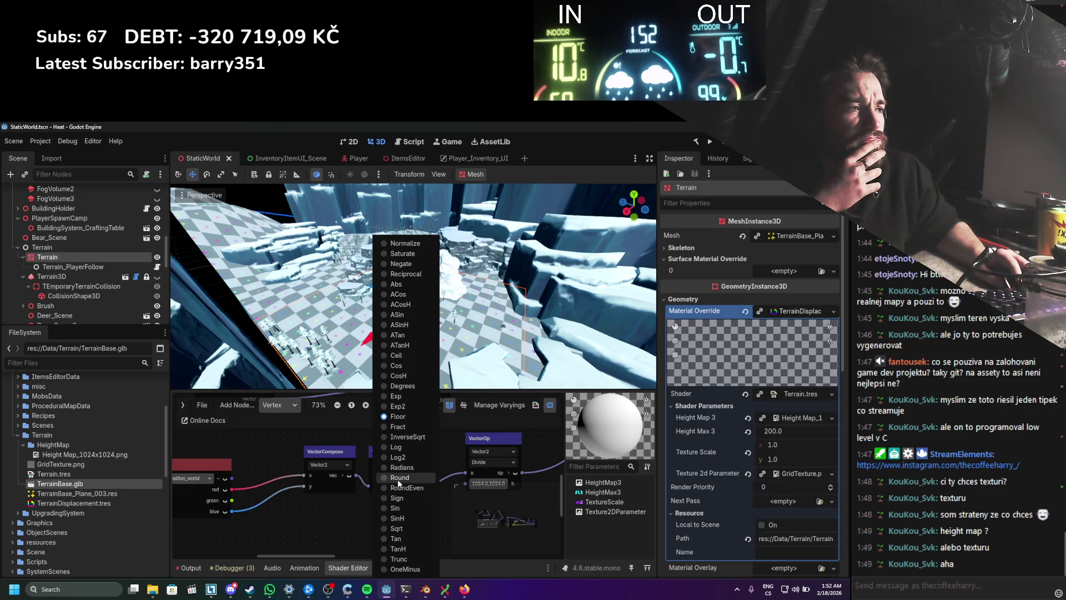
{"action": "left_click", "coordinate": [345, 507]}
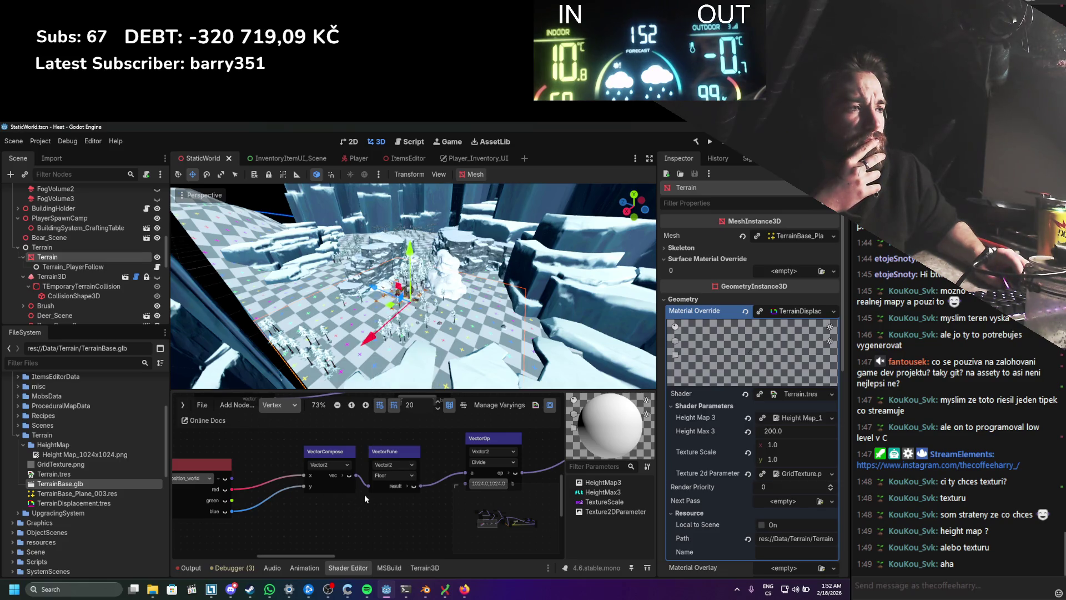
{"action": "left_click", "coordinate": [407, 486]}
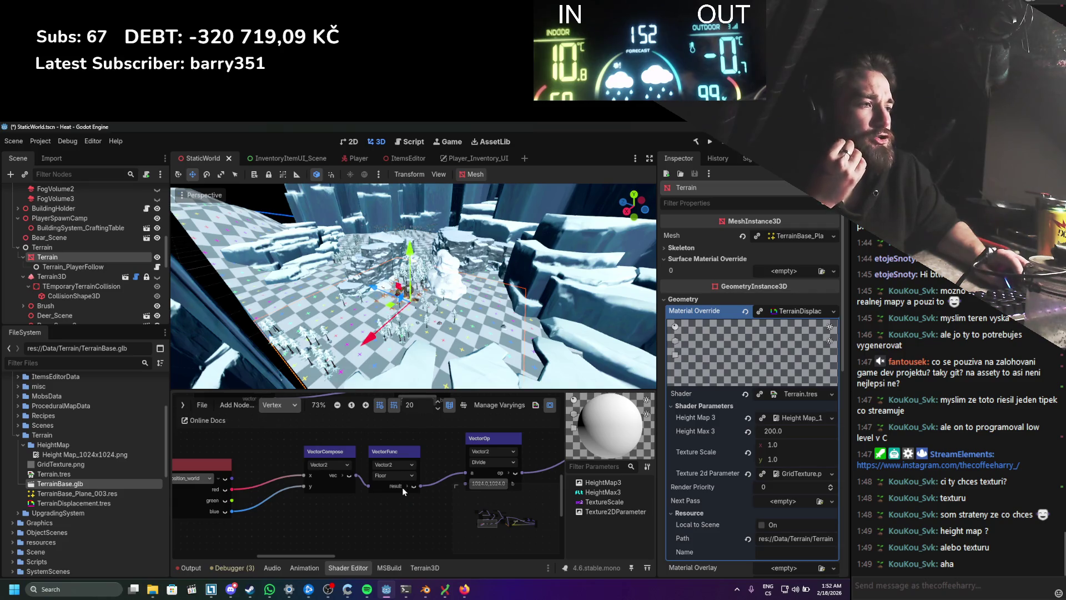
{"action": "left_click_drag", "start_coordinate": [386, 493], "coordinate": [361, 503]}
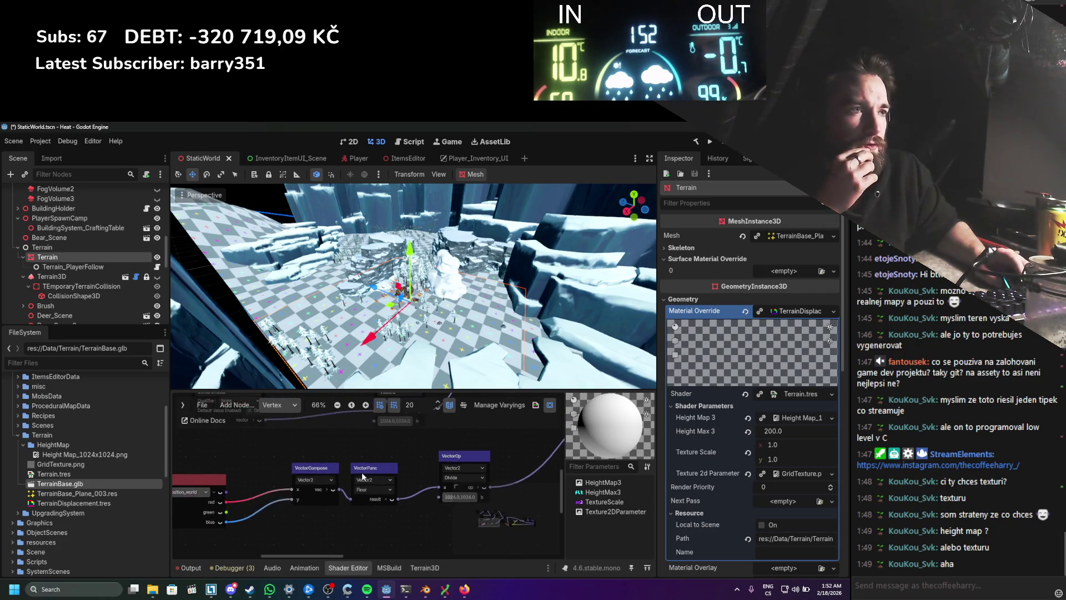
{"action": "mouse_move", "coordinate": [390, 450]}
{"action": "left_mouse_down"}
{"action": "mouse_move", "coordinate": [458, 441]}
{"action": "mouse_move", "coordinate": [336, 459]}
{"action": "mouse_move", "coordinate": [381, 454]}
{"action": "left_mouse_up"}
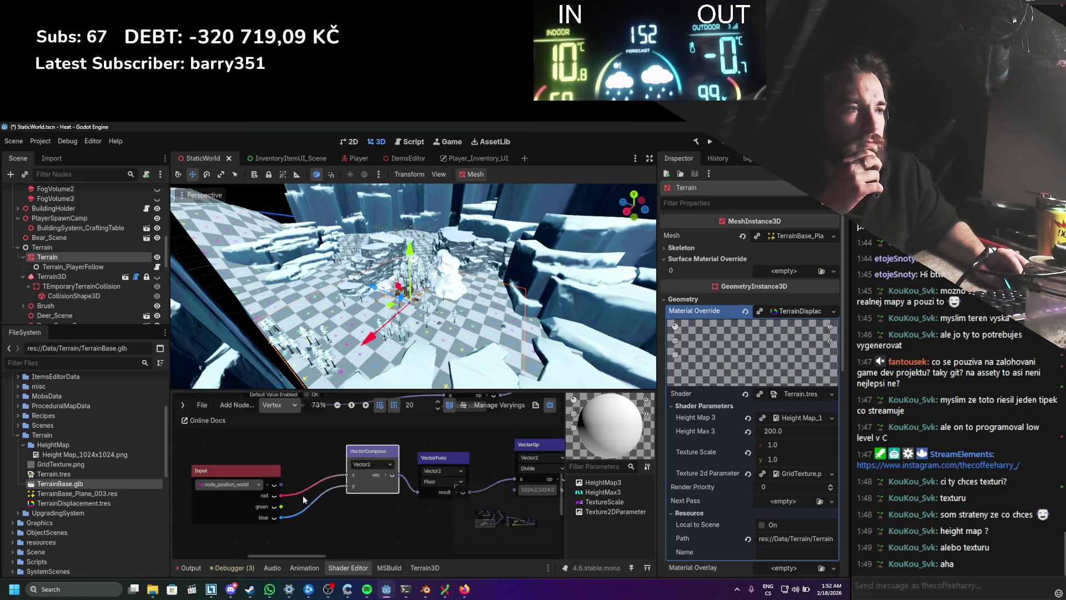
{"action": "left_click", "coordinate": [253, 484]}
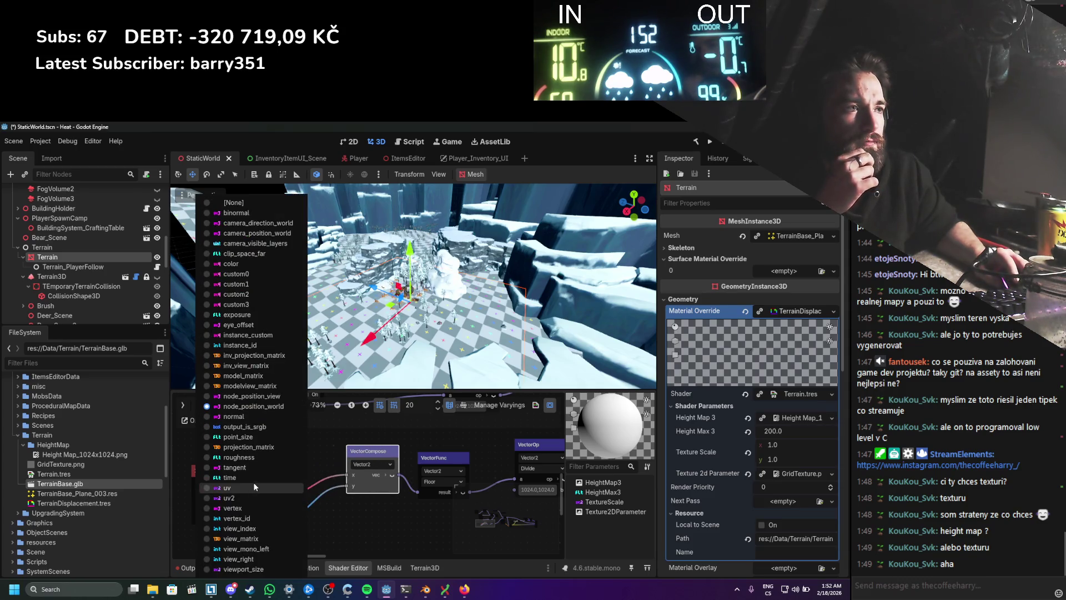
{"action": "left_click", "coordinate": [362, 502]}
Step: Wire VectorCompose into the Divide VectorOp's a input and move Divide beside it
{"action": "left_click_drag", "start_coordinate": [381, 502], "coordinate": [275, 497]}
{"action": "scroll", "coordinate": [339, 499], "scroll_direction": "right", "scroll_amount": 3}
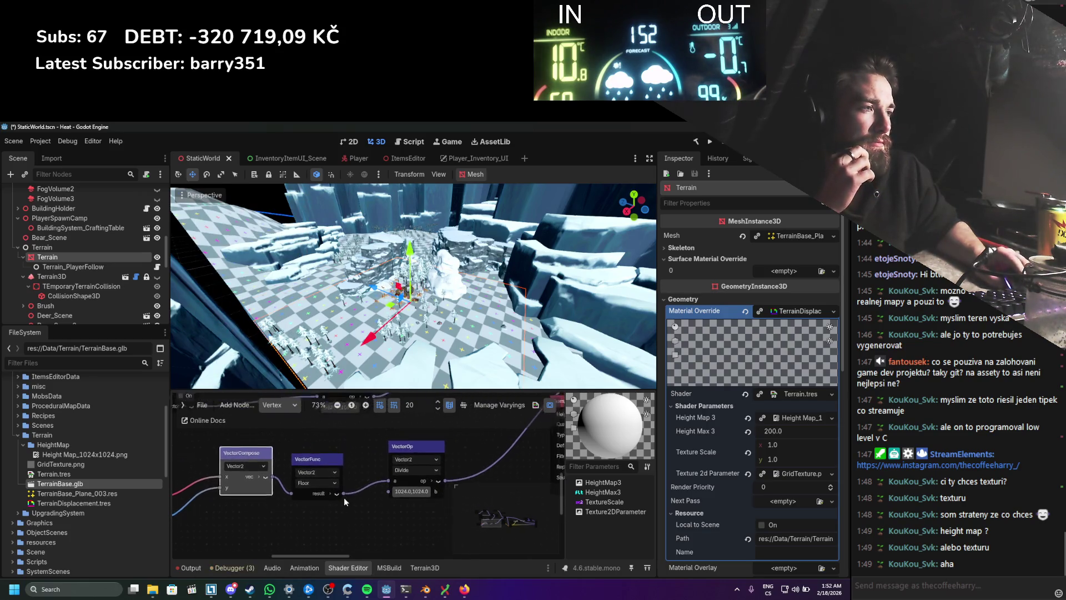
{"action": "scroll", "coordinate": [350, 500], "scroll_direction": "up", "scroll_amount": 1}
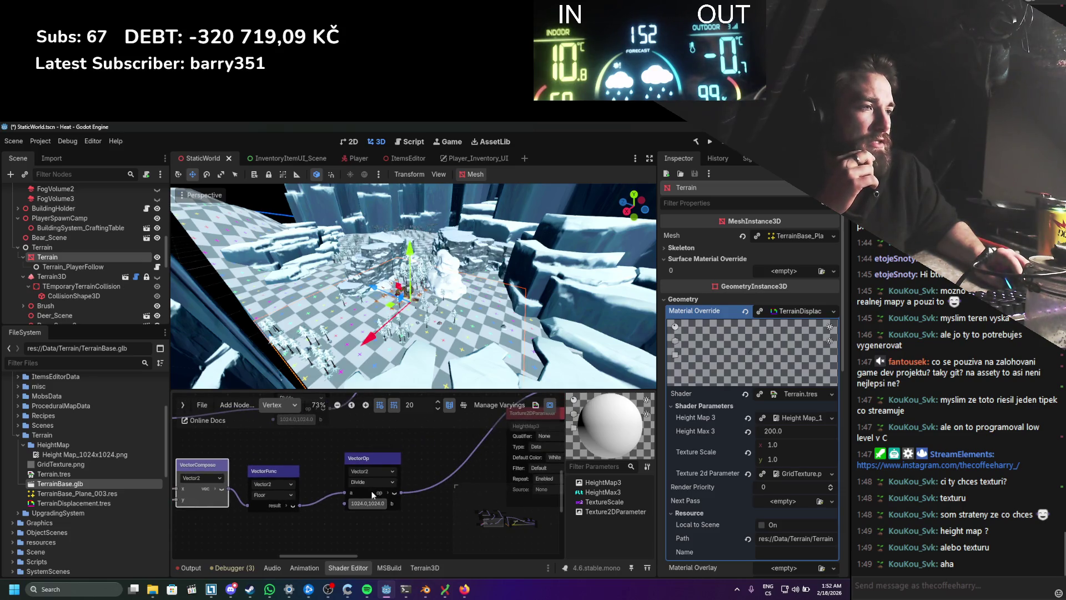
{"action": "scroll", "coordinate": [336, 520], "scroll_direction": "left", "scroll_amount": 5}
{"action": "scroll", "coordinate": [369, 517], "scroll_direction": "down", "scroll_amount": 1}
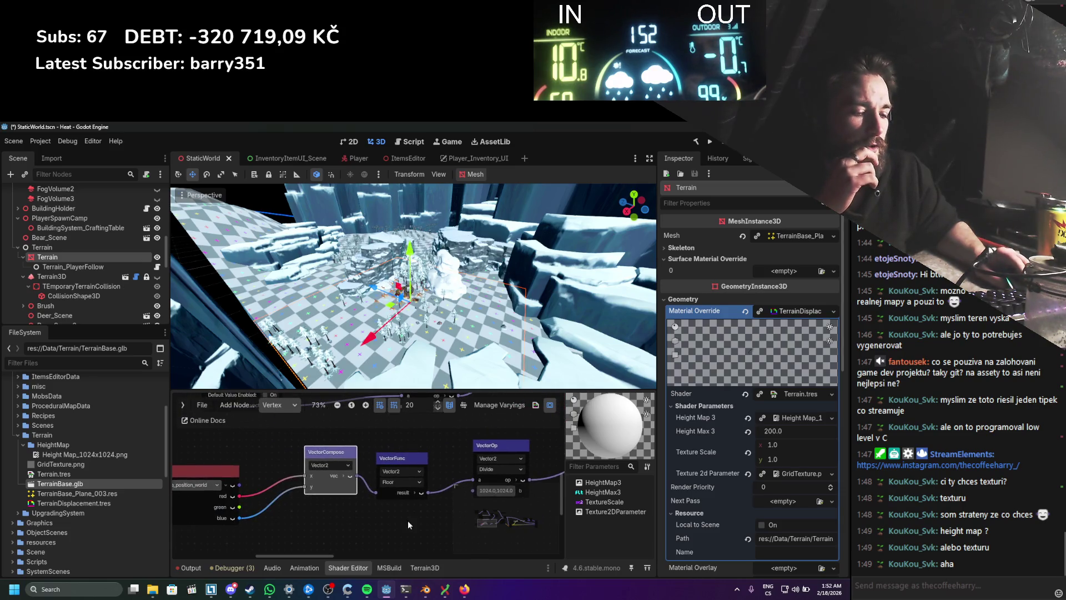
{"action": "scroll", "coordinate": [333, 489], "scroll_direction": "right", "scroll_amount": 2}
{"action": "left_click_drag", "start_coordinate": [307, 478], "coordinate": [424, 481]}
{"action": "left_click_drag", "start_coordinate": [368, 462], "coordinate": [530, 450]}
{"action": "left_click_drag", "start_coordinate": [449, 448], "coordinate": [372, 454]}
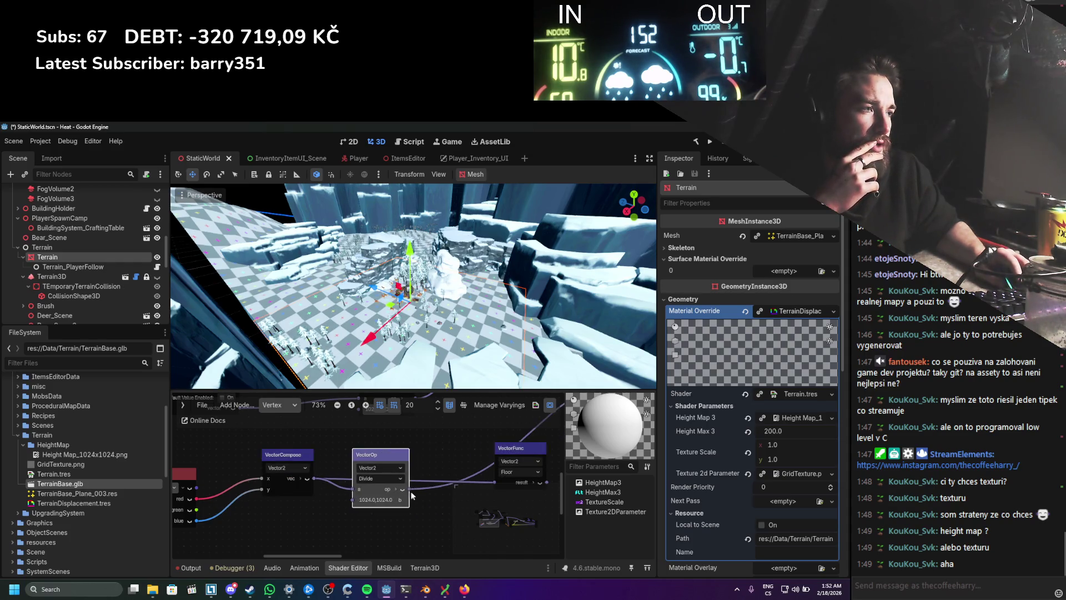
{"action": "left_click", "coordinate": [444, 472]}
Step: Link the divided position into the heightmap texture's offset and save the scene
{"action": "scroll", "coordinate": [444, 471], "scroll_direction": "down", "scroll_amount": 1}
{"action": "scroll", "coordinate": [306, 510], "scroll_direction": "right", "scroll_amount": 3}
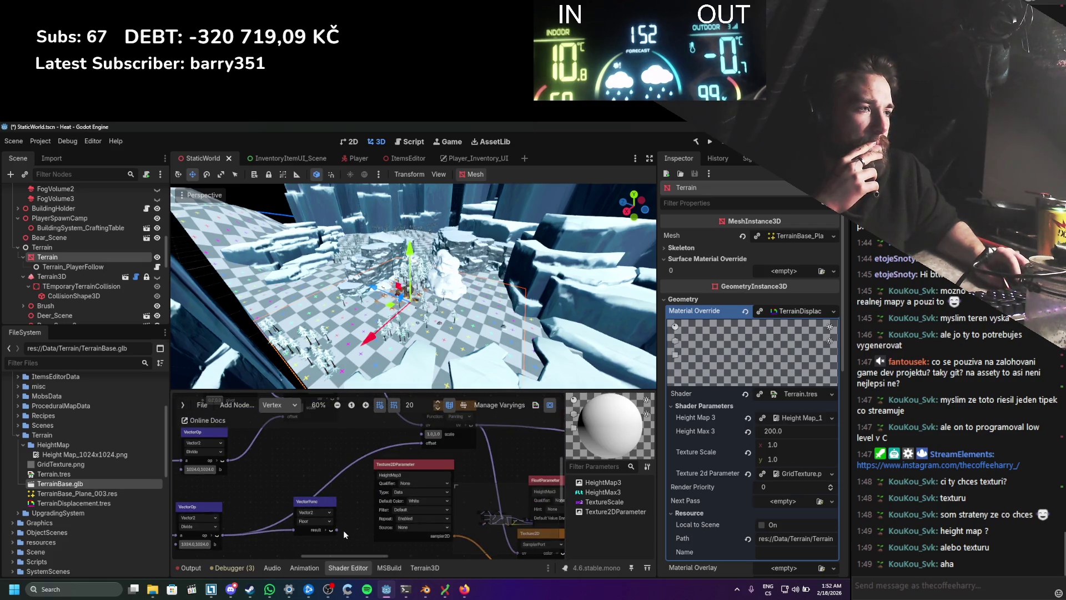
{"action": "left_click_drag", "start_coordinate": [428, 453], "coordinate": [423, 443]}
{"action": "key", "text": "ctrl+s"}
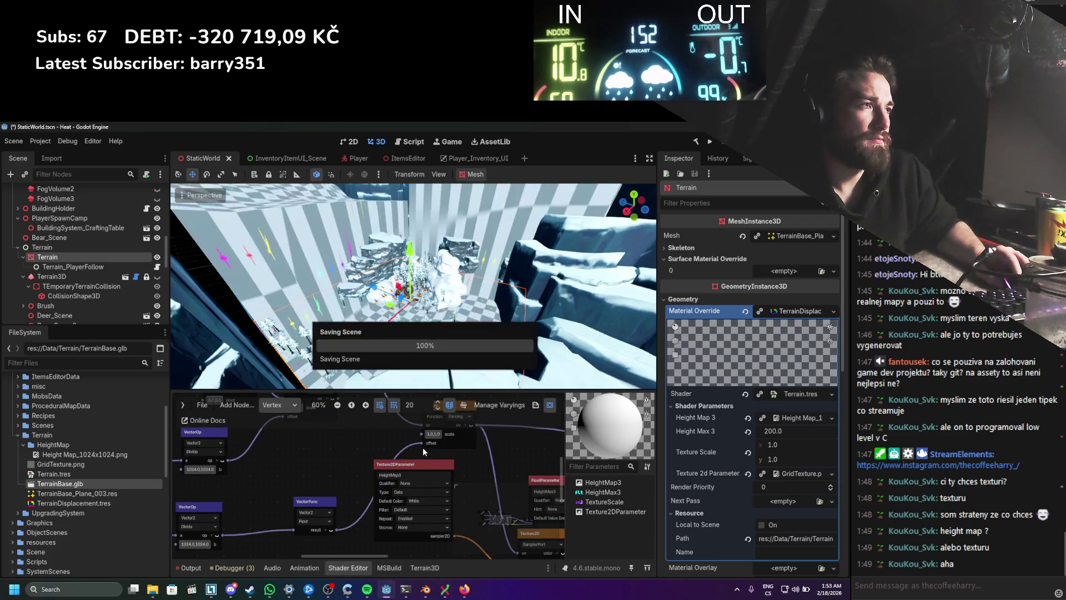
Step: Insert the Floor node between VectorCompose and Divide, with Divide feeding the offset, and save
{"action": "mouse_move", "coordinate": [319, 465]}
{"action": "left_mouse_down"}
{"action": "mouse_move", "coordinate": [381, 436]}
{"action": "mouse_move", "coordinate": [372, 454]}
{"action": "left_mouse_up"}
{"action": "mouse_move", "coordinate": [271, 526]}
{"action": "left_mouse_down"}
{"action": "mouse_move", "coordinate": [436, 435]}
{"action": "mouse_move", "coordinate": [475, 432]}
{"action": "left_mouse_up"}
{"action": "left_click", "coordinate": [367, 491]}
{"action": "mouse_move", "coordinate": [266, 555]}
{"action": "left_mouse_down"}
{"action": "mouse_move", "coordinate": [426, 477]}
{"action": "mouse_move", "coordinate": [277, 509]}
{"action": "left_mouse_up"}
{"action": "left_click_drag", "start_coordinate": [347, 452], "coordinate": [421, 452]}
{"action": "left_click_drag", "start_coordinate": [278, 509], "coordinate": [336, 456]}
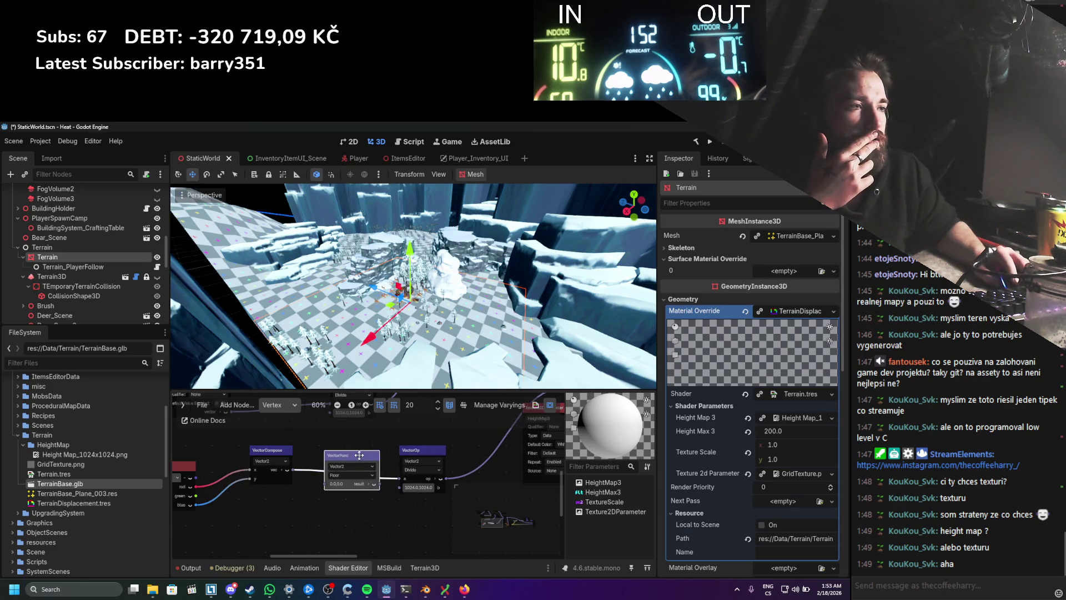
{"action": "scroll", "coordinate": [371, 427], "scroll_direction": "up", "scroll_amount": 1}
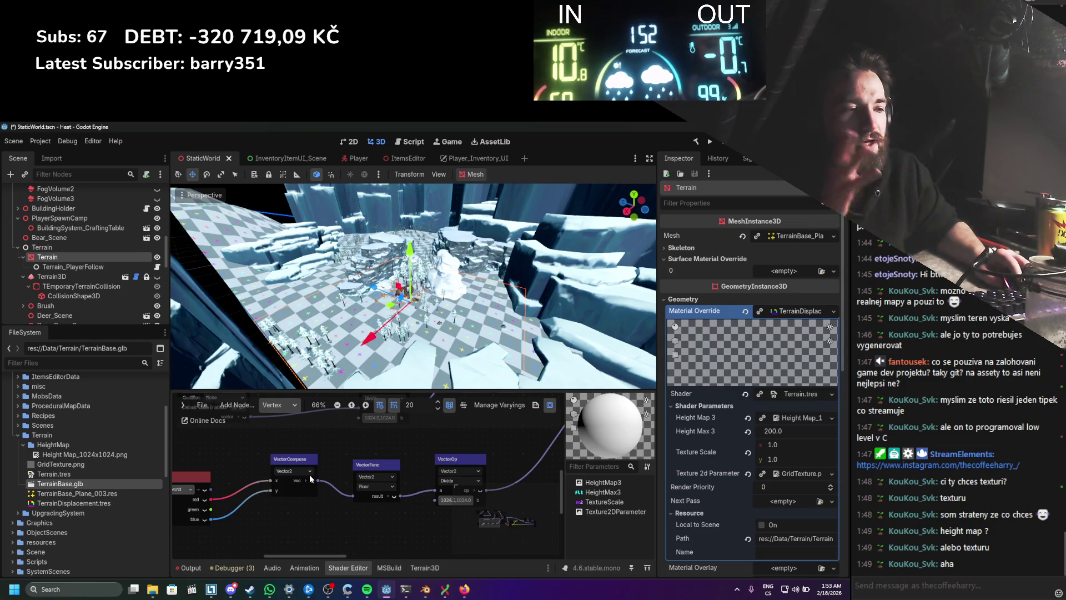
{"action": "key", "text": "ctrl+s"}
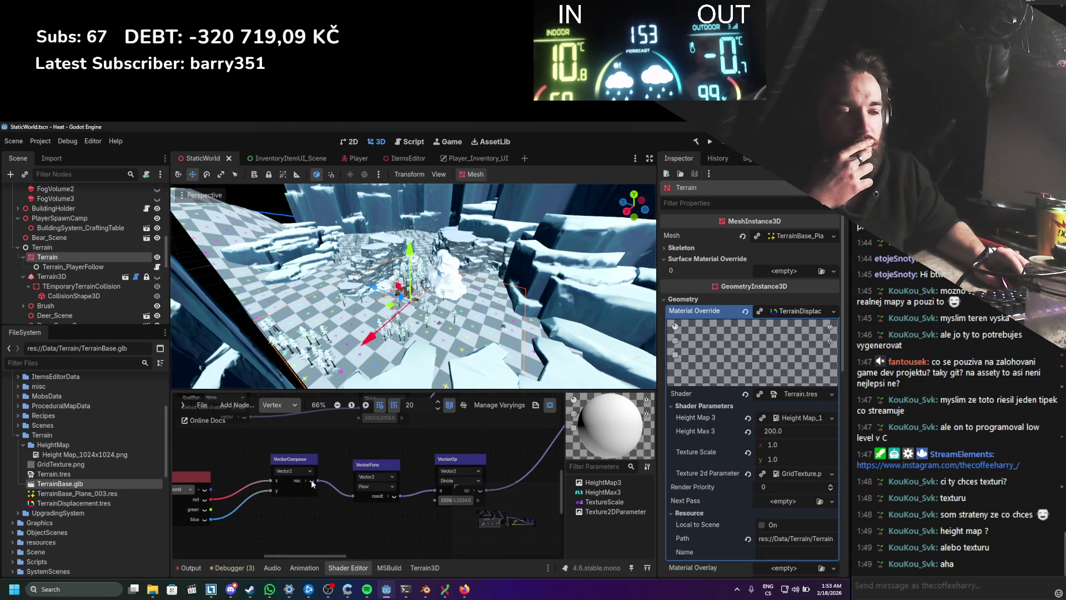
Step: Shift the Input and VectorCompose nodes further left to tidy the graph
{"action": "scroll", "coordinate": [316, 480], "scroll_direction": "left", "scroll_amount": 3}
{"action": "left_click_drag", "start_coordinate": [233, 471], "coordinate": [210, 459]}
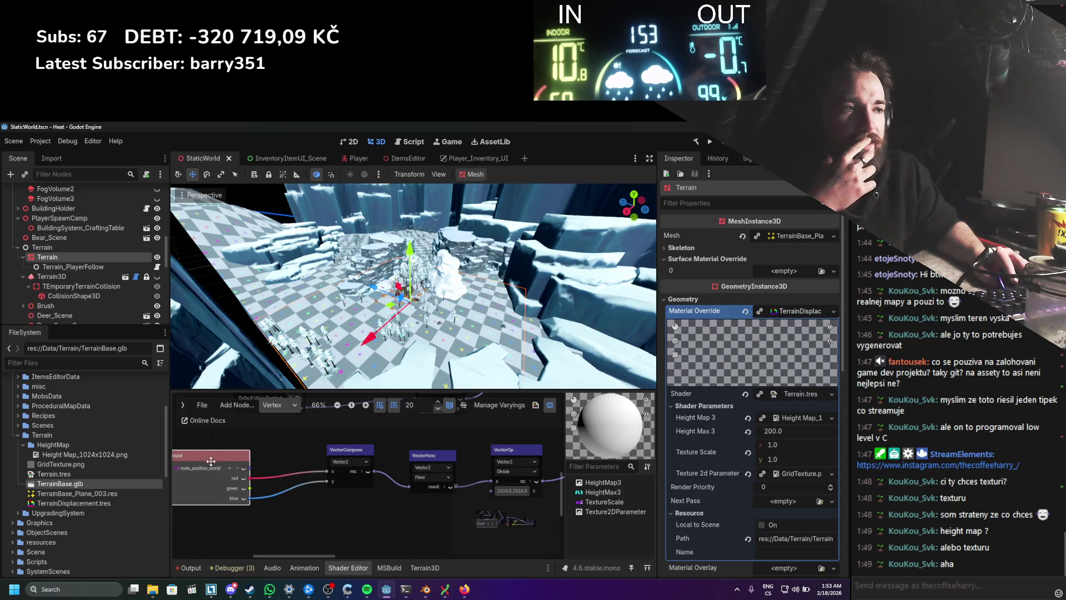
{"action": "left_click_drag", "start_coordinate": [356, 451], "coordinate": [315, 451]}
{"action": "left_click_drag", "start_coordinate": [230, 456], "coordinate": [194, 455]}
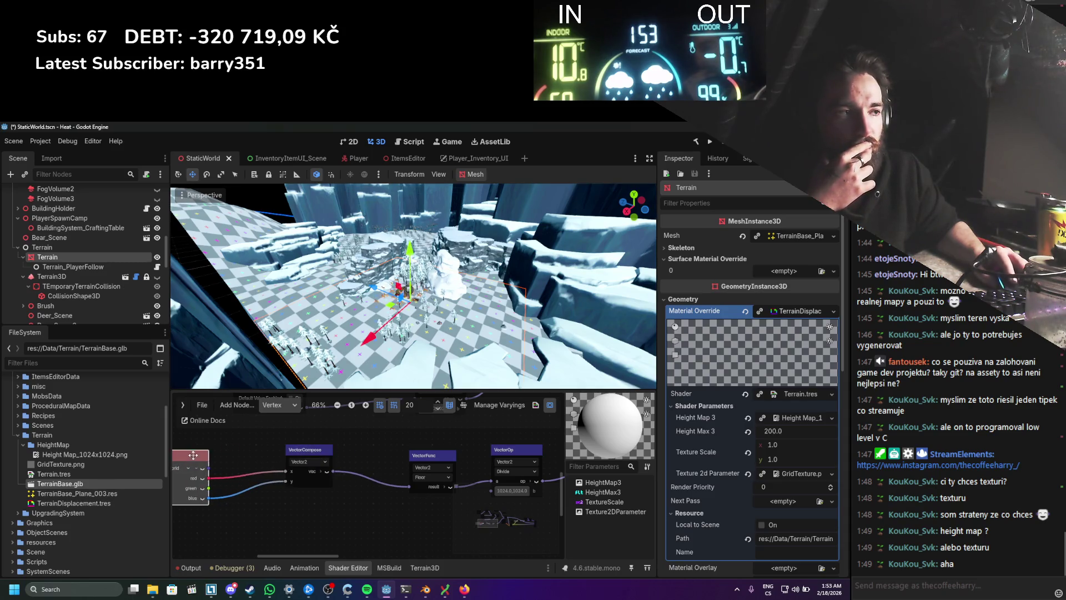
{"action": "left_click_drag", "start_coordinate": [316, 456], "coordinate": [268, 456]}
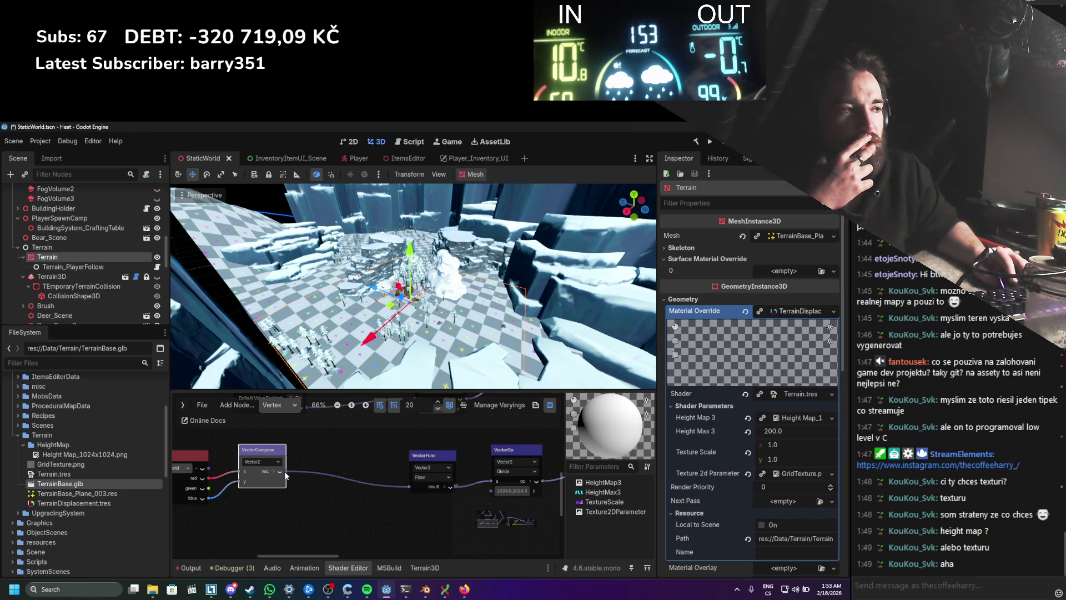
{"action": "left_click_drag", "start_coordinate": [288, 473], "coordinate": [406, 433]}
Step: Add a Multiply node after VectorCompose with b set to 10, and save
{"action": "type", "text": "m"}
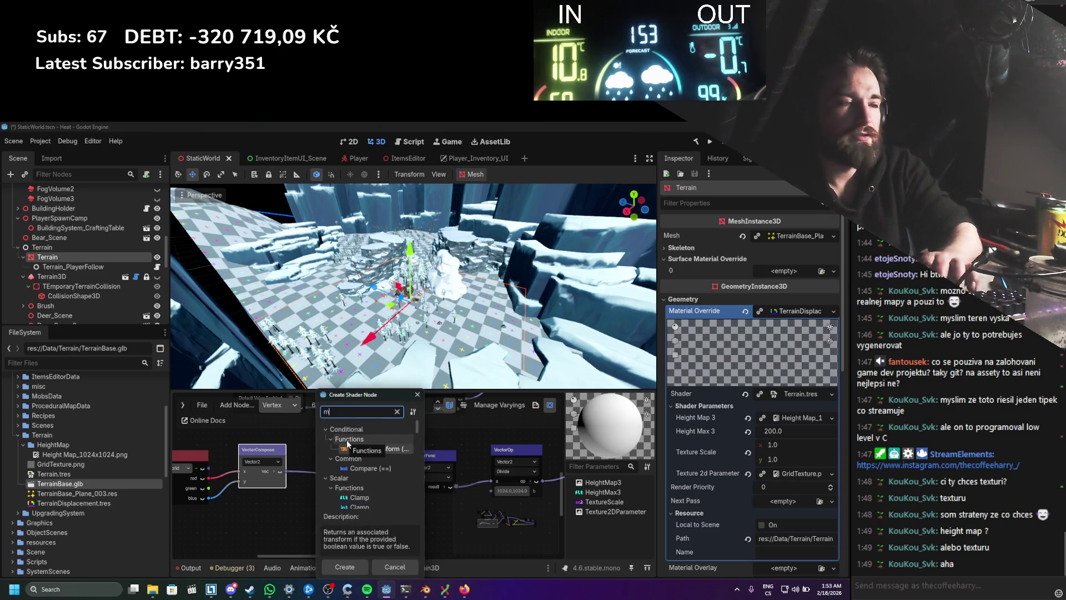
{"action": "type", "text": "ulti"}
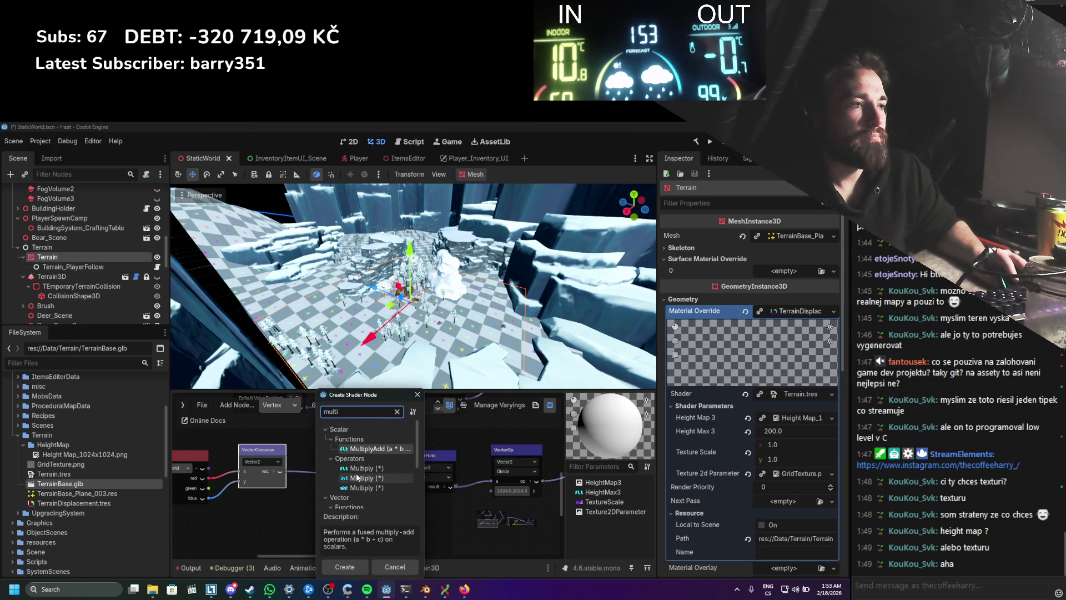
{"action": "double_click", "coordinate": [358, 474]}
{"action": "left_click_drag", "start_coordinate": [343, 452], "coordinate": [344, 433]}
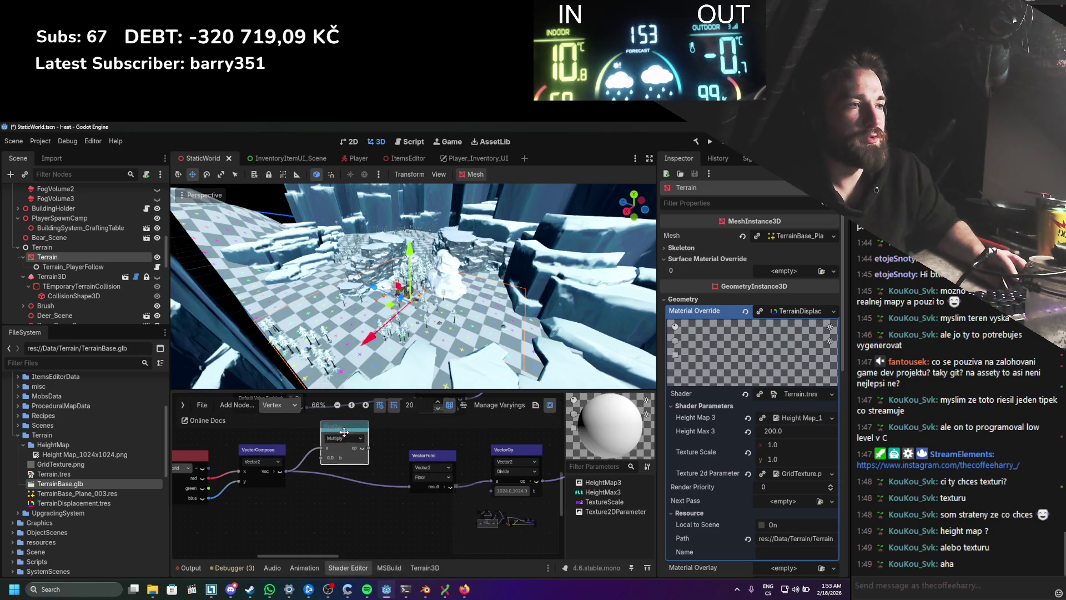
{"action": "left_click", "coordinate": [332, 460]}
{"action": "type", "text": "10"}
{"action": "key", "text": "Return"}
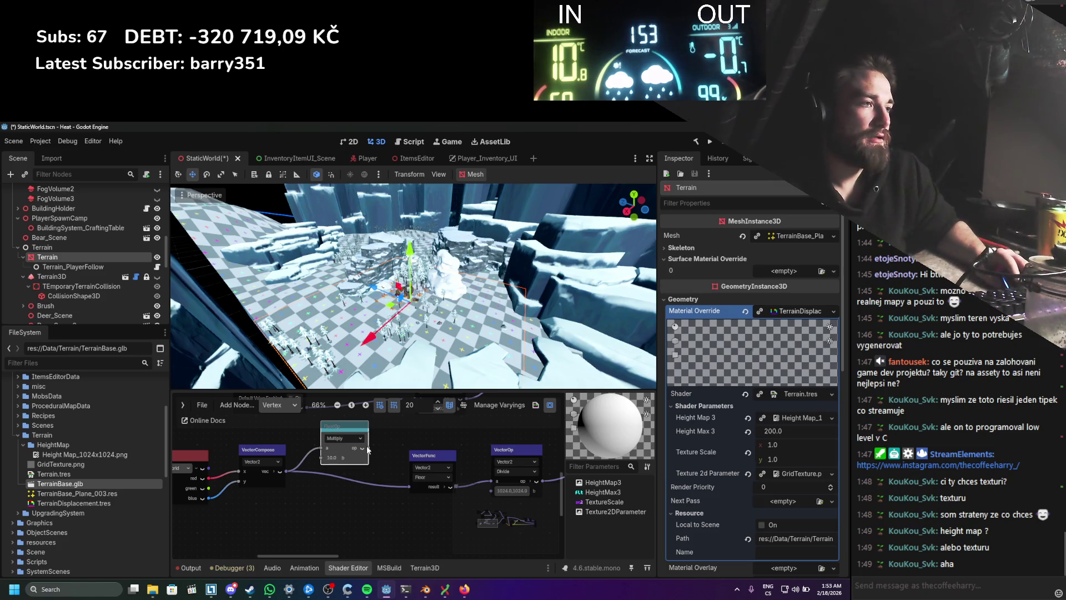
{"action": "key", "text": "ctrl+s"}
Step: Add a Divide node after Floor with b set to 10, reposition VectorOp, and save
{"action": "left_click_drag", "start_coordinate": [424, 456], "coordinate": [400, 449]}
{"action": "scroll", "coordinate": [414, 489], "scroll_direction": "up", "scroll_amount": 2}
{"action": "mouse_move", "coordinate": [406, 492]}
{"action": "left_mouse_down"}
{"action": "mouse_move", "coordinate": [388, 493]}
{"action": "mouse_move", "coordinate": [417, 500]}
{"action": "left_mouse_up"}
{"action": "type", "text": "divi"}
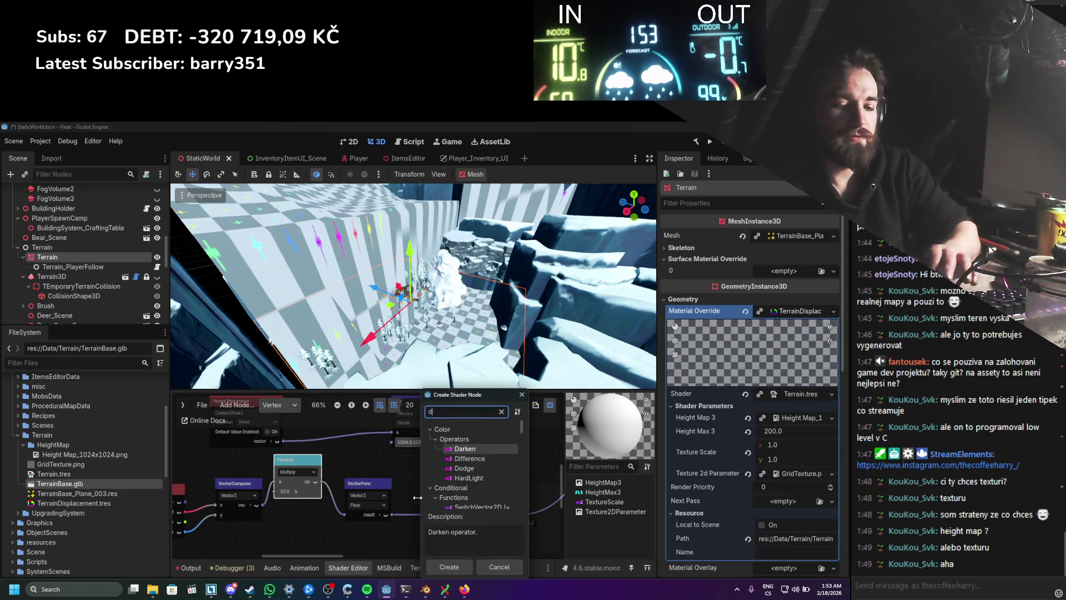
{"action": "key", "text": "Return"}
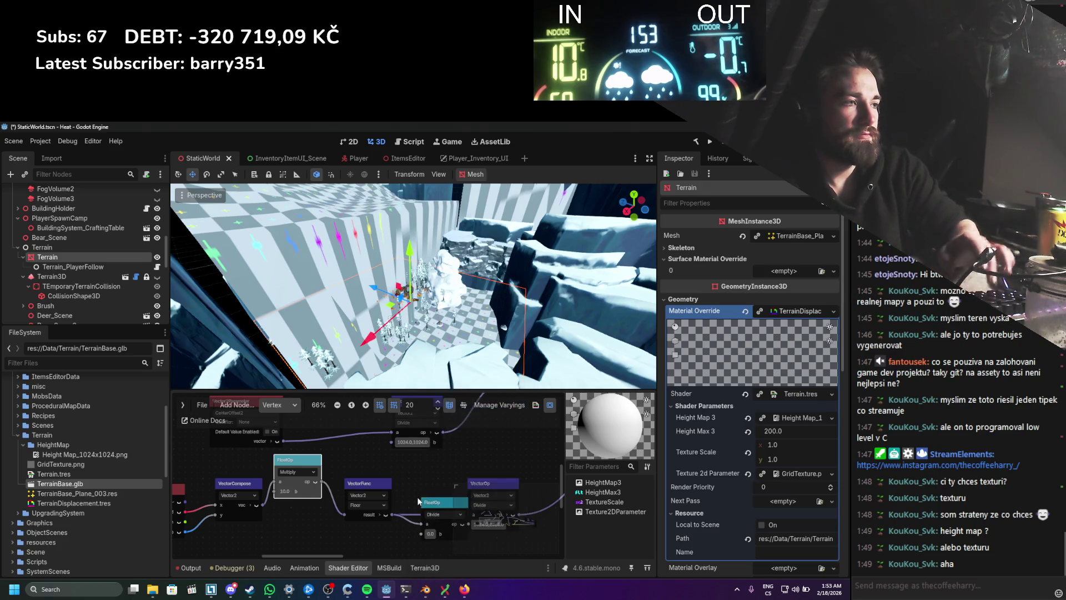
{"action": "left_click", "coordinate": [429, 534]}
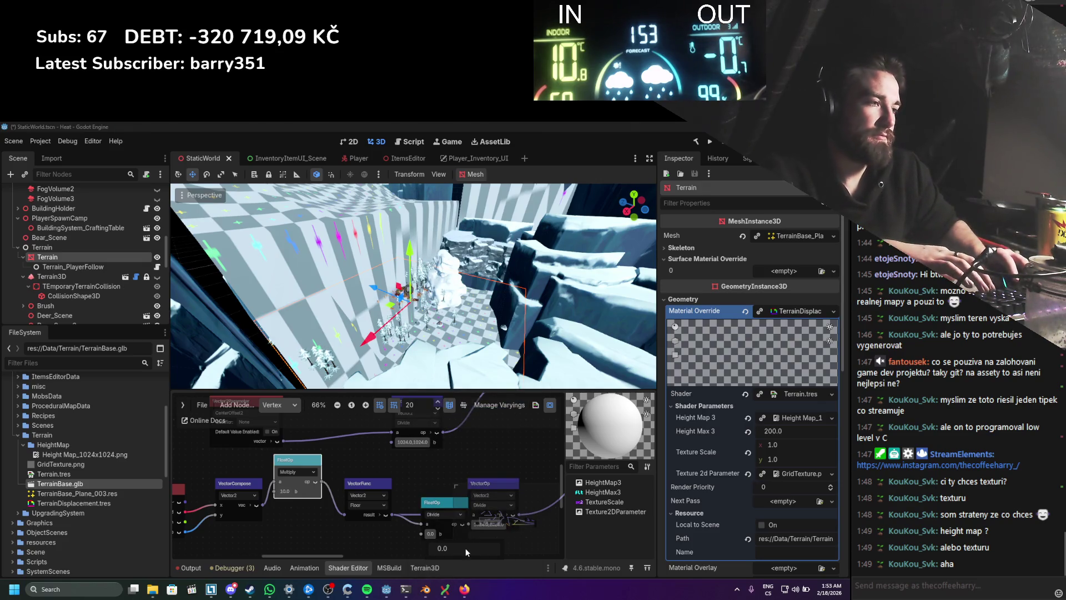
{"action": "type", "text": "10"}
{"action": "scroll", "coordinate": [349, 446], "scroll_direction": "right", "scroll_amount": 3}
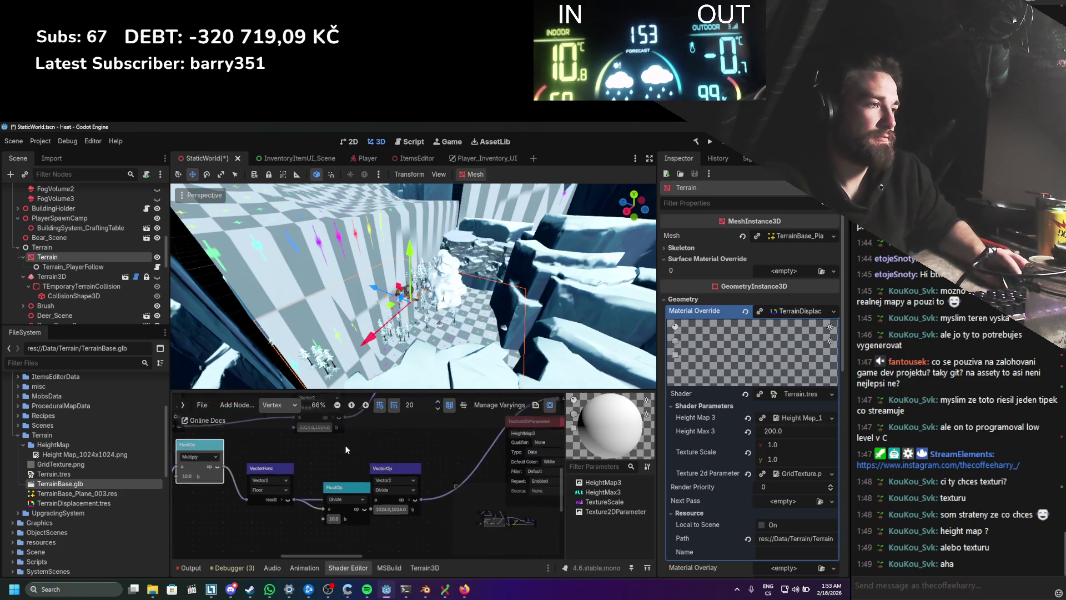
{"action": "left_click_drag", "start_coordinate": [376, 467], "coordinate": [423, 473]}
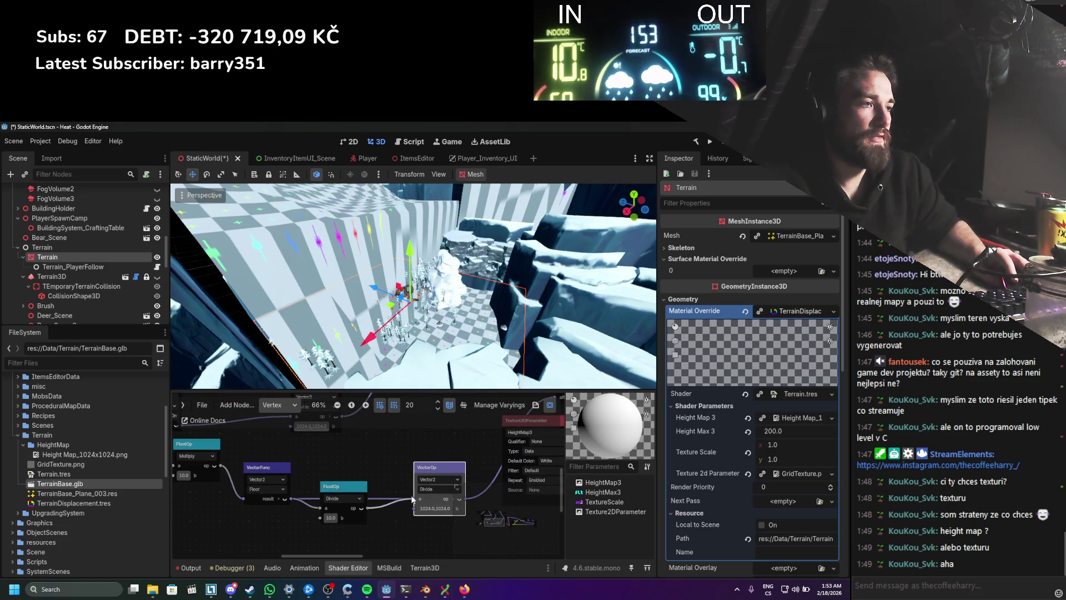
{"action": "scroll", "coordinate": [444, 466], "scroll_direction": "down", "scroll_amount": 1}
{"action": "key", "text": "ctrl+s"}
Step: Pan the shader graph and view the Generated Shader Code
{"action": "left_click_drag", "start_coordinate": [383, 459], "coordinate": [484, 460]}
{"action": "scroll", "coordinate": [484, 460], "scroll_direction": "up", "scroll_amount": 1}
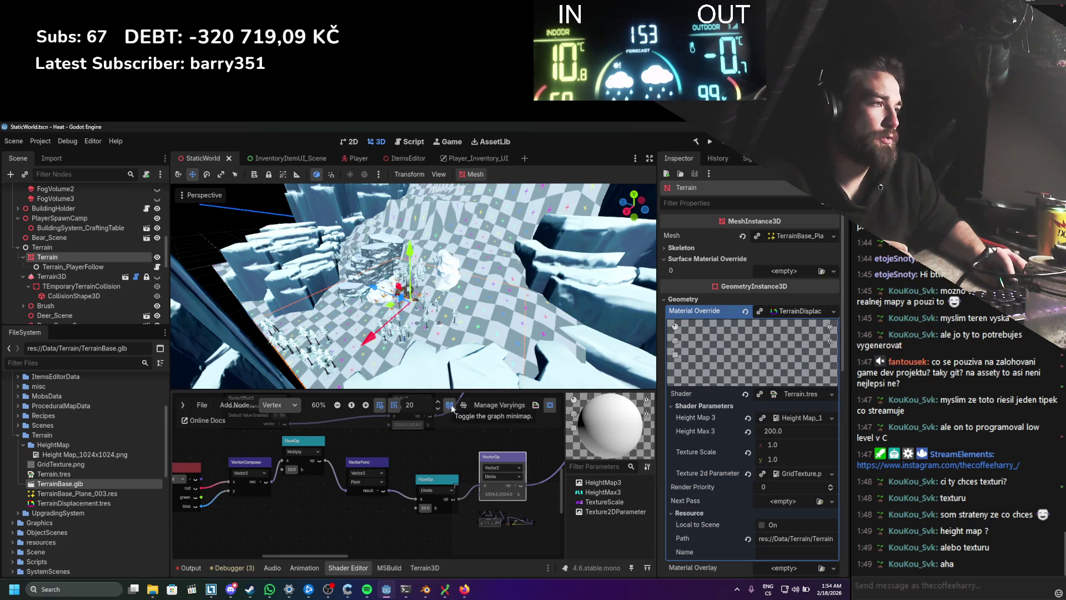
{"action": "scroll", "coordinate": [327, 503], "scroll_direction": "down", "scroll_amount": 1}
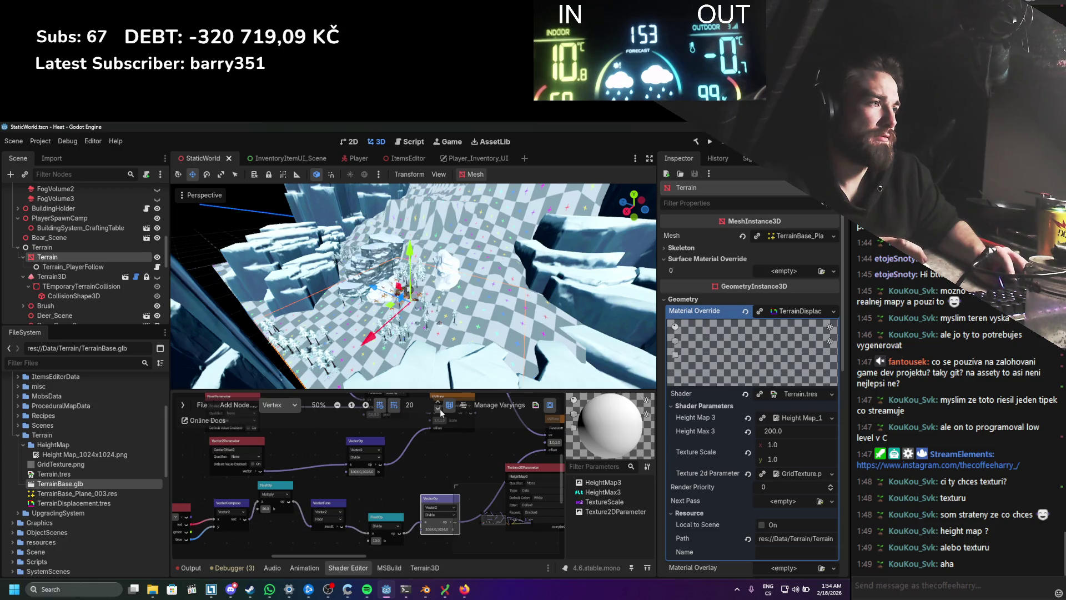
{"action": "left_click", "coordinate": [536, 405]}
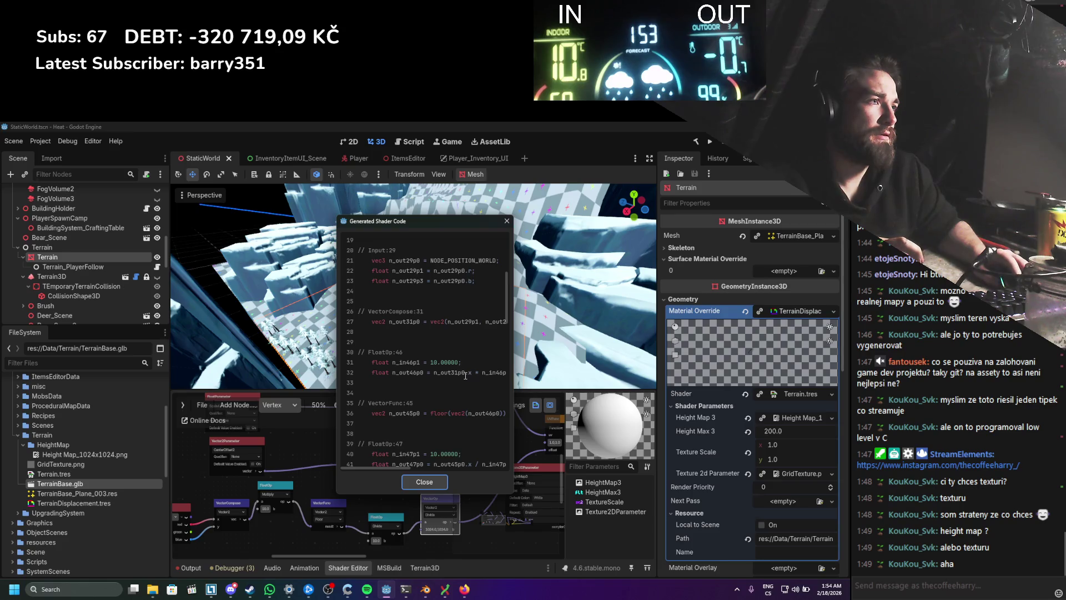
Step: Inspect the multiply expression on line 32, close the code, and delete the scalar Multiply node
{"action": "mouse_move", "coordinate": [513, 380]}
{"action": "left_mouse_down"}
{"action": "mouse_move", "coordinate": [632, 379]}
{"action": "mouse_move", "coordinate": [433, 374]}
{"action": "left_mouse_up"}
{"action": "left_click", "coordinate": [469, 375]}
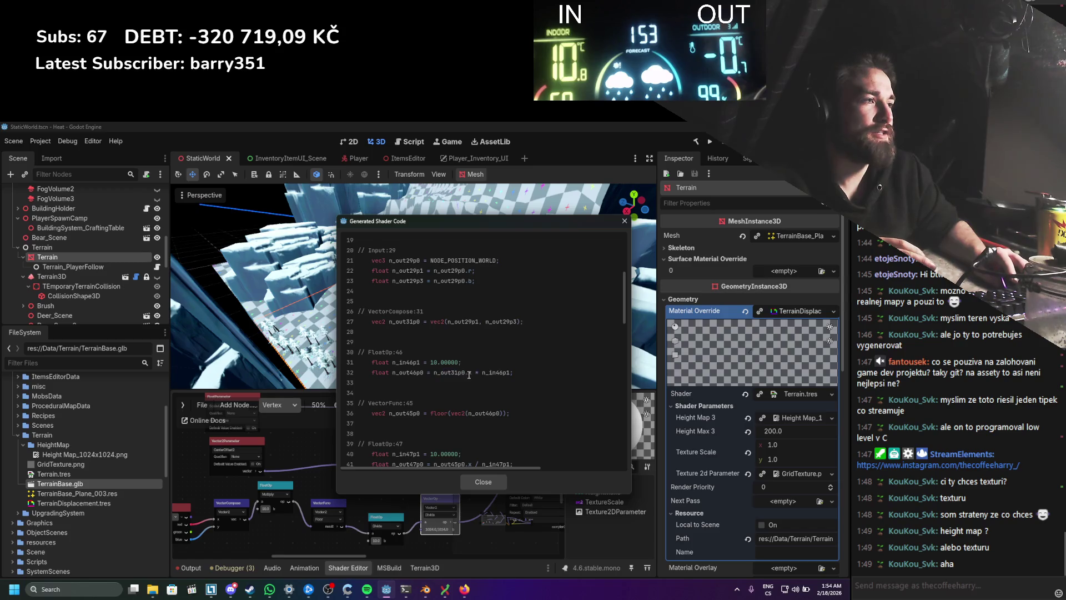
{"action": "key", "text": "Escape"}
{"action": "scroll", "coordinate": [296, 460], "scroll_direction": "up", "scroll_amount": 2}
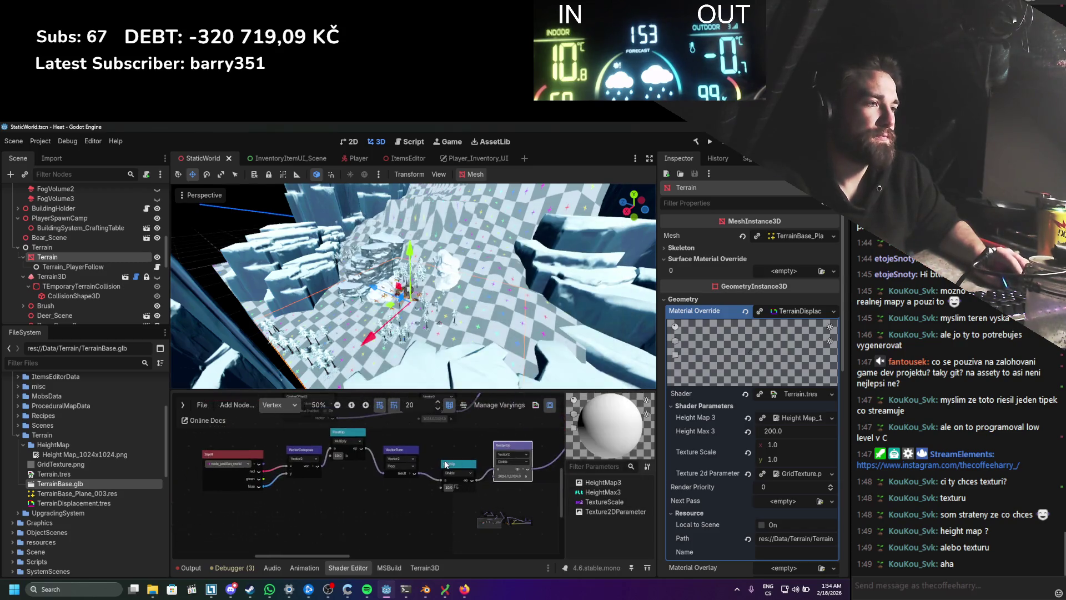
{"action": "scroll", "coordinate": [309, 462], "scroll_direction": "up", "scroll_amount": 1}
{"action": "left_click", "coordinate": [328, 443]}
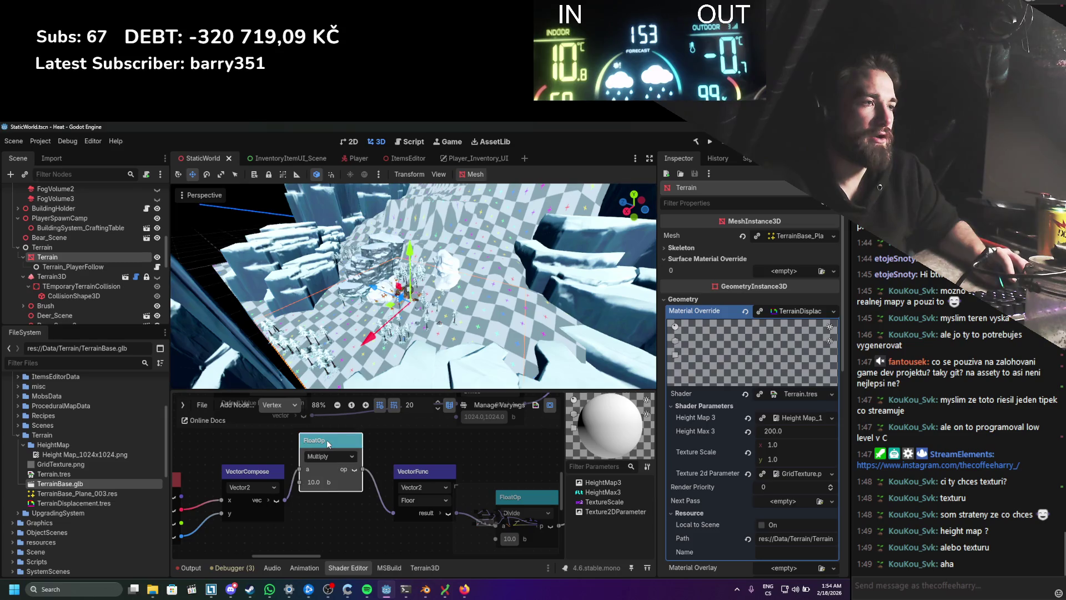
{"action": "key", "text": "Delete"}
Step: Add a Vector2 Multiply node wired from VectorCompose's vec output
{"action": "left_click_drag", "start_coordinate": [299, 489], "coordinate": [308, 481]}
{"action": "type", "text": "divi"}
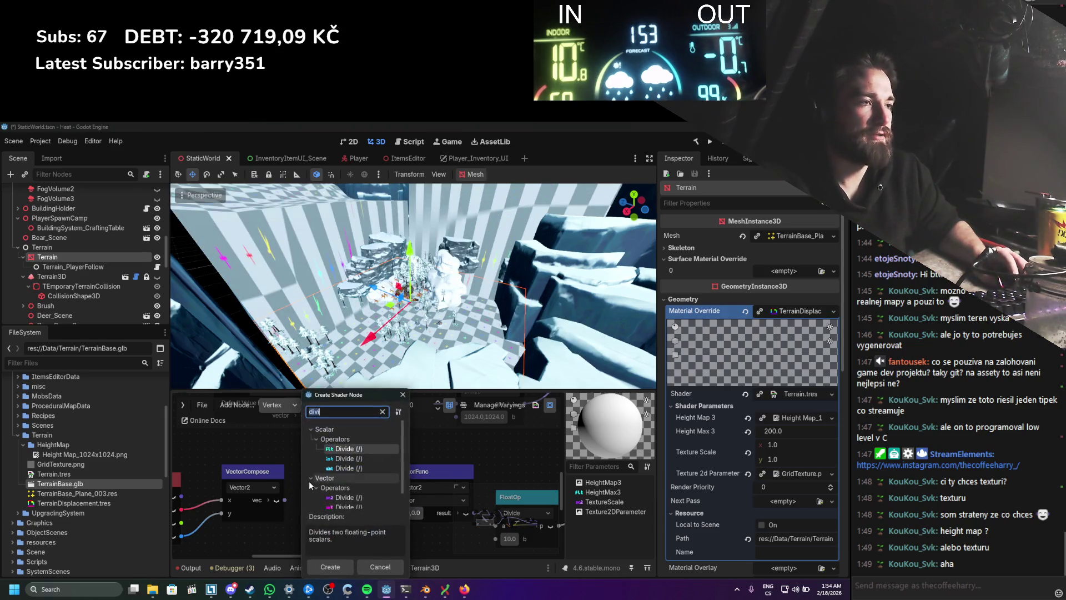
{"action": "key", "text": "BackSpace"}
{"action": "key", "text": "BackSpace"}
{"action": "key", "text": "BackSpace"}
{"action": "type", "text": "multi"}
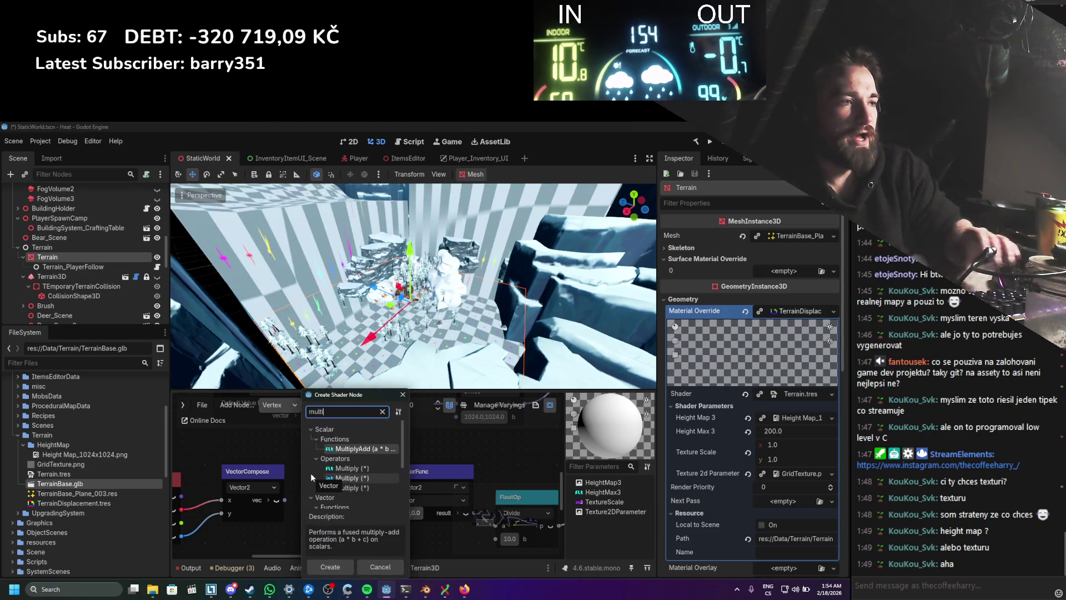
{"action": "scroll", "coordinate": [334, 472], "scroll_direction": "down", "scroll_amount": 4}
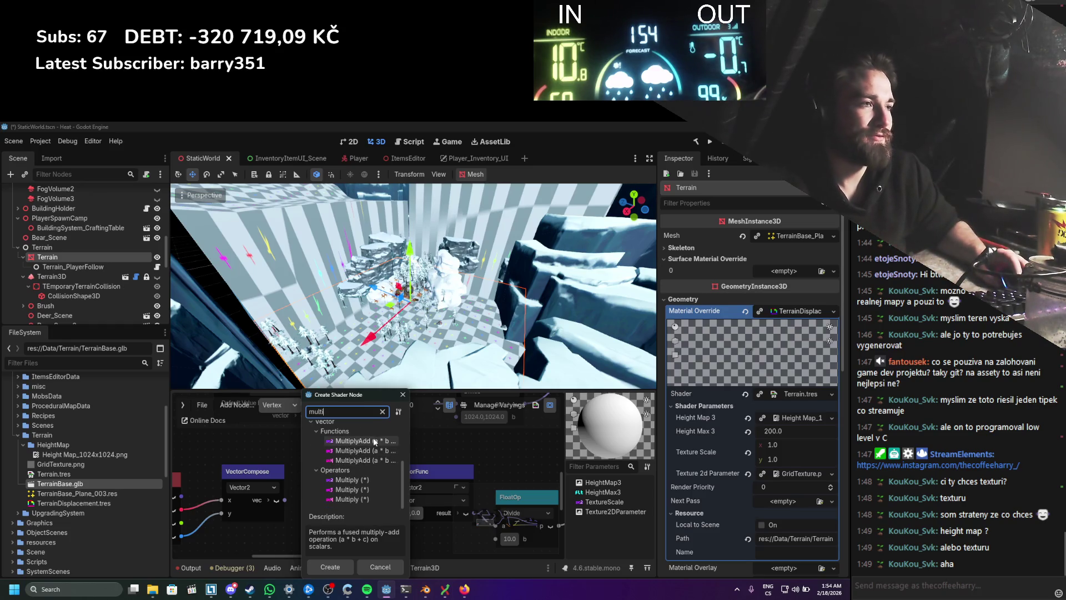
{"action": "double_click", "coordinate": [354, 485]}
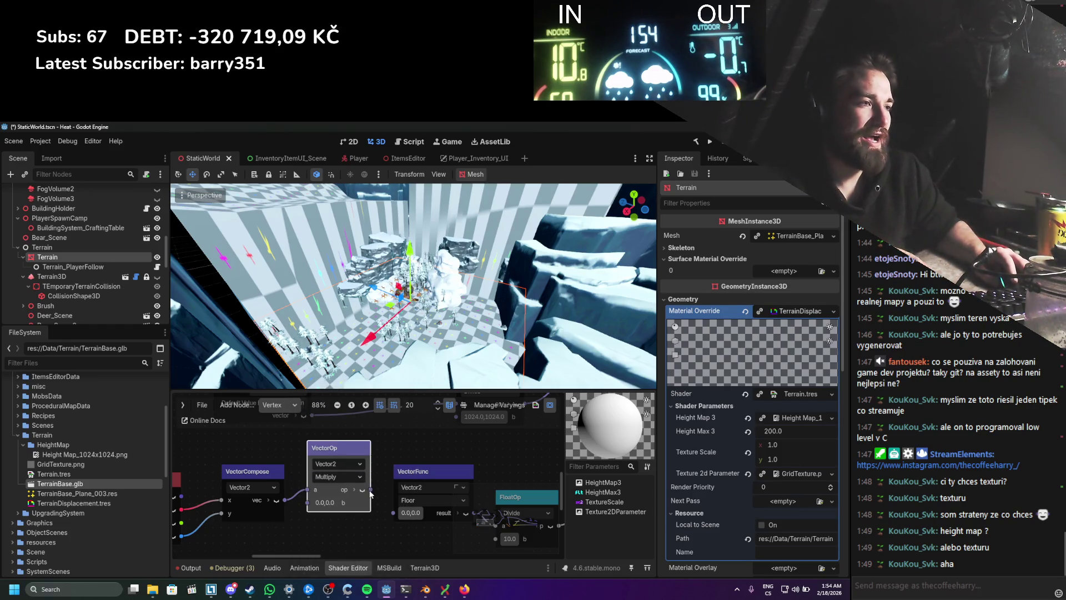
{"action": "left_click_drag", "start_coordinate": [394, 513], "coordinate": [394, 513]}
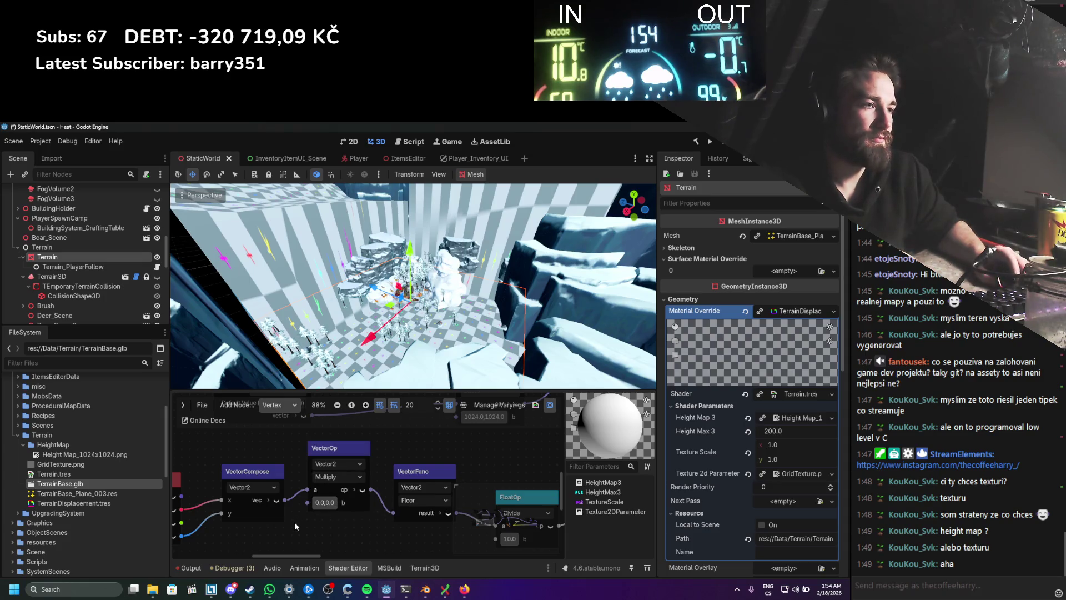
{"action": "scroll", "coordinate": [295, 521], "scroll_direction": "down", "scroll_amount": 2}
{"action": "scroll", "coordinate": [272, 503], "scroll_direction": "left", "scroll_amount": 2}
Step: Add a FloatConstant of 10.0 into the Multiply's b input and save the scene
{"action": "right_click", "coordinate": [274, 497]}
{"action": "left_click", "coordinate": [303, 502]}
{"action": "type", "text": "consta"}
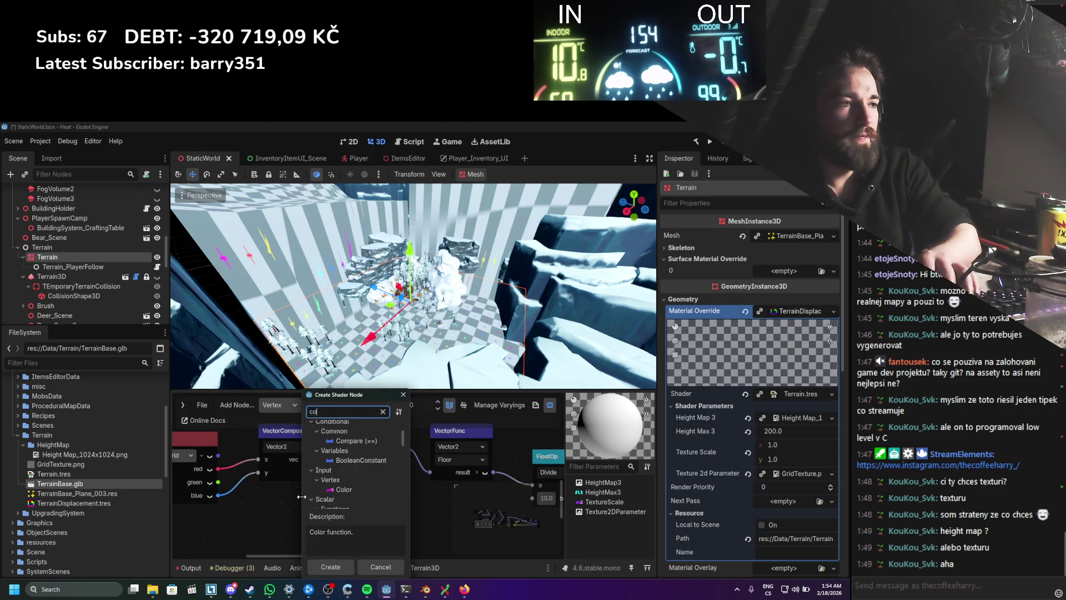
{"action": "key", "text": "BackSpace"}
{"action": "key", "text": "BackSpace"}
{"action": "key", "text": "BackSpace"}
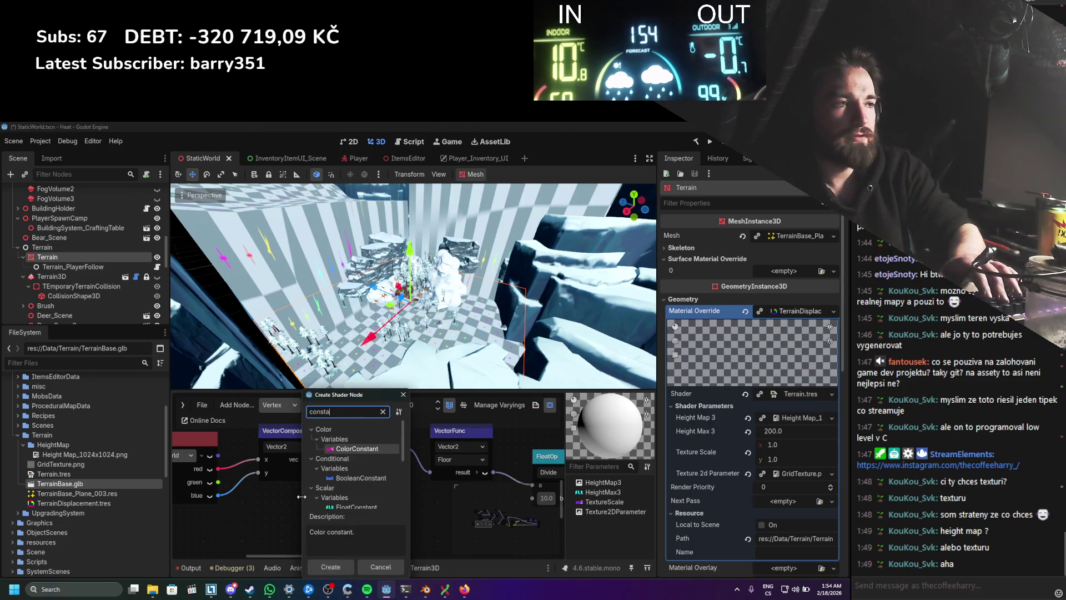
{"action": "type", "text": "float"}
{"action": "scroll", "coordinate": [350, 469], "scroll_direction": "down", "scroll_amount": 1}
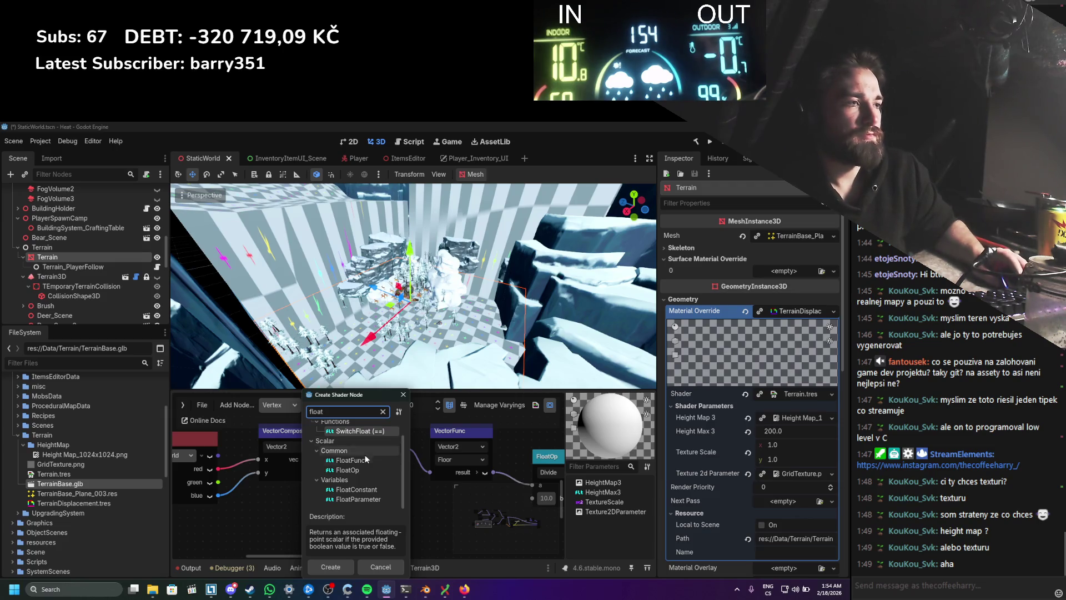
{"action": "double_click", "coordinate": [360, 490]}
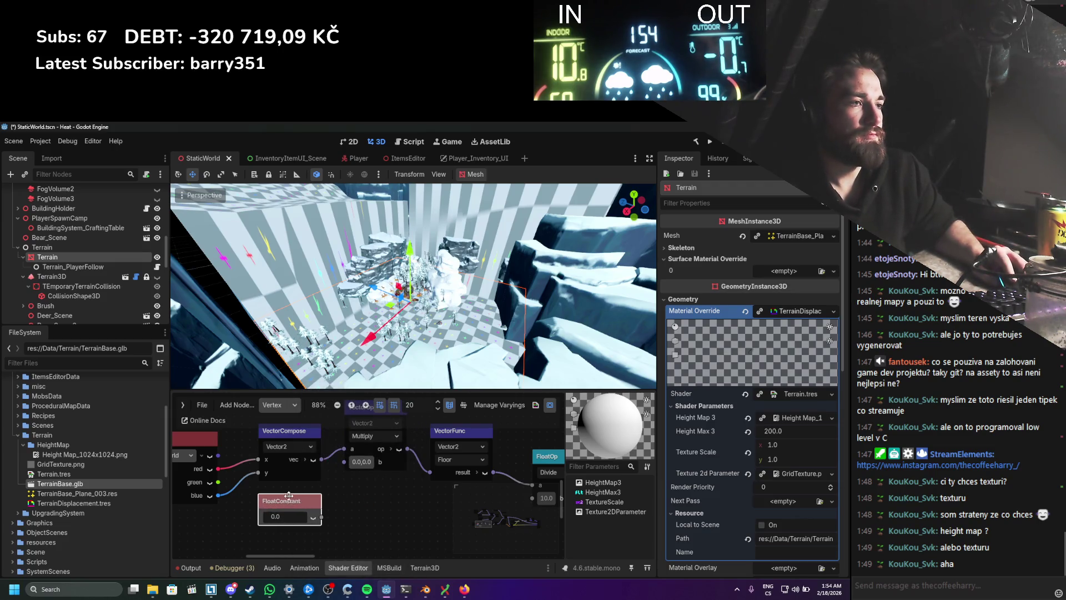
{"action": "left_click_drag", "start_coordinate": [345, 467], "coordinate": [345, 463]}
{"action": "left_click", "coordinate": [279, 518]}
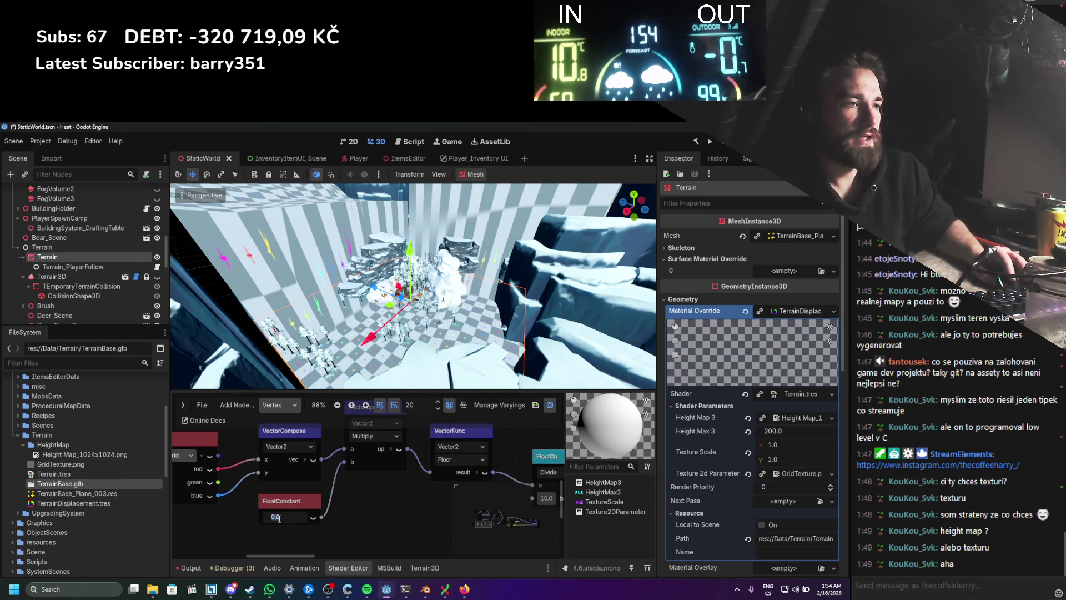
{"action": "type", "text": "10"}
{"action": "key", "text": "Return"}
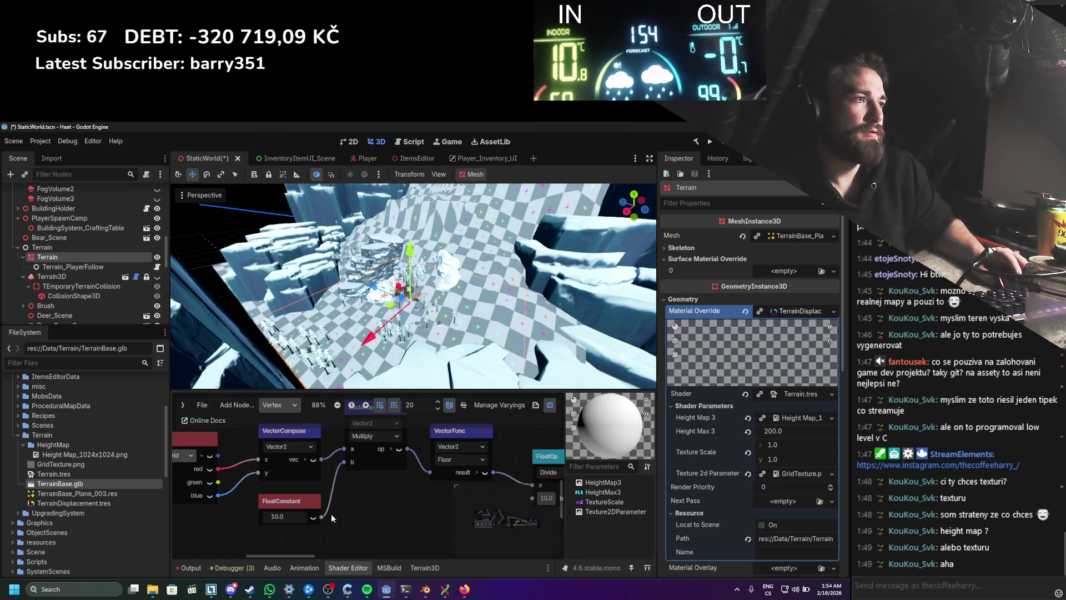
{"action": "scroll", "coordinate": [333, 515], "scroll_direction": "down", "scroll_amount": 1}
{"action": "key", "text": "ctrl+s"}
Step: Duplicate the FloatConstant node, then delete the duplicate
{"action": "mouse_move", "coordinate": [362, 508]}
{"action": "left_mouse_down"}
{"action": "mouse_move", "coordinate": [302, 495]}
{"action": "mouse_move", "coordinate": [333, 508]}
{"action": "mouse_move", "coordinate": [322, 517]}
{"action": "mouse_move", "coordinate": [442, 492]}
{"action": "left_mouse_up"}
{"action": "key", "text": "ctrl+d"}
{"action": "key", "text": "Delete"}
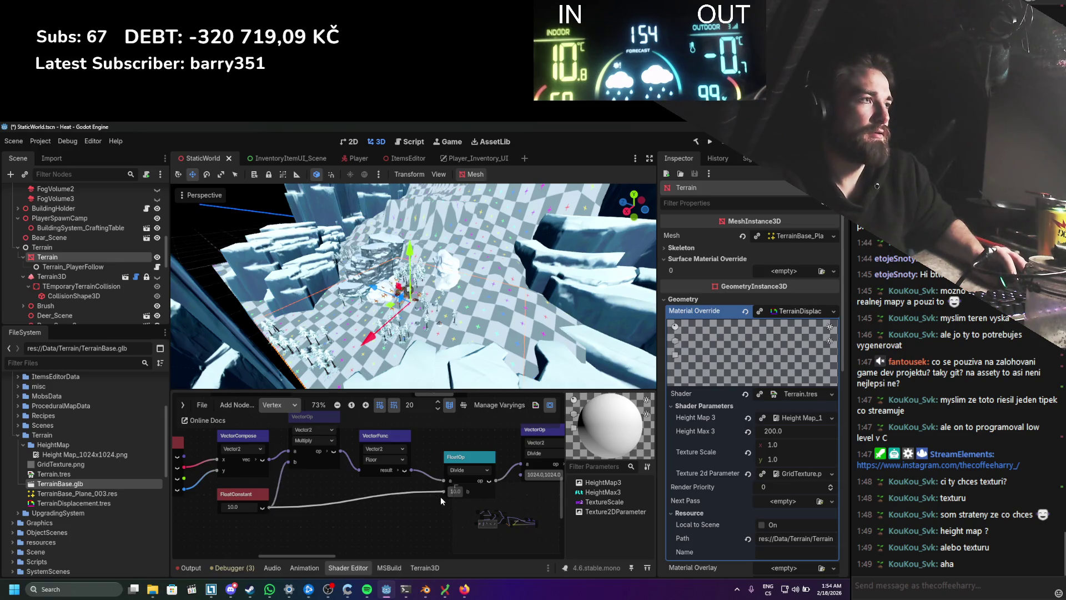
Step: Change the shared FloatConstant from 10.0 to 1.0 and save the scene
{"action": "key", "text": "ctrl+s"}
{"action": "scroll", "coordinate": [452, 333], "scroll_direction": "down", "scroll_amount": 3}
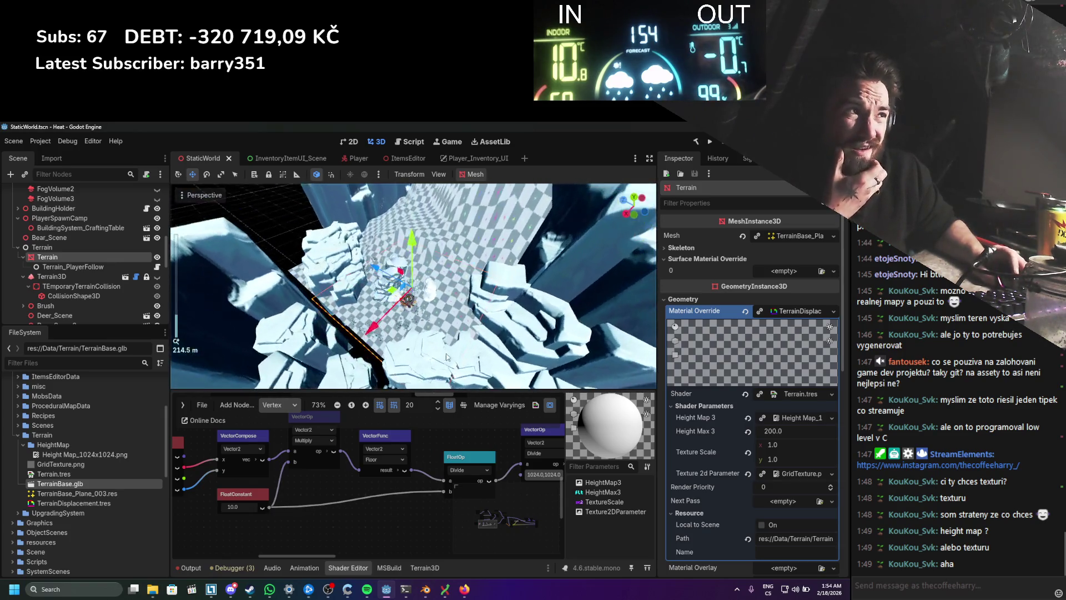
{"action": "scroll", "coordinate": [452, 338], "scroll_direction": "up", "scroll_amount": 10}
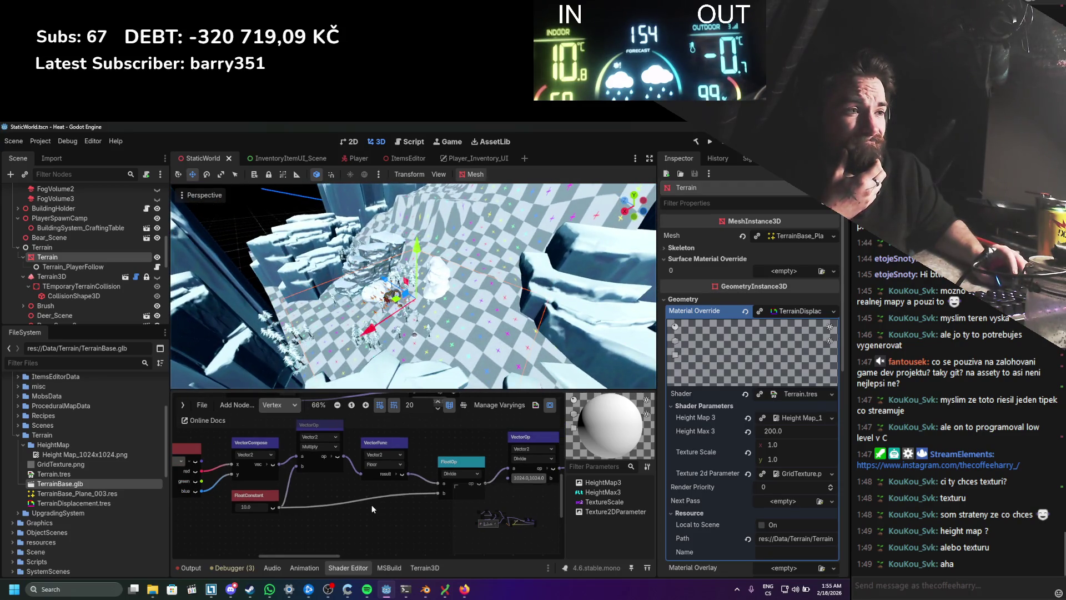
{"action": "scroll", "coordinate": [374, 510], "scroll_direction": "down", "scroll_amount": 2}
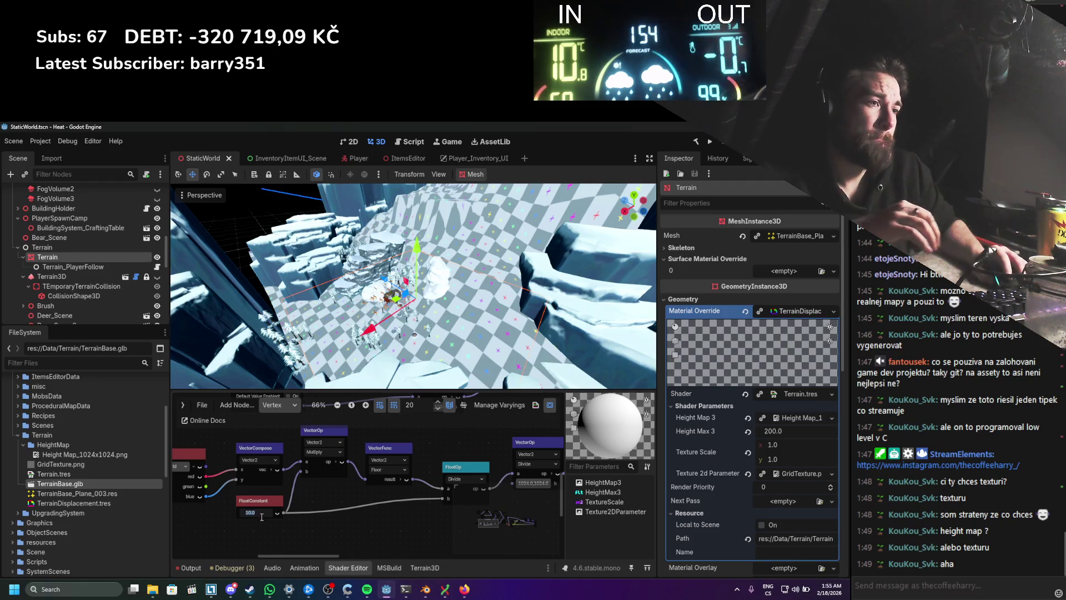
{"action": "left_click_drag", "start_coordinate": [250, 515], "coordinate": [245, 512]}
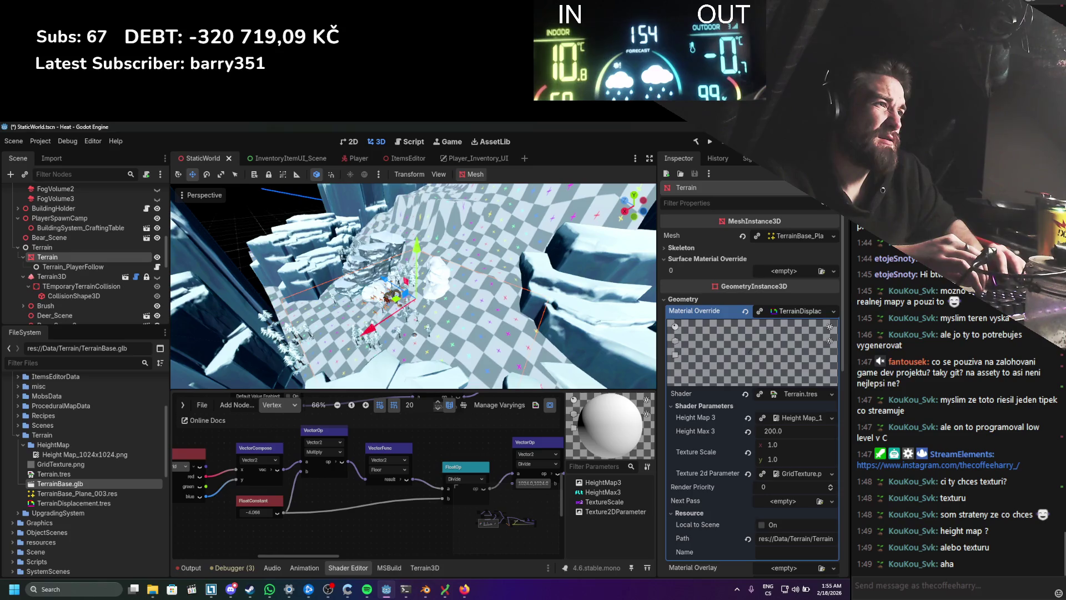
{"action": "type", "text": "1"}
{"action": "key", "text": "Return"}
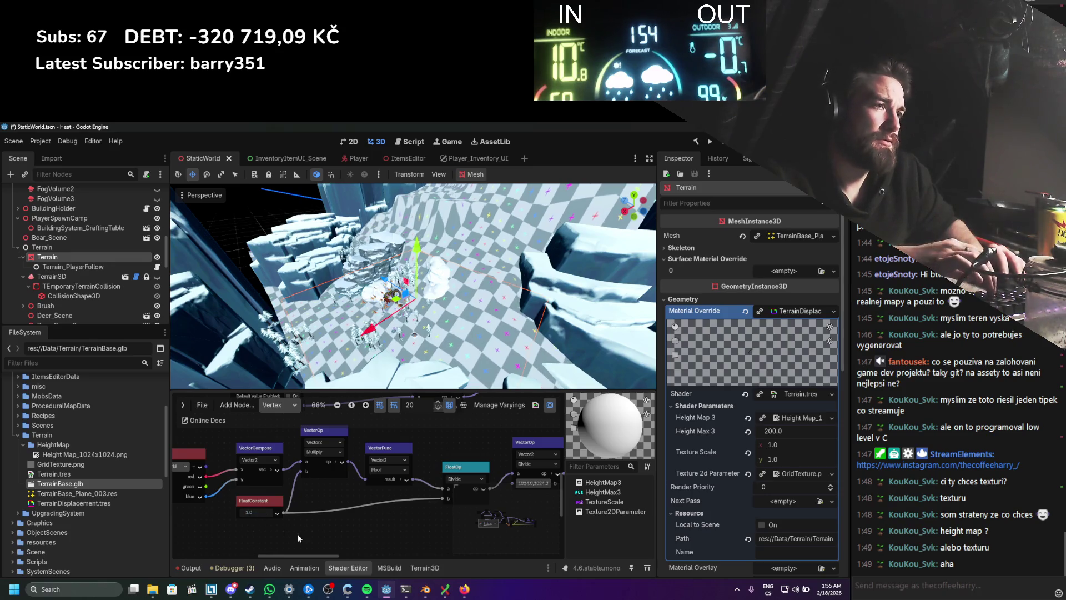
{"action": "key", "text": "ctrl+s"}
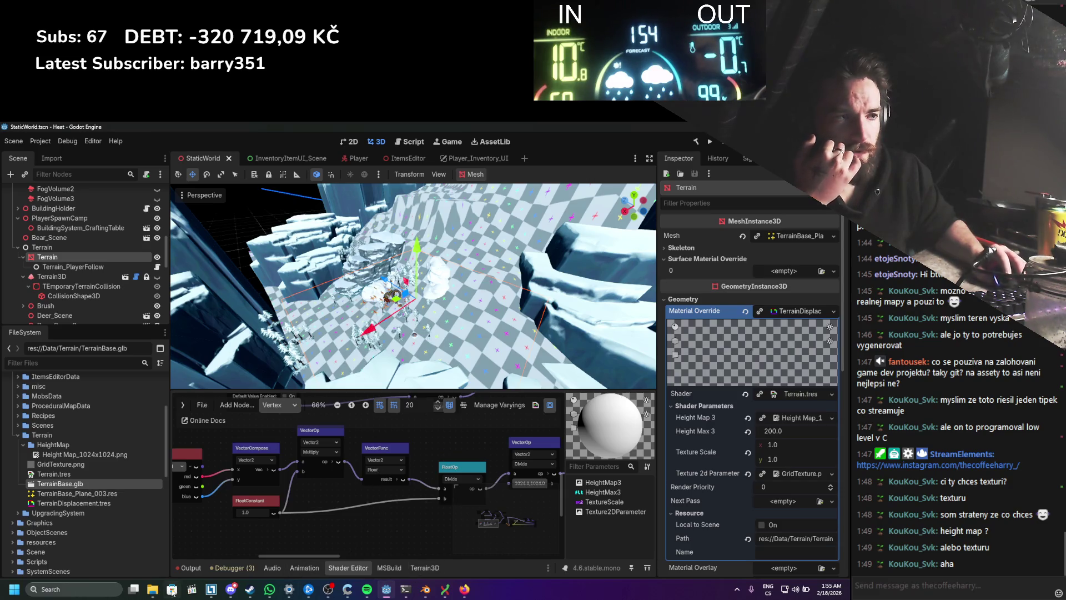
{"action": "left_click", "coordinate": [116, 583]}
Step: Launch Paint from Windows search and hand-draw the number 10 on the blank canvas
{"action": "type", "text": "fspy"}
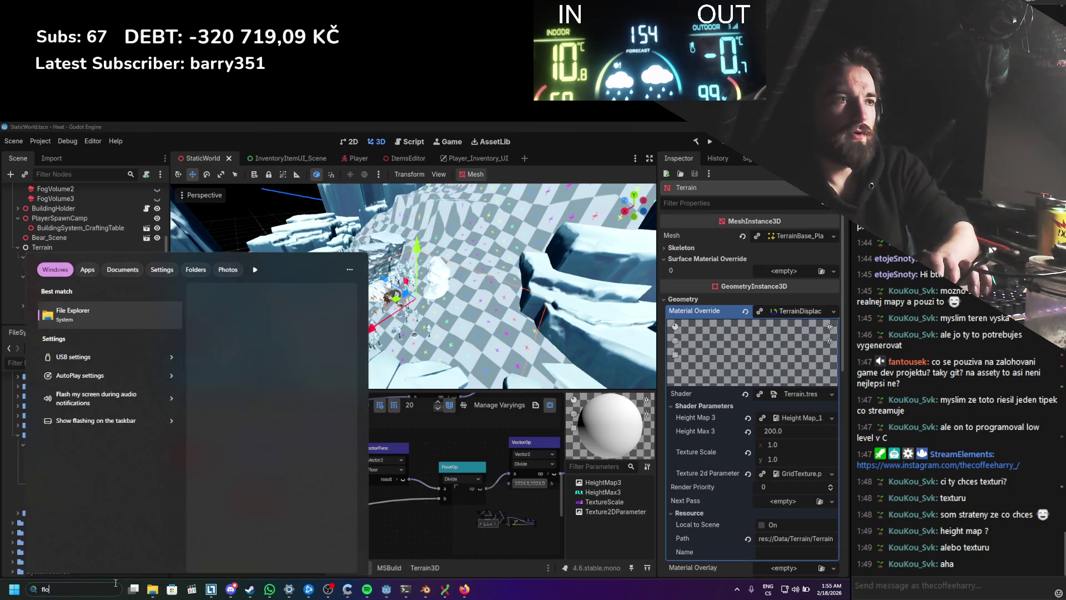
{"action": "key", "text": "BackSpace"}
{"action": "key", "text": "BackSpace"}
{"action": "key", "text": "BackSpace"}
{"action": "type", "text": "paint"}
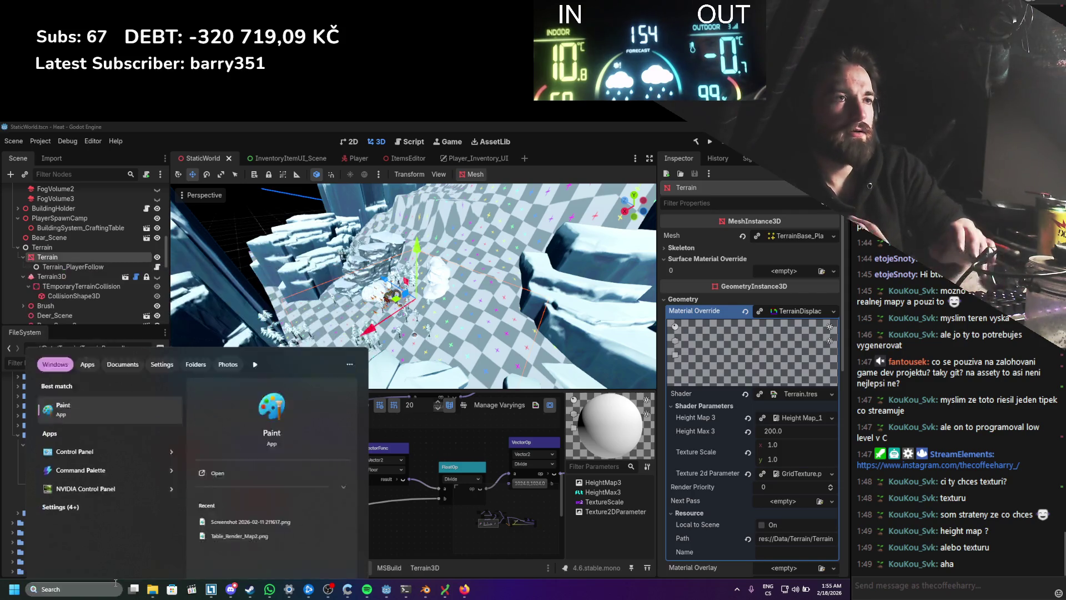
{"action": "key", "text": "Return"}
{"action": "left_click_drag", "start_coordinate": [220, 299], "coordinate": [217, 317]}
{"action": "left_click_drag", "start_coordinate": [238, 294], "coordinate": [240, 305]}
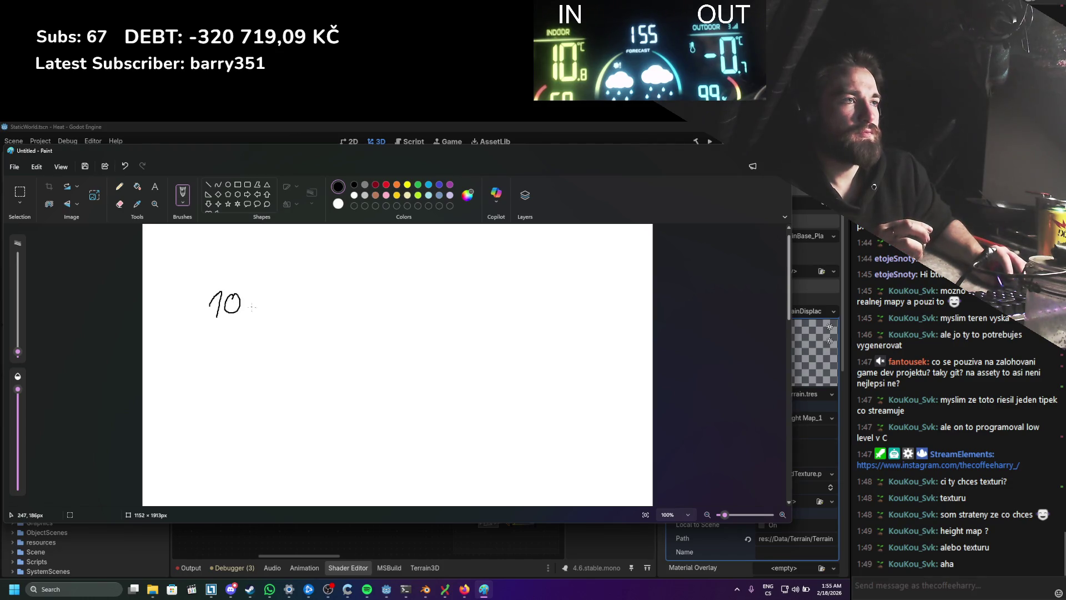
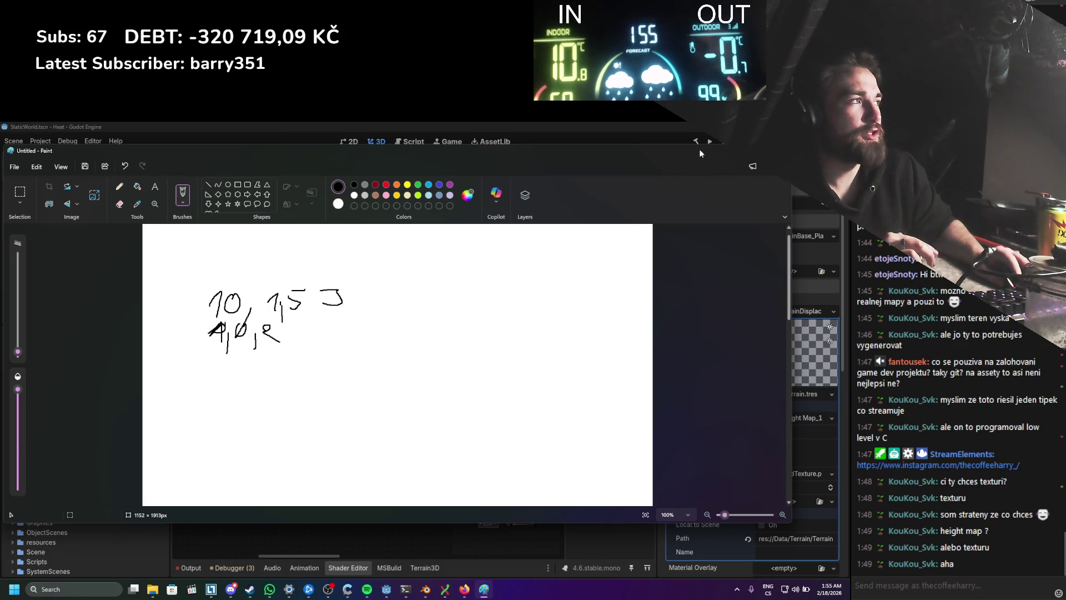
Step: Leave the Paint notes for the Godot editor and open the VectorOp node's operation list
{"action": "key", "text": "alt+Tab"}
{"action": "left_click", "coordinate": [314, 454]}
Step: Set the VectorOp node to Divide and delete the scalar Multiply node
{"action": "left_click", "coordinate": [327, 494]}
{"action": "left_click", "coordinate": [465, 479]}
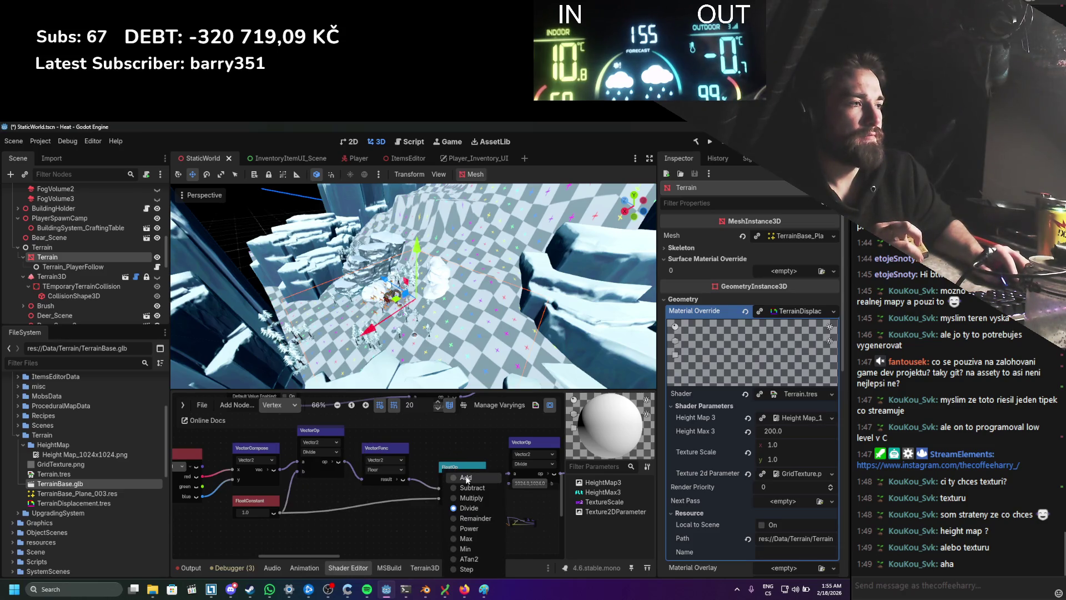
{"action": "left_click", "coordinate": [472, 498]}
{"action": "scroll", "coordinate": [422, 484], "scroll_direction": "right", "scroll_amount": 2}
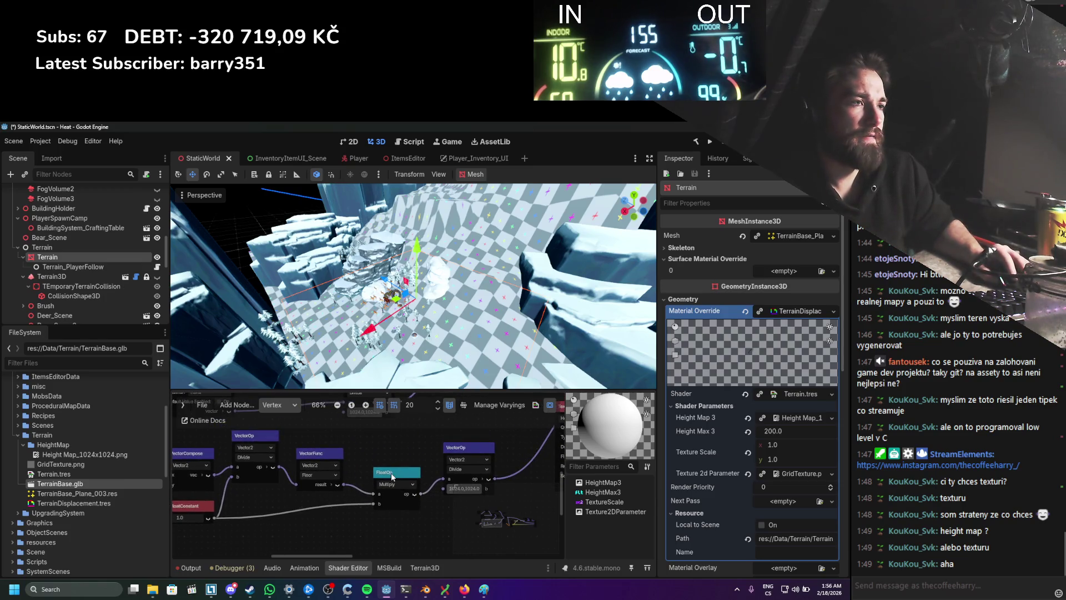
{"action": "left_click", "coordinate": [392, 476]}
{"action": "key", "text": "Delete"}
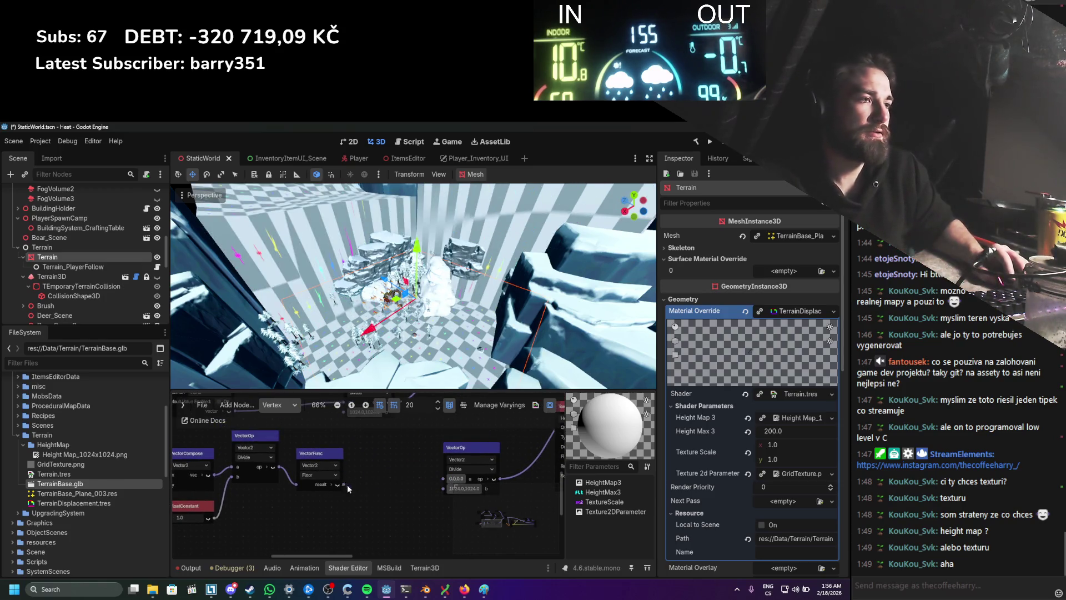
Step: Add a Vector2 Multiply after the floor result, wired into Divide and the 1.0 constant, then save and run
{"action": "left_click_drag", "start_coordinate": [344, 484], "coordinate": [371, 483]}
{"action": "type", "text": "multipl"}
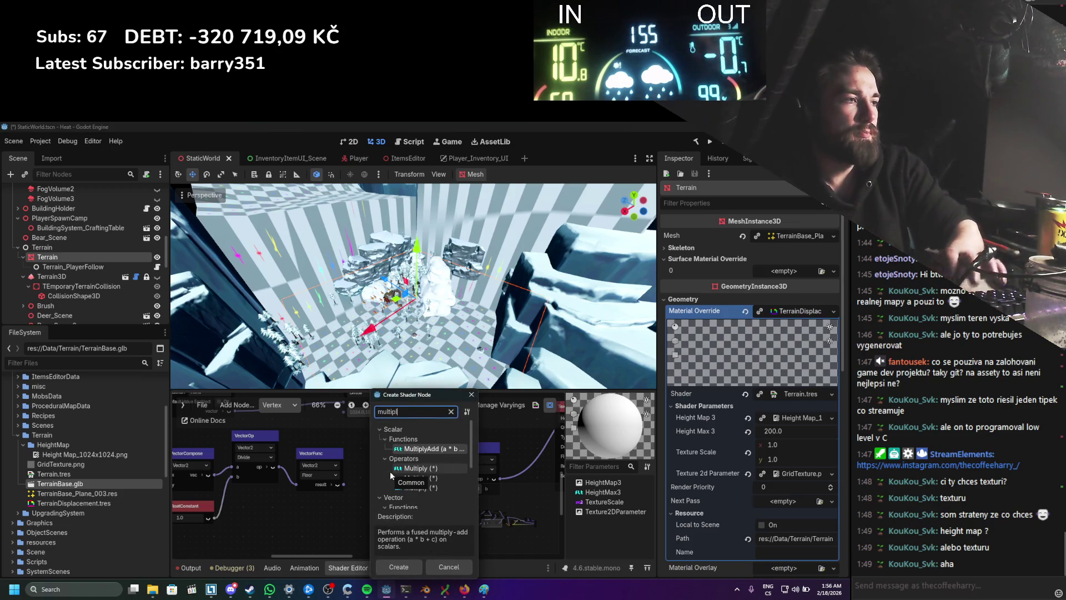
{"action": "scroll", "coordinate": [435, 481], "scroll_direction": "down", "scroll_amount": 3}
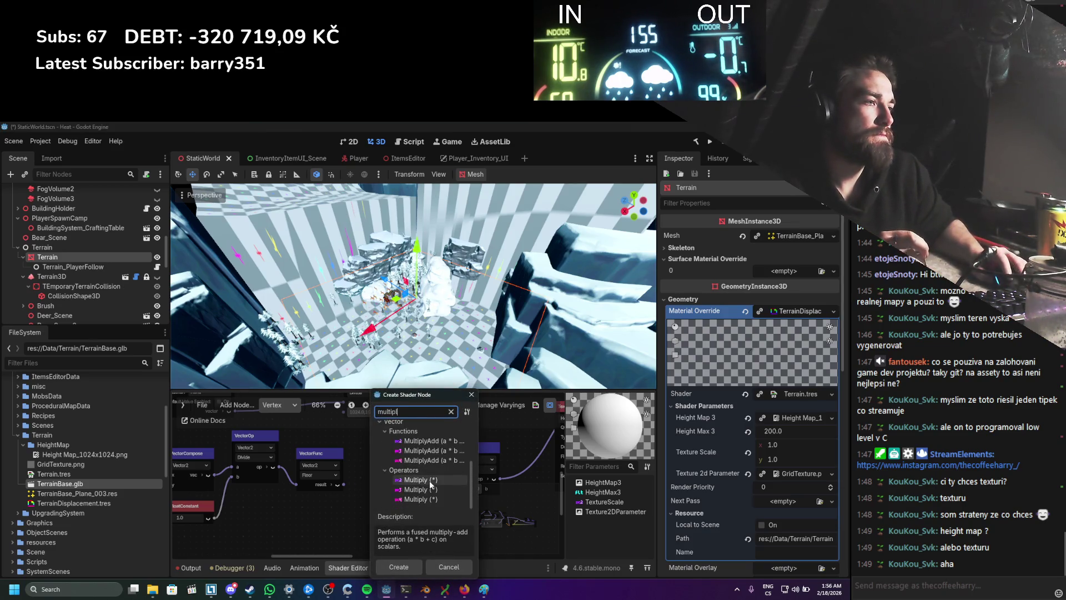
{"action": "double_click", "coordinate": [431, 481]}
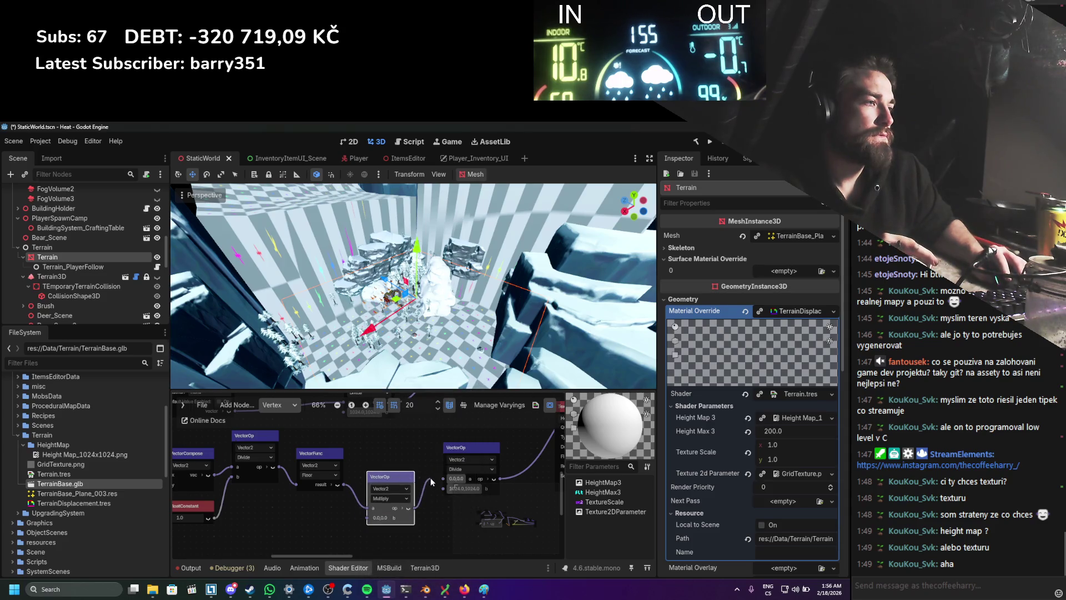
{"action": "left_click_drag", "start_coordinate": [439, 479], "coordinate": [442, 479]}
{"action": "left_click_drag", "start_coordinate": [216, 518], "coordinate": [368, 517]}
{"action": "key", "text": "ctrl+s"}
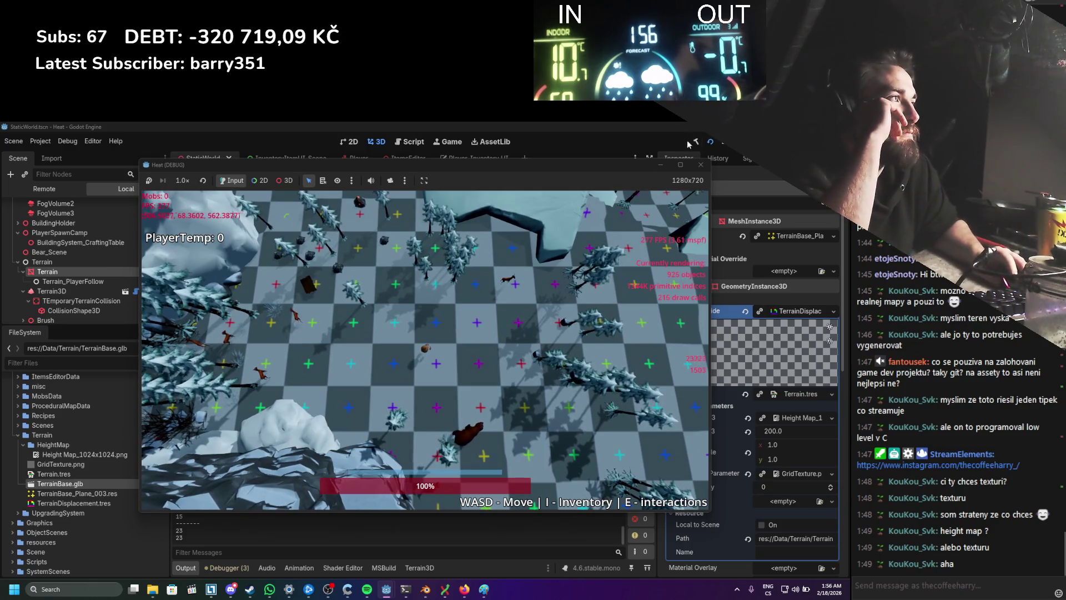
Step: Close the Heat (DEBUG) game window and bring the terrain's visual shader graph back into the Shader Editor
{"action": "left_click", "coordinate": [700, 165]}
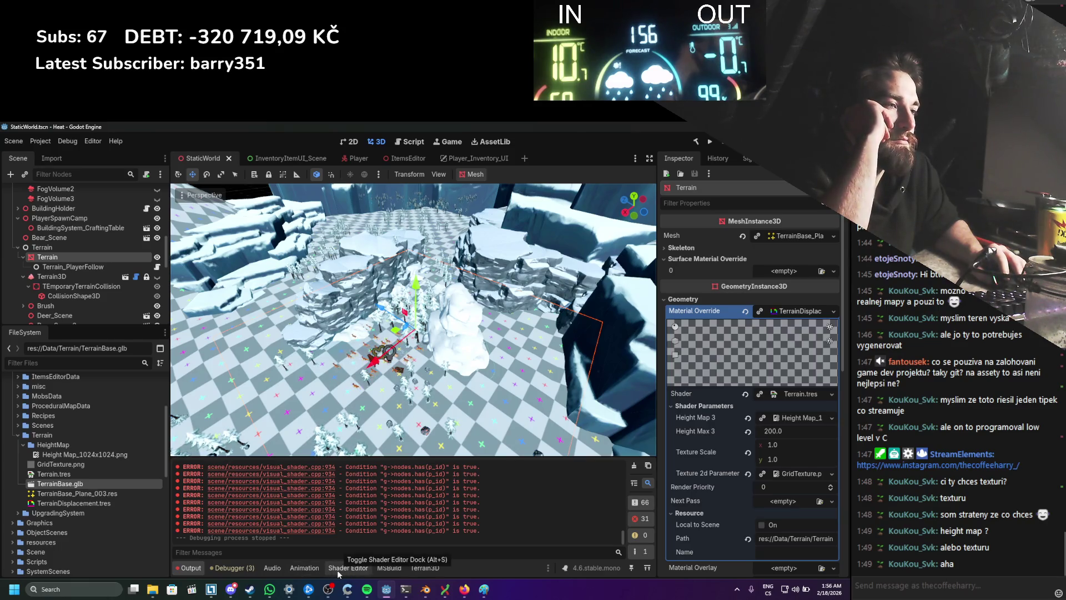
{"action": "left_click", "coordinate": [342, 569]}
{"action": "scroll", "coordinate": [429, 464], "scroll_direction": "down", "scroll_amount": 5}
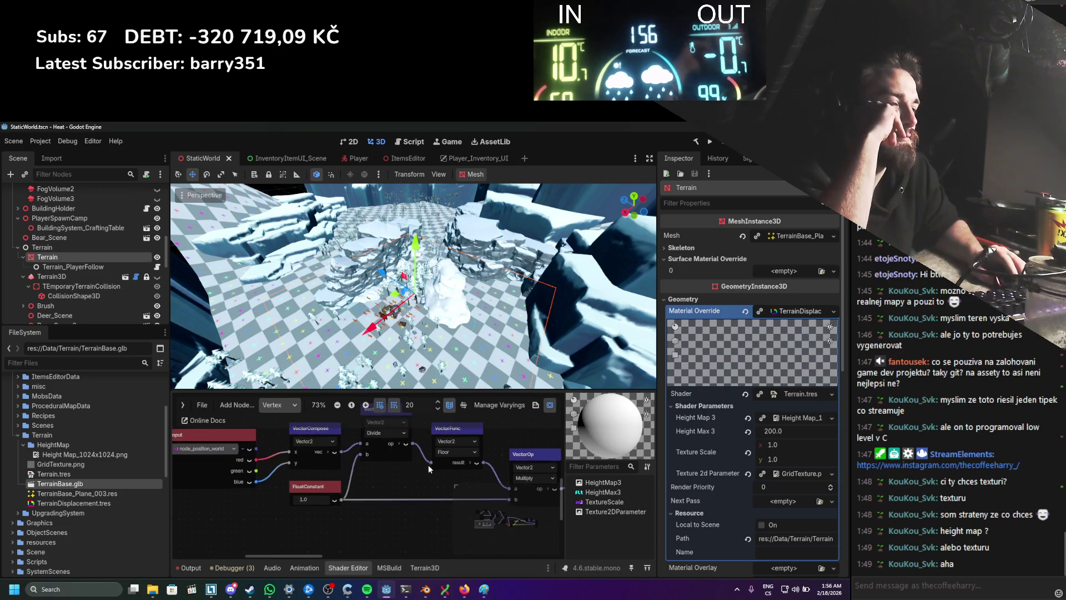
Step: Change the FloatConstant value to 10.0, save the scene, and run the game again
{"action": "scroll", "coordinate": [403, 469], "scroll_direction": "up", "scroll_amount": 2}
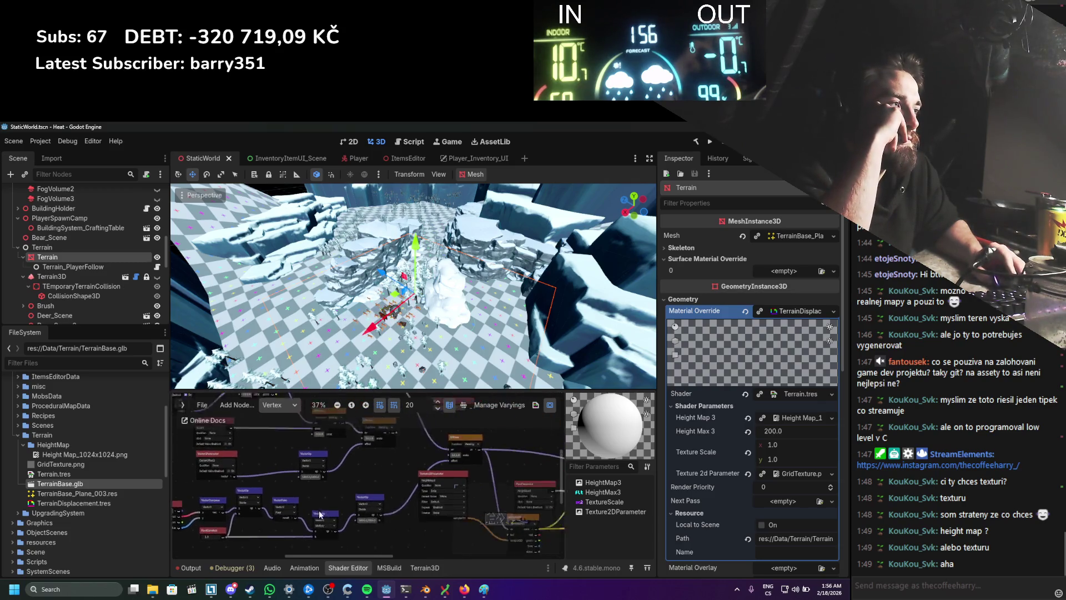
{"action": "scroll", "coordinate": [302, 468], "scroll_direction": "up", "scroll_amount": 3}
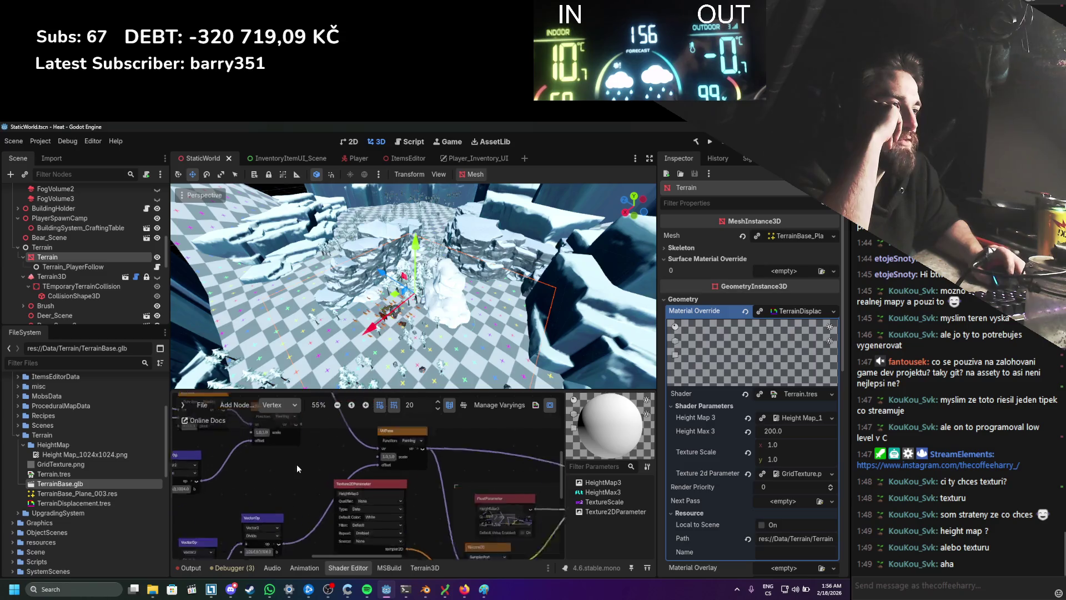
{"action": "left_click_drag", "start_coordinate": [359, 458], "coordinate": [405, 424]}
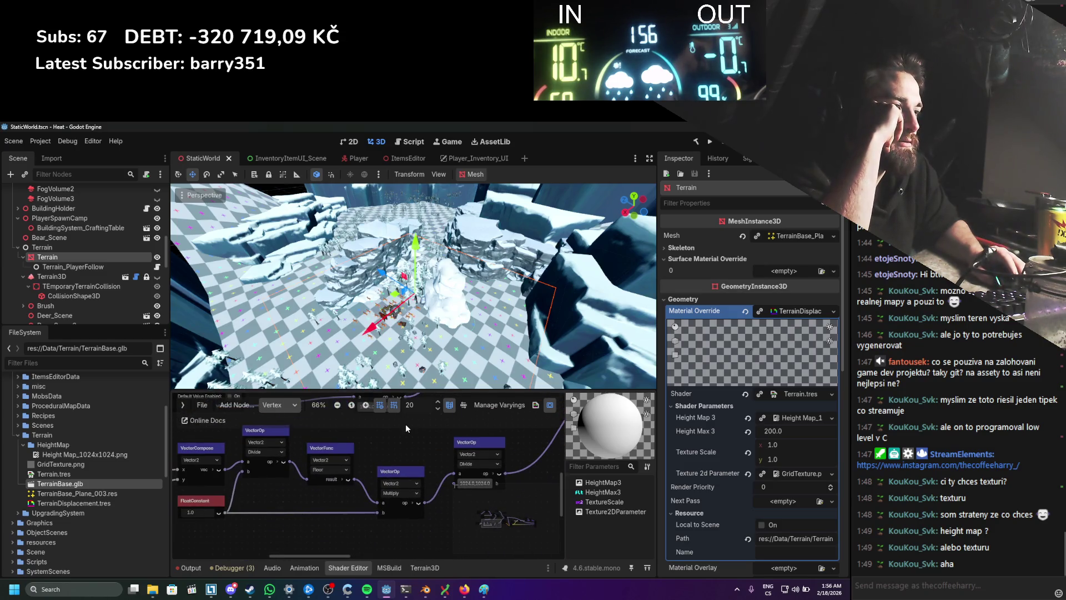
{"action": "scroll", "coordinate": [403, 445], "scroll_direction": "down", "scroll_amount": 1}
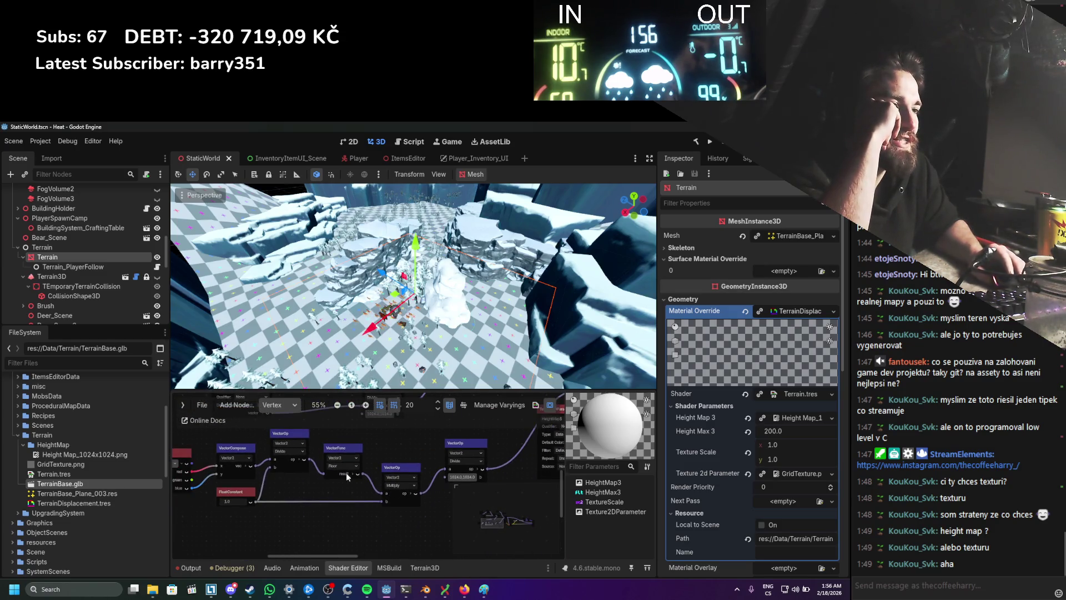
{"action": "scroll", "coordinate": [347, 470], "scroll_direction": "up", "scroll_amount": 3}
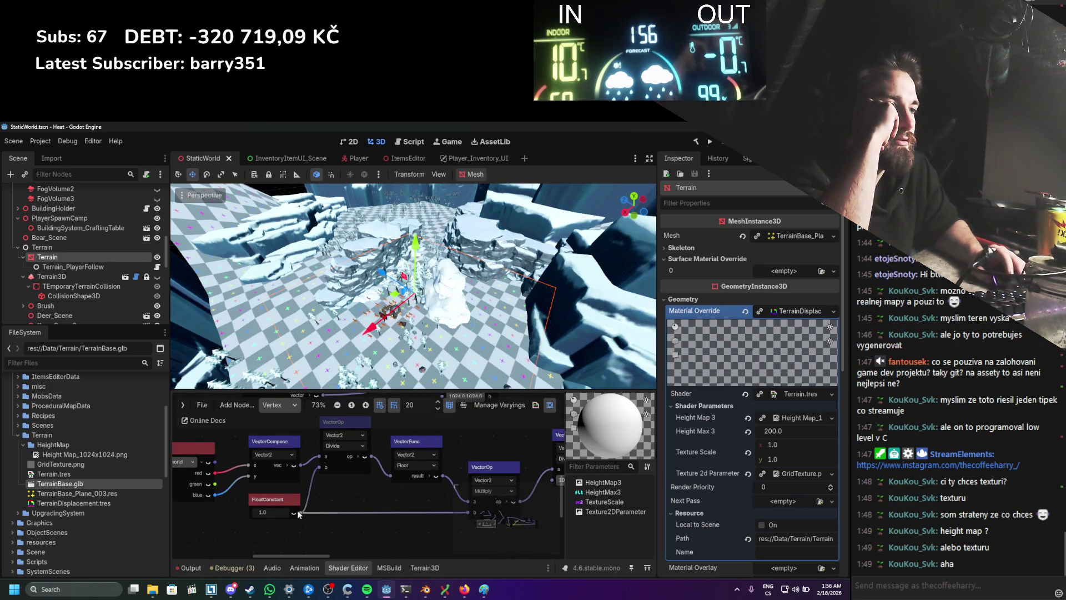
{"action": "type", "text": "10"}
{"action": "key", "text": "Return"}
{"action": "key", "text": "ctrl+s"}
{"action": "left_click", "coordinate": [710, 141]}
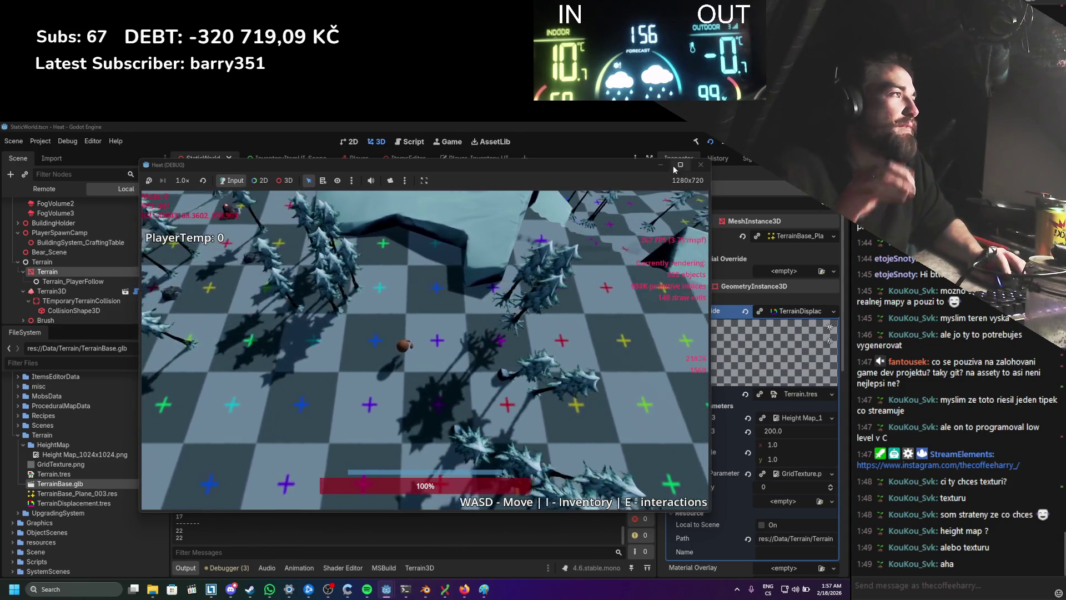
Step: Close the Heat (DEBUG) window and reopen the terrain shader graph in the Shader Editor
{"action": "left_click", "coordinate": [697, 168]}
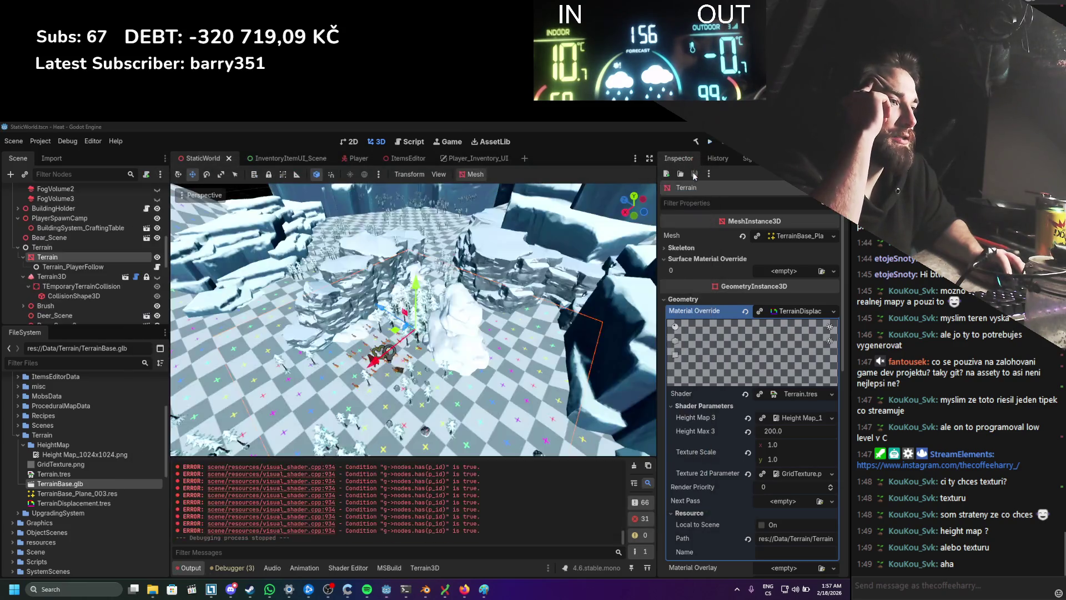
{"action": "left_click", "coordinate": [332, 568]}
{"action": "left_click_drag", "start_coordinate": [356, 486], "coordinate": [367, 514]}
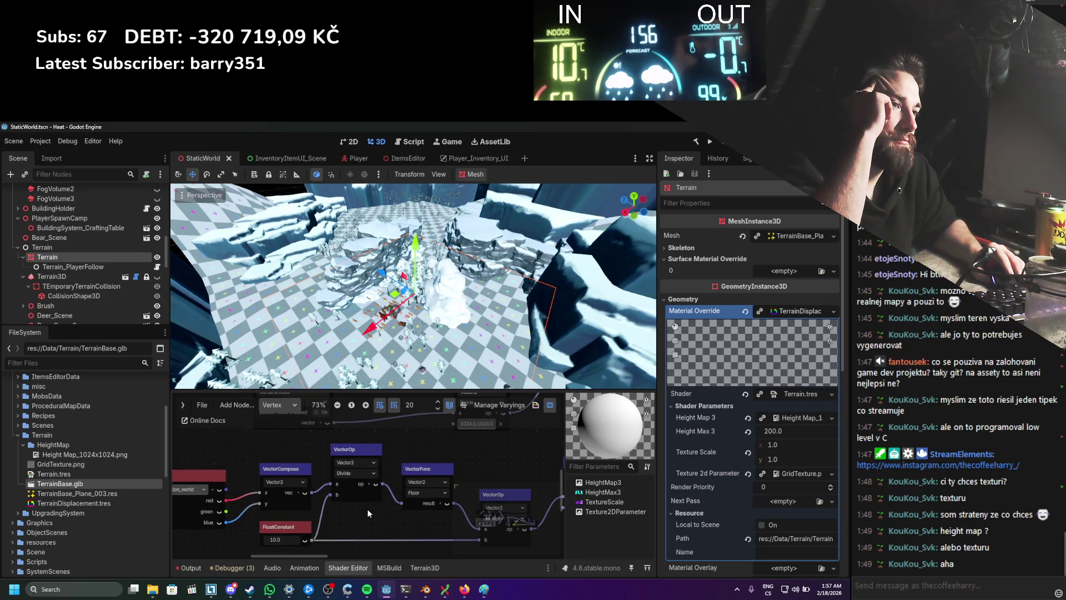
Step: Connect the texture's red channel output into the FloatOp node's a input
{"action": "scroll", "coordinate": [368, 509], "scroll_direction": "down", "scroll_amount": 2}
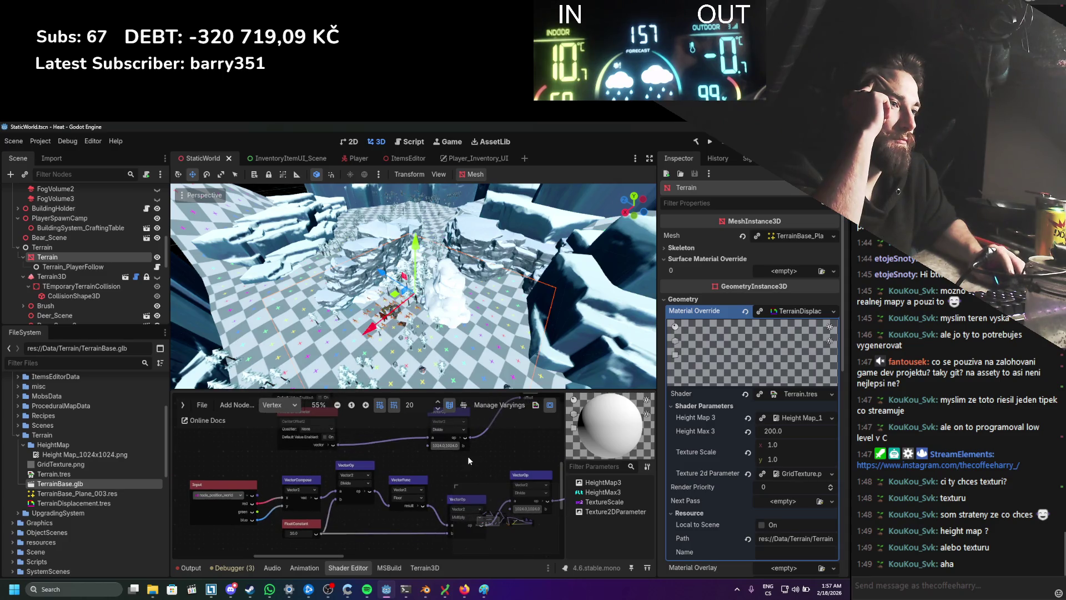
{"action": "mouse_move", "coordinate": [461, 466]}
{"action": "left_mouse_down"}
{"action": "mouse_move", "coordinate": [284, 472]}
{"action": "mouse_move", "coordinate": [351, 457]}
{"action": "mouse_move", "coordinate": [400, 483]}
{"action": "mouse_move", "coordinate": [363, 442]}
{"action": "mouse_move", "coordinate": [243, 451]}
{"action": "left_mouse_up"}
{"action": "scroll", "coordinate": [410, 478], "scroll_direction": "down", "scroll_amount": 2}
{"action": "scroll", "coordinate": [244, 451], "scroll_direction": "up", "scroll_amount": 3}
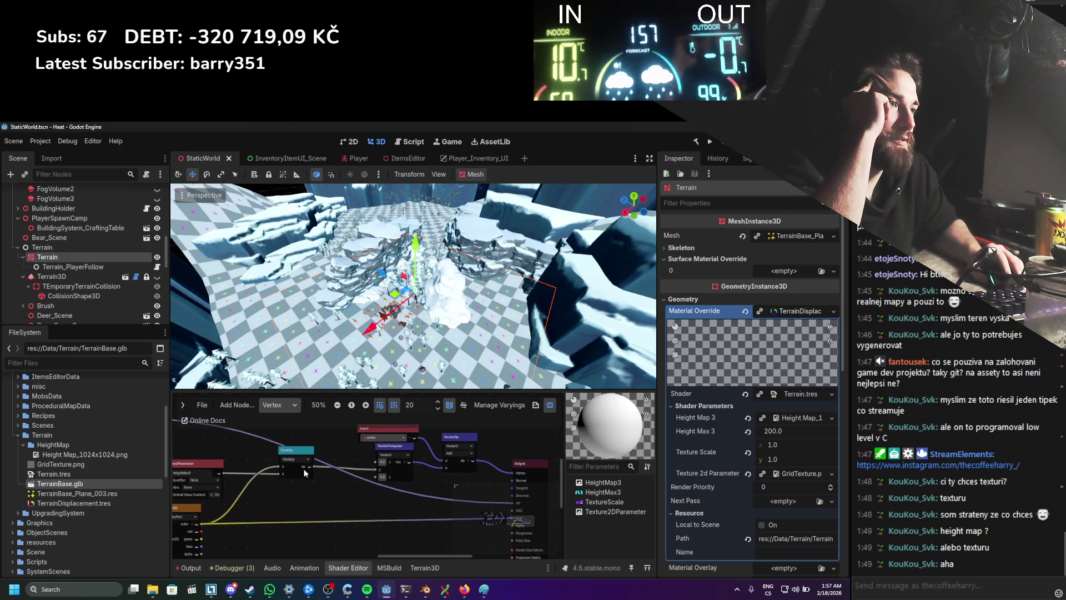
{"action": "mouse_move", "coordinate": [319, 495]}
{"action": "left_mouse_down"}
{"action": "mouse_move", "coordinate": [375, 494]}
{"action": "mouse_move", "coordinate": [279, 490]}
{"action": "mouse_move", "coordinate": [325, 483]}
{"action": "left_mouse_up"}
{"action": "left_click_drag", "start_coordinate": [234, 508], "coordinate": [312, 444]}
{"action": "mouse_move", "coordinate": [284, 501]}
{"action": "left_mouse_down"}
{"action": "mouse_move", "coordinate": [234, 497]}
{"action": "mouse_move", "coordinate": [466, 493]}
{"action": "mouse_move", "coordinate": [410, 498]}
{"action": "left_mouse_up"}
Step: Expand the UVFunc uv output into its red and green components
{"action": "scroll", "coordinate": [208, 502], "scroll_direction": "down", "scroll_amount": 1}
{"action": "scroll", "coordinate": [393, 495], "scroll_direction": "up", "scroll_amount": 1}
{"action": "scroll", "coordinate": [392, 494], "scroll_direction": "up", "scroll_amount": 1}
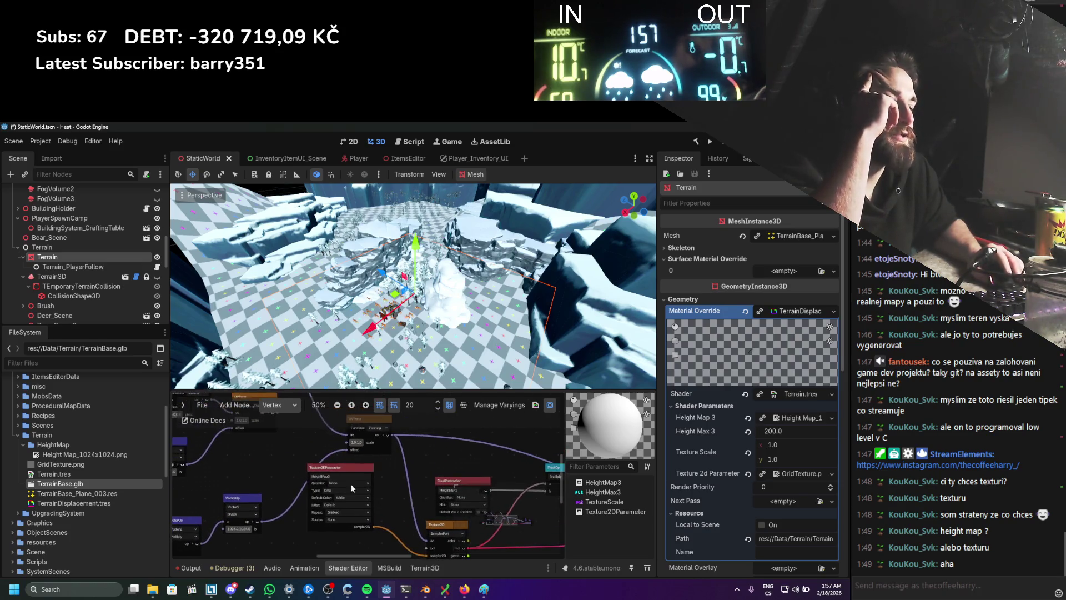
{"action": "mouse_move", "coordinate": [258, 474]}
{"action": "left_mouse_down"}
{"action": "mouse_move", "coordinate": [322, 445]}
{"action": "mouse_move", "coordinate": [425, 432]}
{"action": "left_mouse_up"}
{"action": "scroll", "coordinate": [426, 447], "scroll_direction": "up", "scroll_amount": 2}
{"action": "mouse_move", "coordinate": [293, 484]}
{"action": "left_mouse_down"}
{"action": "mouse_move", "coordinate": [374, 484]}
{"action": "mouse_move", "coordinate": [345, 507]}
{"action": "left_mouse_up"}
{"action": "scroll", "coordinate": [345, 508], "scroll_direction": "up", "scroll_amount": 1}
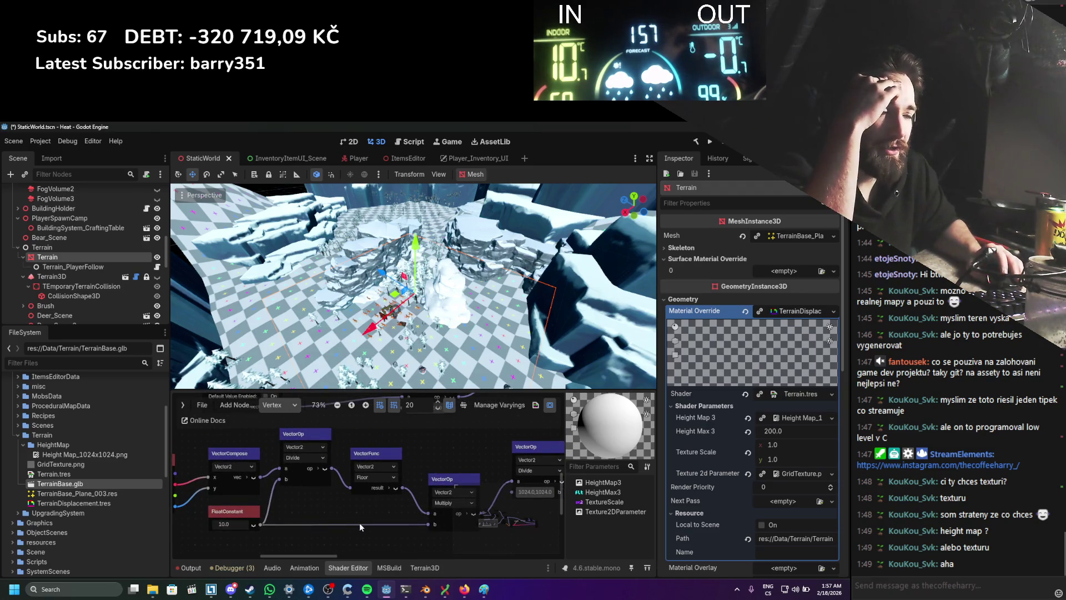
{"action": "scroll", "coordinate": [359, 522], "scroll_direction": "down", "scroll_amount": 3}
{"action": "left_click_drag", "start_coordinate": [378, 512], "coordinate": [299, 522]}
{"action": "scroll", "coordinate": [299, 522], "scroll_direction": "down", "scroll_amount": 1}
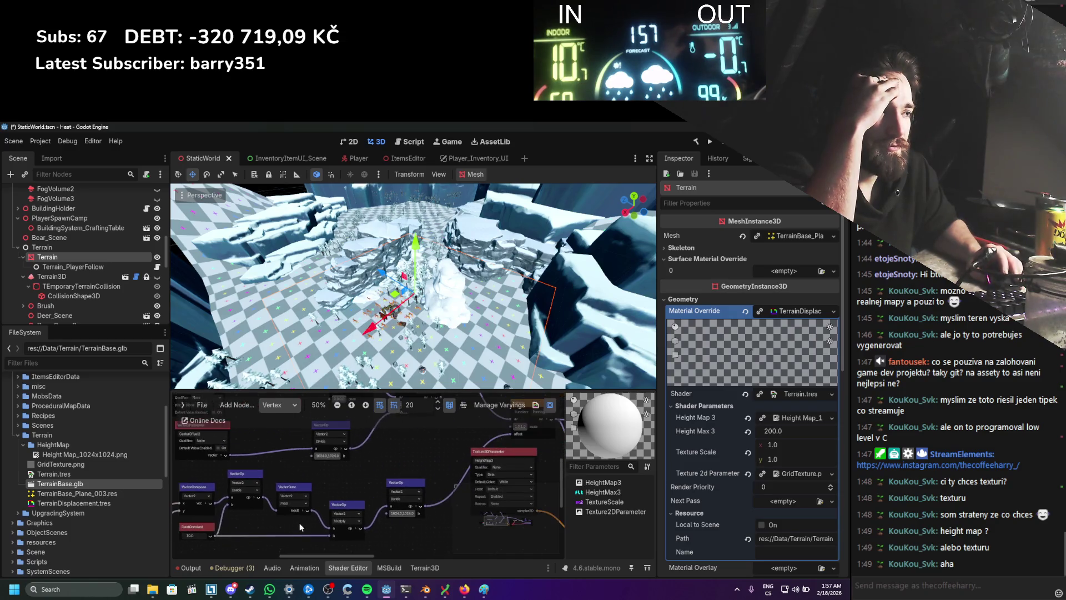
{"action": "scroll", "coordinate": [350, 471], "scroll_direction": "down", "scroll_amount": 1}
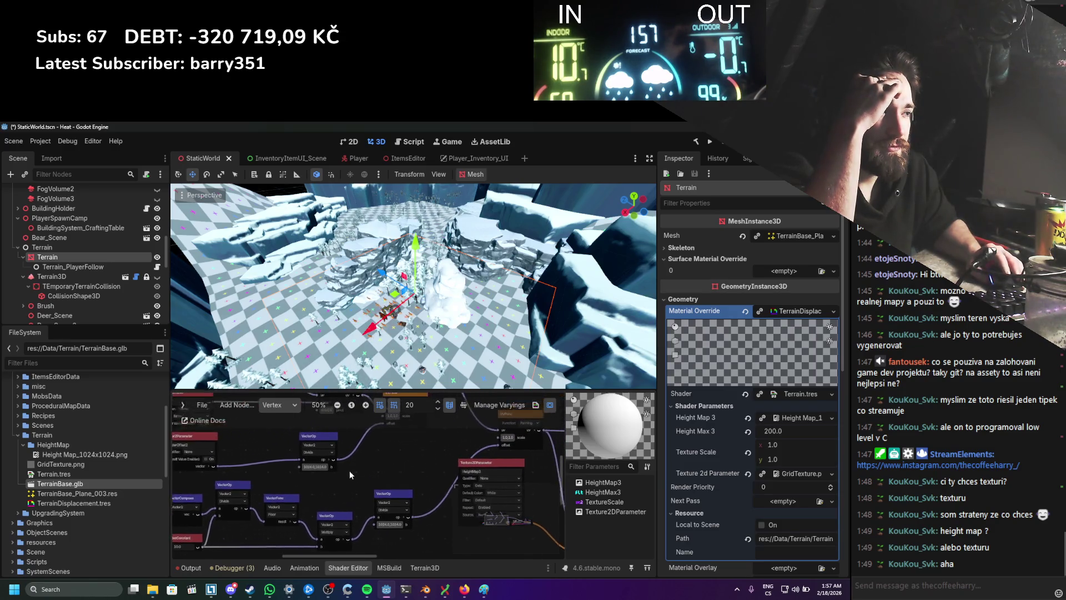
{"action": "mouse_move", "coordinate": [355, 455]}
{"action": "left_mouse_down"}
{"action": "mouse_move", "coordinate": [379, 425]}
{"action": "mouse_move", "coordinate": [399, 422]}
{"action": "mouse_move", "coordinate": [352, 472]}
{"action": "mouse_move", "coordinate": [284, 493]}
{"action": "mouse_move", "coordinate": [267, 482]}
{"action": "left_mouse_up"}
{"action": "scroll", "coordinate": [322, 477], "scroll_direction": "up", "scroll_amount": 2}
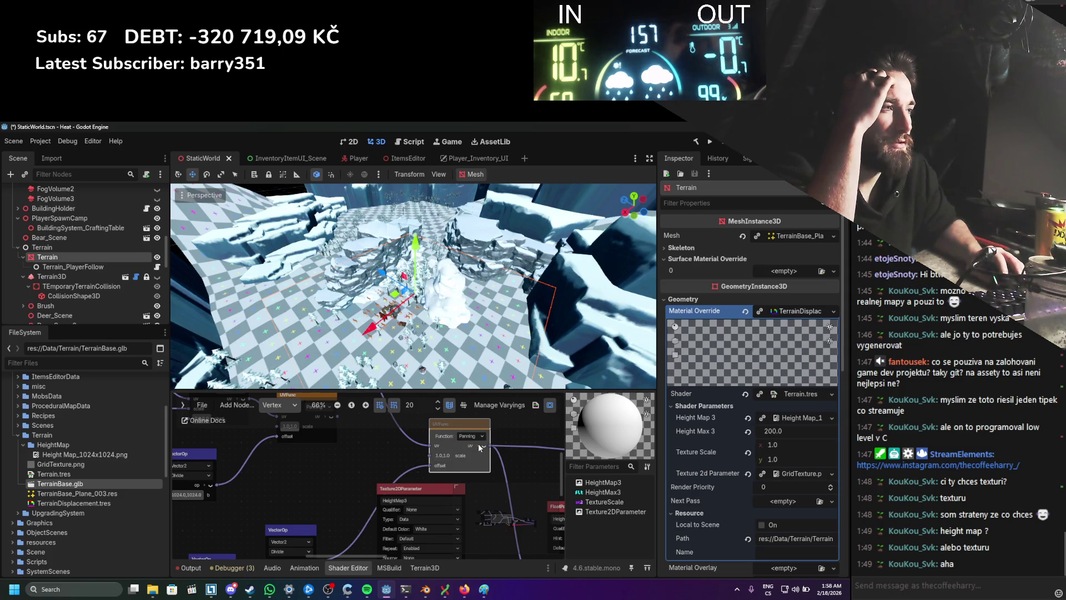
{"action": "left_click", "coordinate": [479, 445]}
{"action": "scroll", "coordinate": [476, 444], "scroll_direction": "left", "scroll_amount": 5}
{"action": "scroll", "coordinate": [345, 469], "scroll_direction": "down", "scroll_amount": 1}
{"action": "scroll", "coordinate": [405, 456], "scroll_direction": "left", "scroll_amount": 1}
{"action": "scroll", "coordinate": [411, 442], "scroll_direction": "down", "scroll_amount": 1}
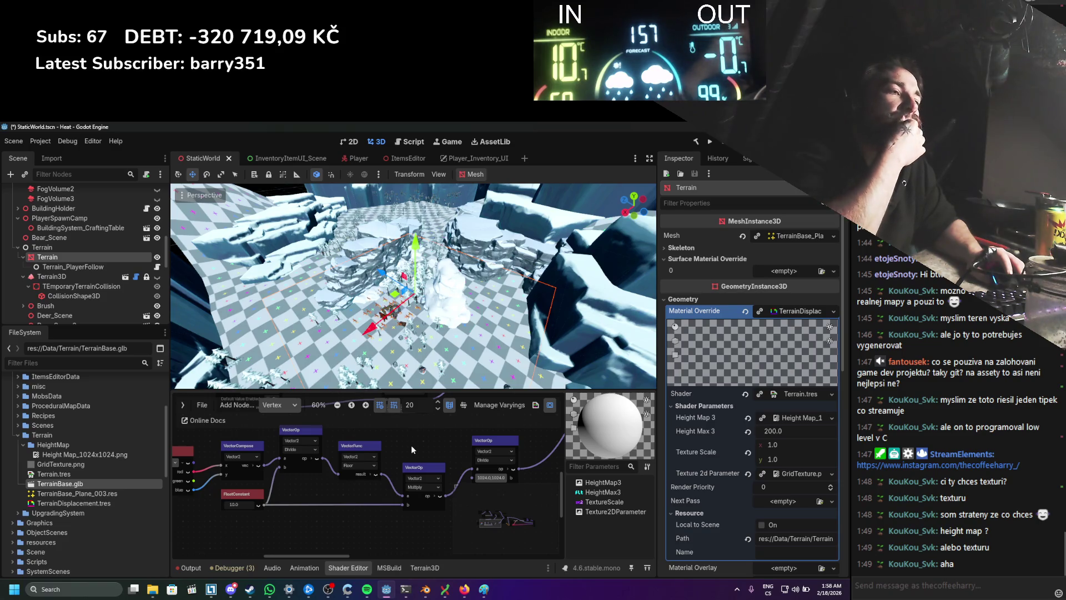
Step: Move the Input node down and to the right in the shader graph
{"action": "scroll", "coordinate": [406, 451], "scroll_direction": "left", "scroll_amount": 1}
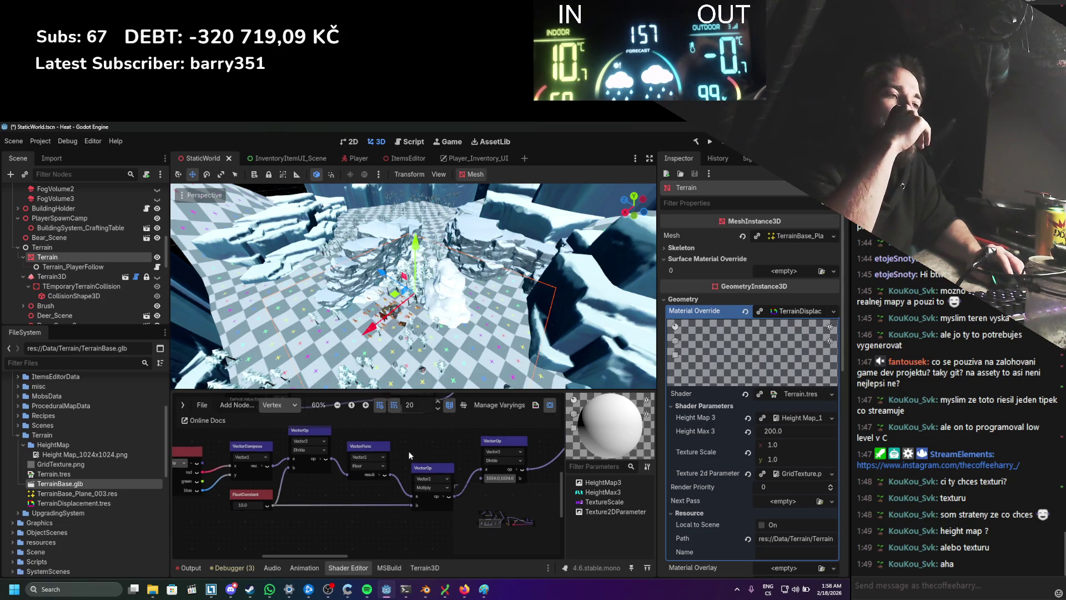
{"action": "scroll", "coordinate": [417, 435], "scroll_direction": "down", "scroll_amount": 1}
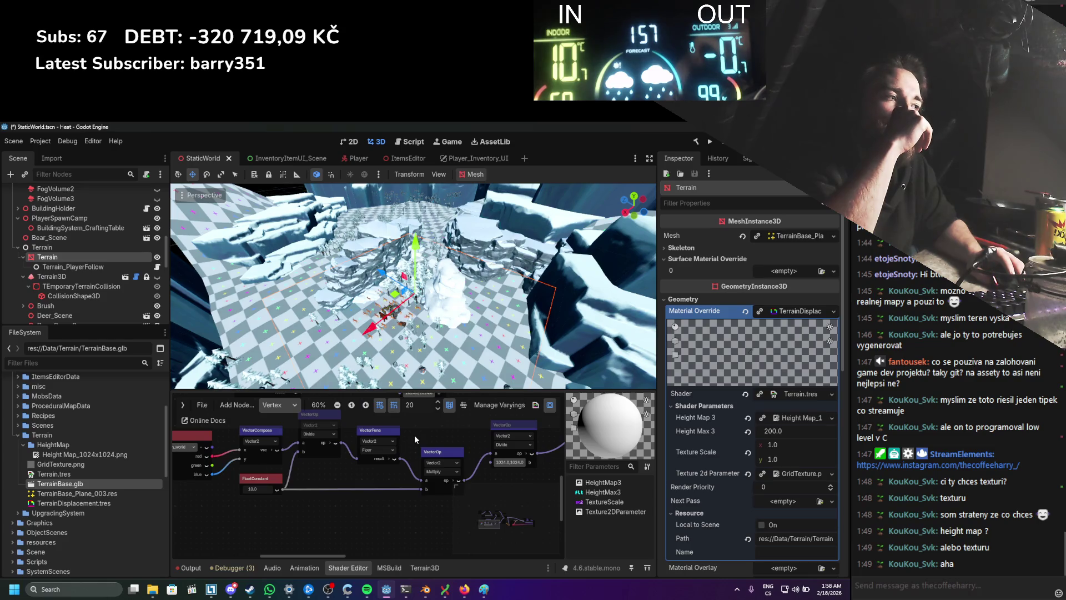
{"action": "left_click_drag", "start_coordinate": [415, 437], "coordinate": [281, 455]}
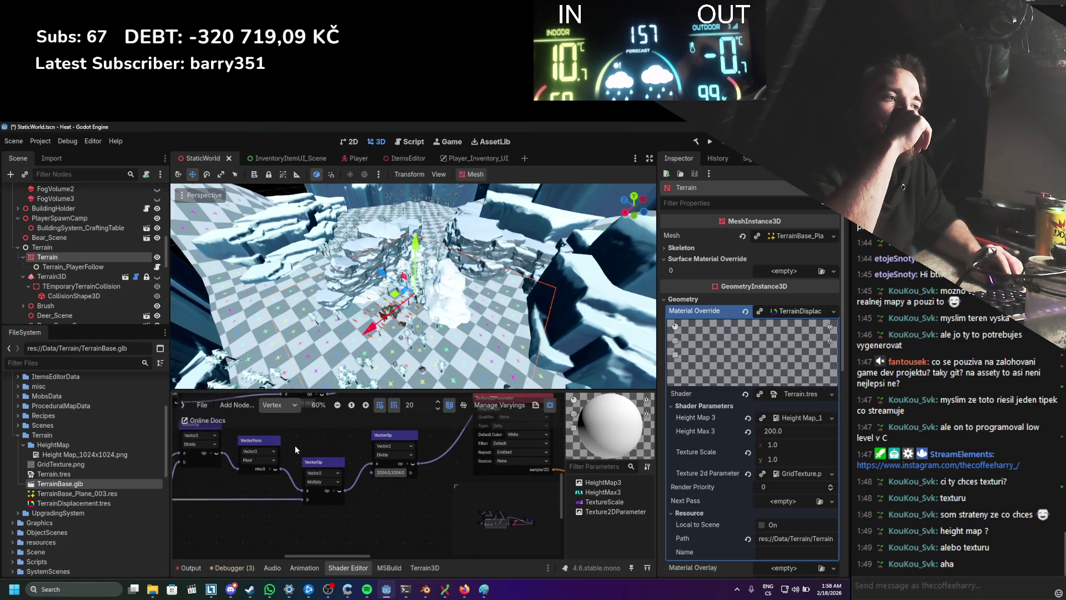
{"action": "left_click_drag", "start_coordinate": [295, 446], "coordinate": [391, 448]}
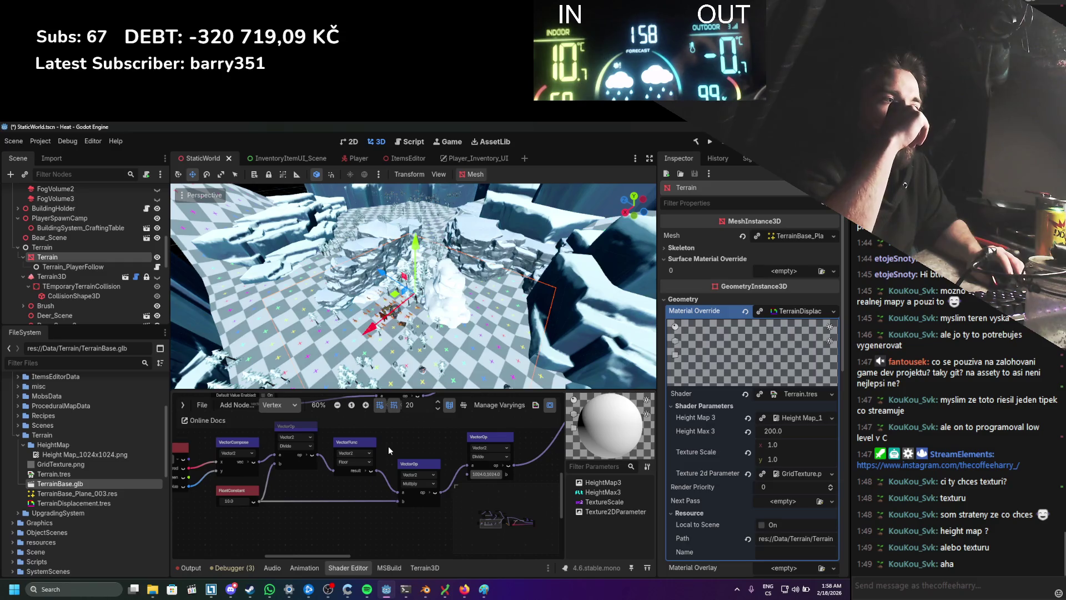
{"action": "left_click_drag", "start_coordinate": [388, 445], "coordinate": [475, 439]}
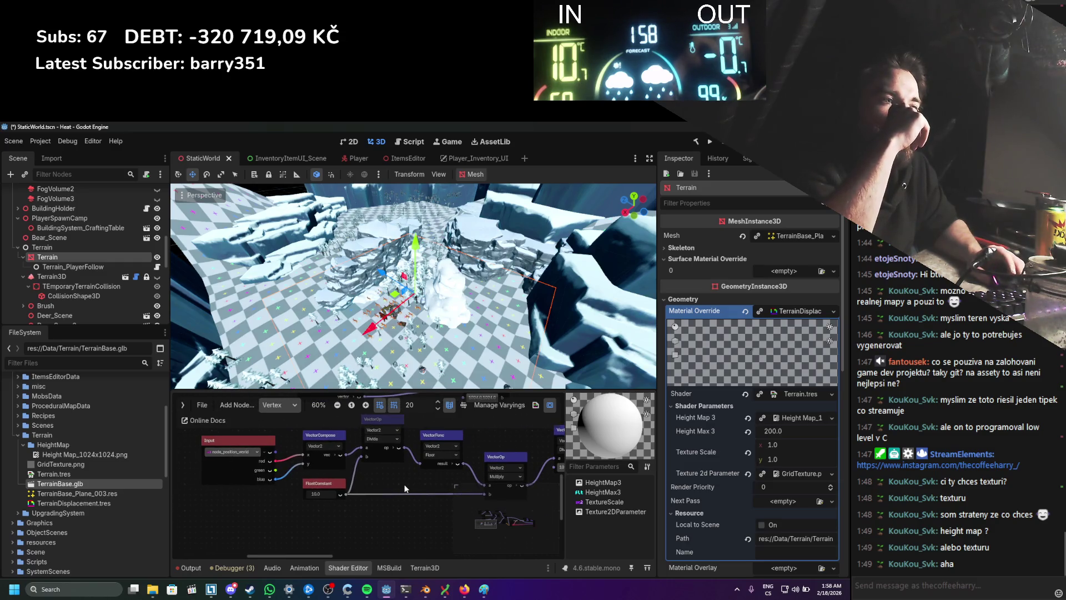
{"action": "scroll", "coordinate": [405, 489], "scroll_direction": "up", "scroll_amount": 2}
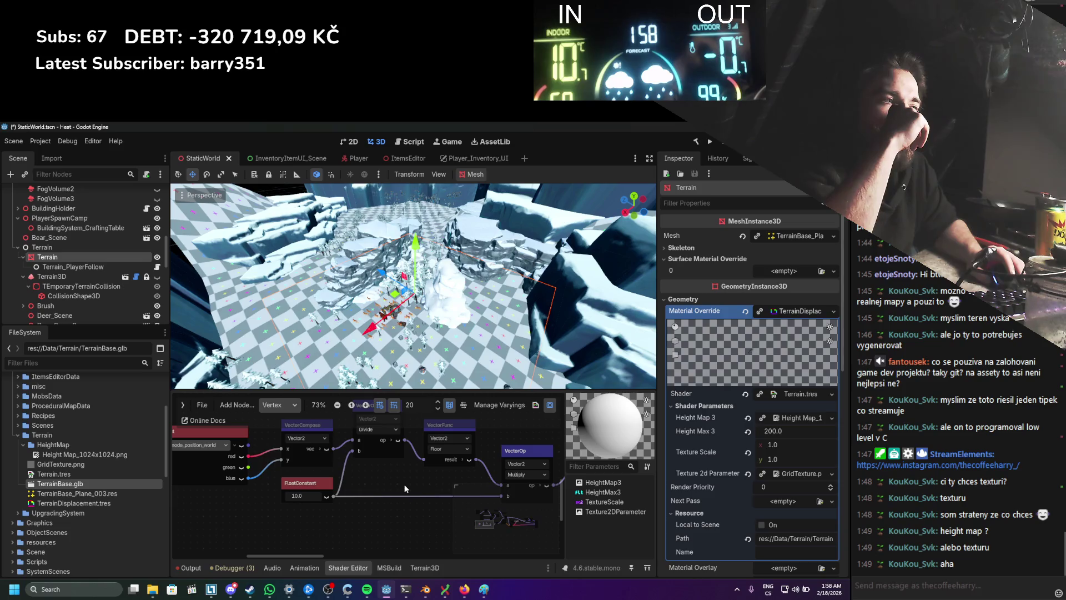
{"action": "scroll", "coordinate": [403, 475], "scroll_direction": "up", "scroll_amount": 1}
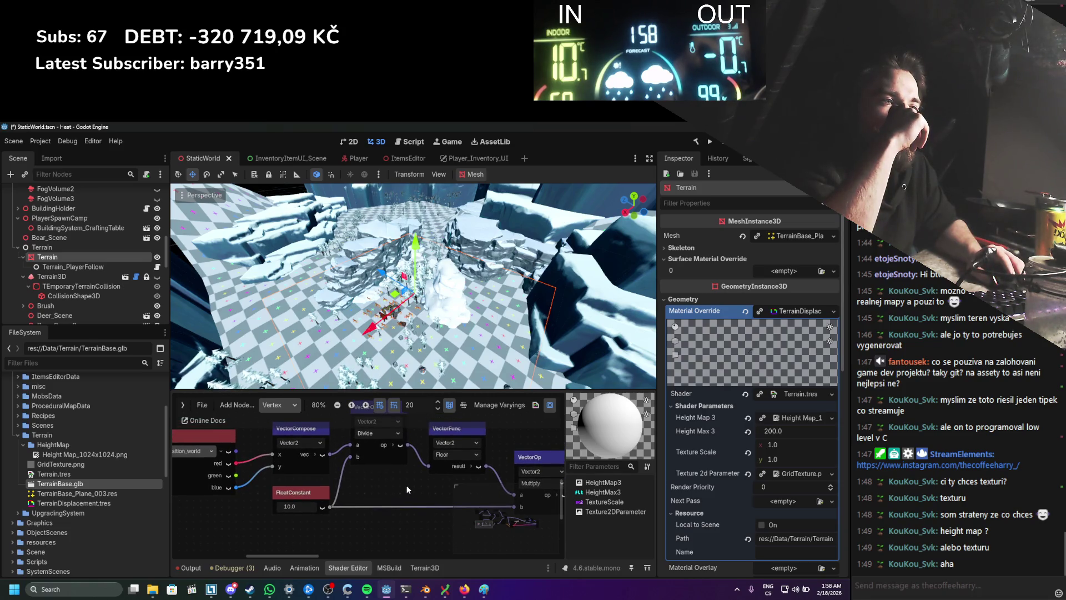
{"action": "left_click_drag", "start_coordinate": [407, 488], "coordinate": [450, 484]}
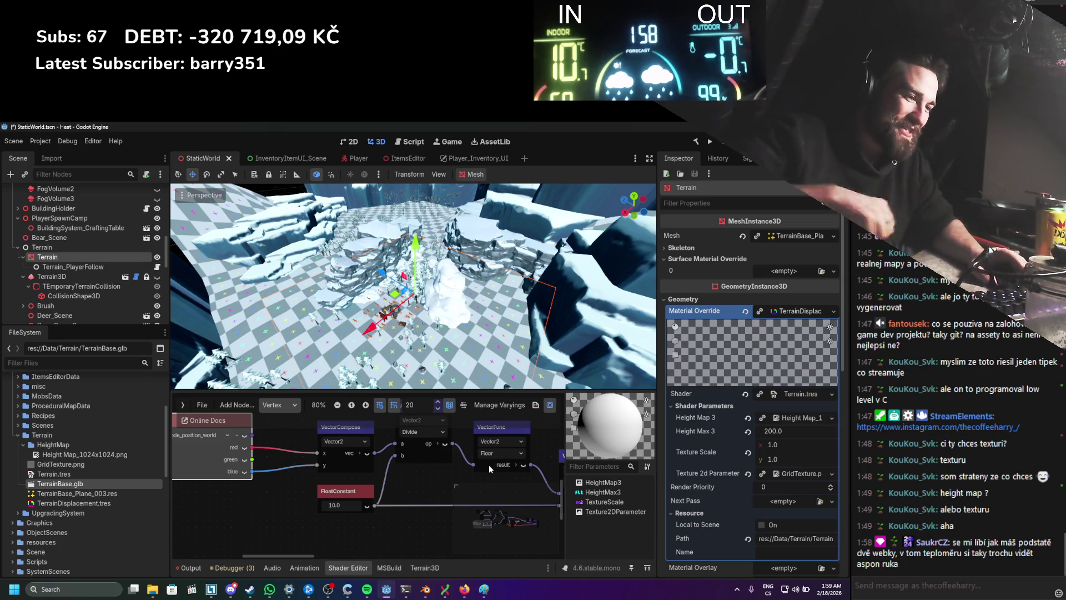
{"action": "scroll", "coordinate": [455, 475], "scroll_direction": "down", "scroll_amount": 1}
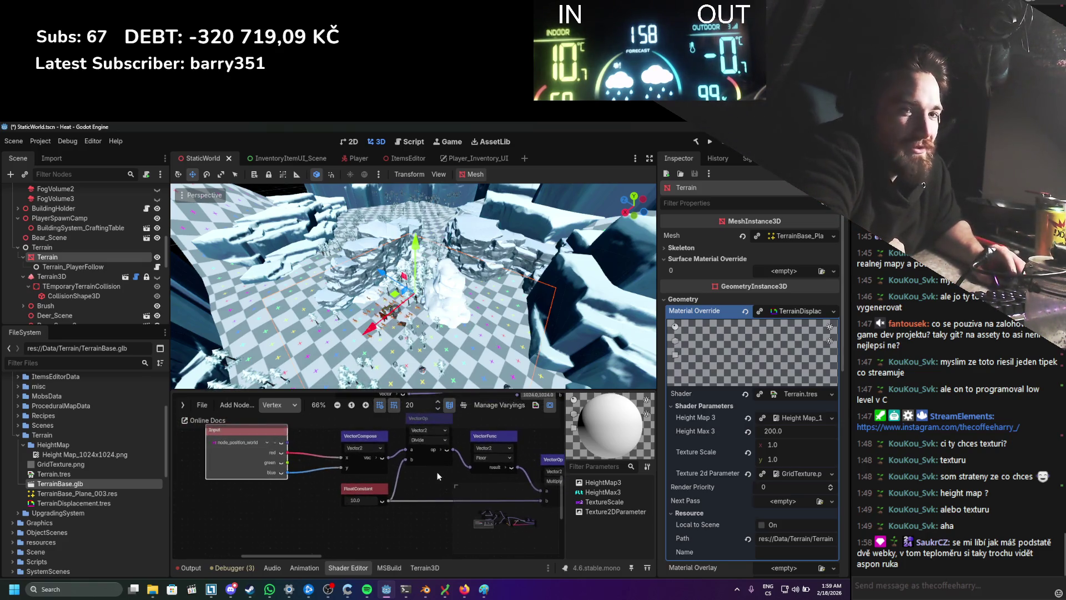
{"action": "scroll", "coordinate": [384, 478], "scroll_direction": "down", "scroll_amount": 1}
{"action": "scroll", "coordinate": [408, 491], "scroll_direction": "right", "scroll_amount": 3}
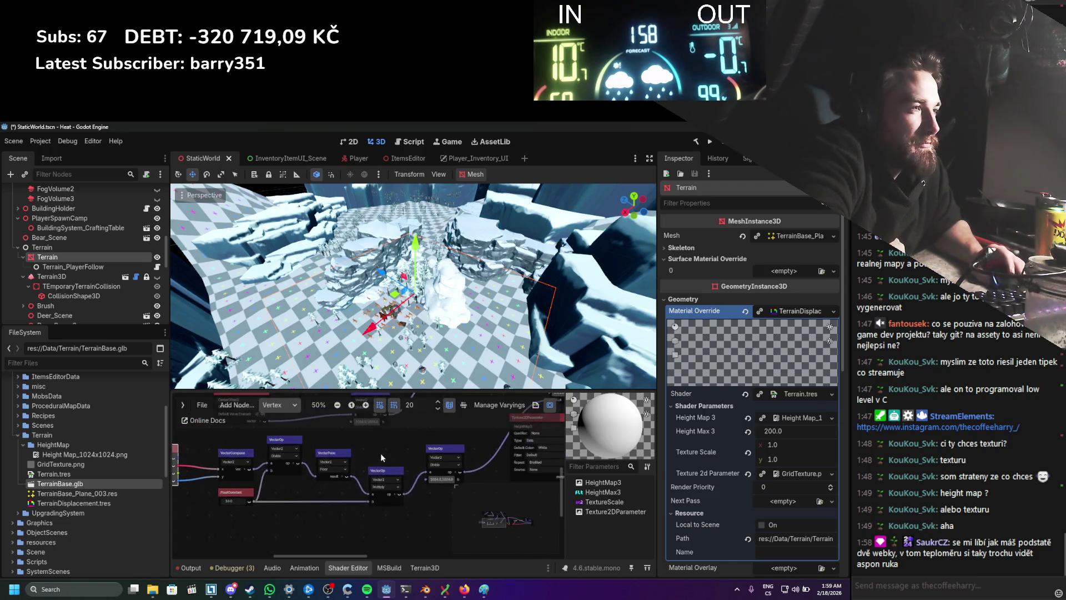
{"action": "scroll", "coordinate": [378, 458], "scroll_direction": "down", "scroll_amount": 1}
{"action": "left_click_drag", "start_coordinate": [404, 458], "coordinate": [366, 506]}
{"action": "scroll", "coordinate": [366, 506], "scroll_direction": "right", "scroll_amount": 4}
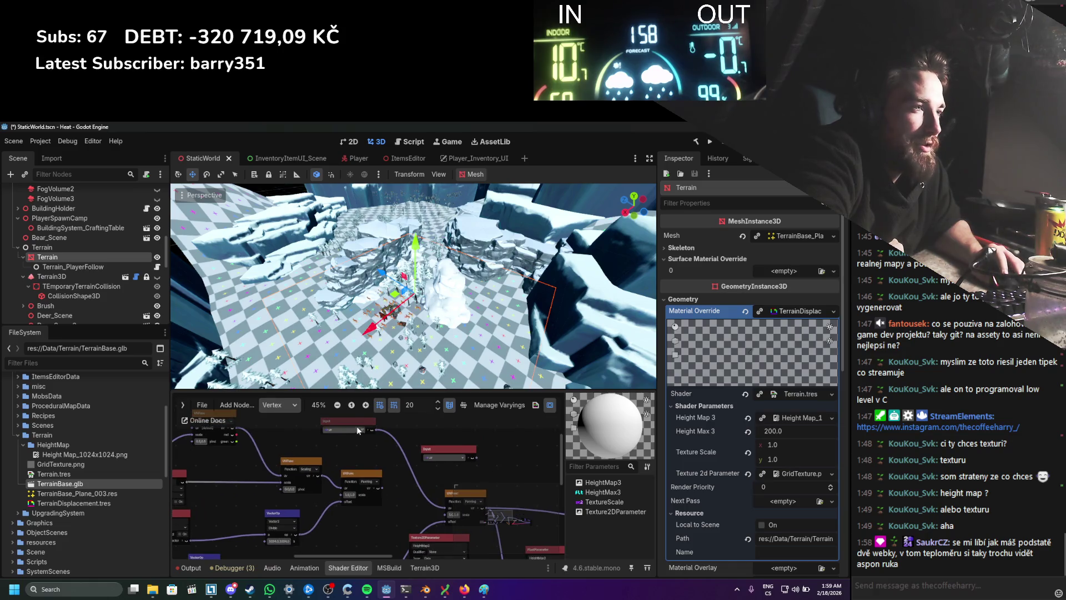
{"action": "left_click_drag", "start_coordinate": [359, 422], "coordinate": [380, 458]}
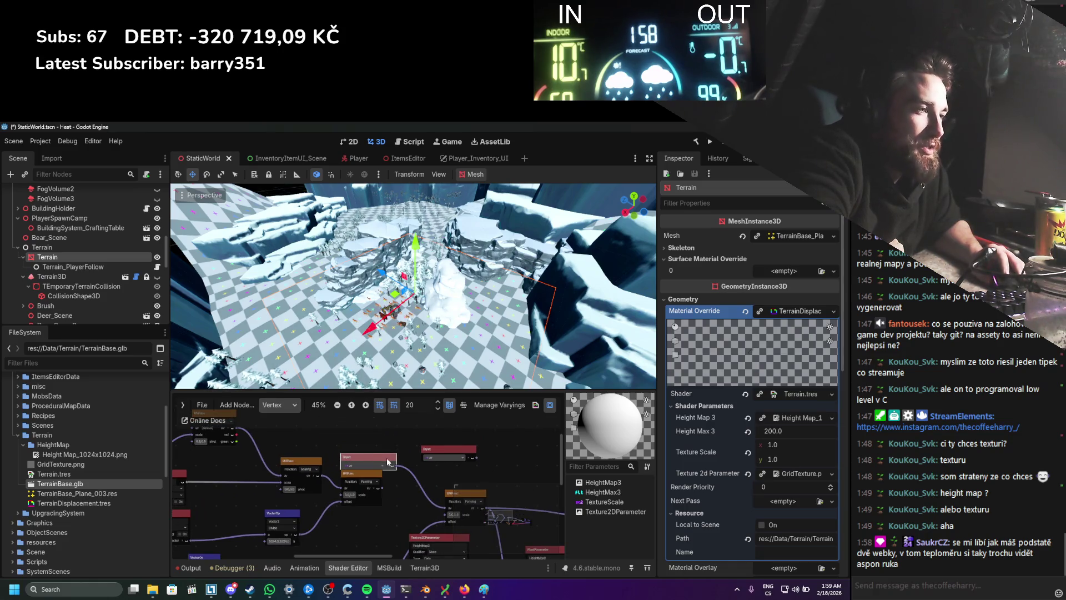
Step: Move the UVFunc node further left
{"action": "scroll", "coordinate": [298, 467], "scroll_direction": "right", "scroll_amount": 5}
{"action": "scroll", "coordinate": [385, 479], "scroll_direction": "up", "scroll_amount": 2}
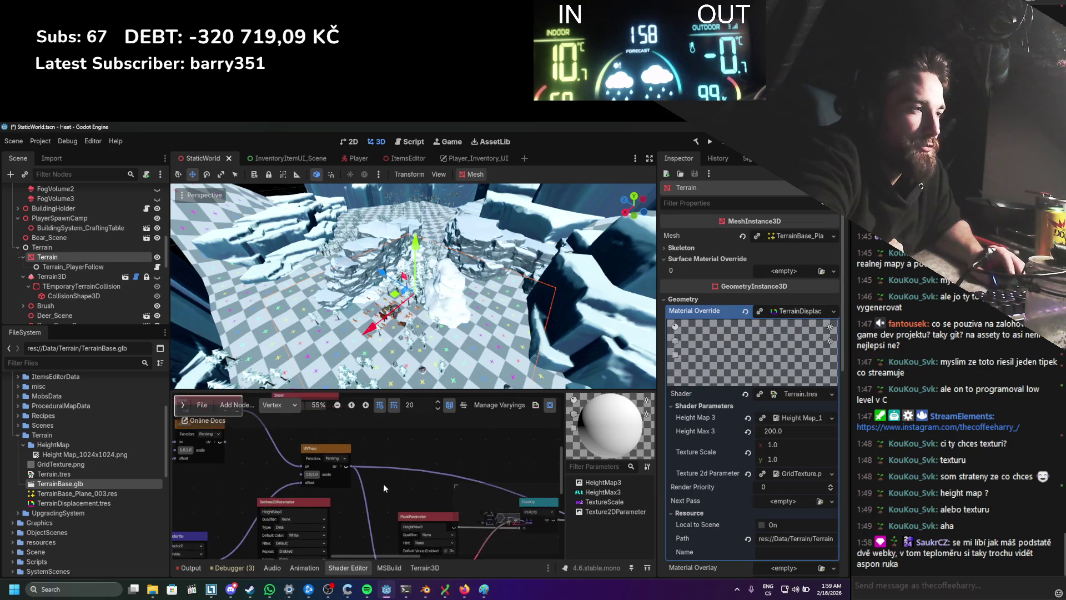
{"action": "scroll", "coordinate": [384, 478], "scroll_direction": "down", "scroll_amount": 1}
{"action": "left_click_drag", "start_coordinate": [339, 428], "coordinate": [306, 423]}
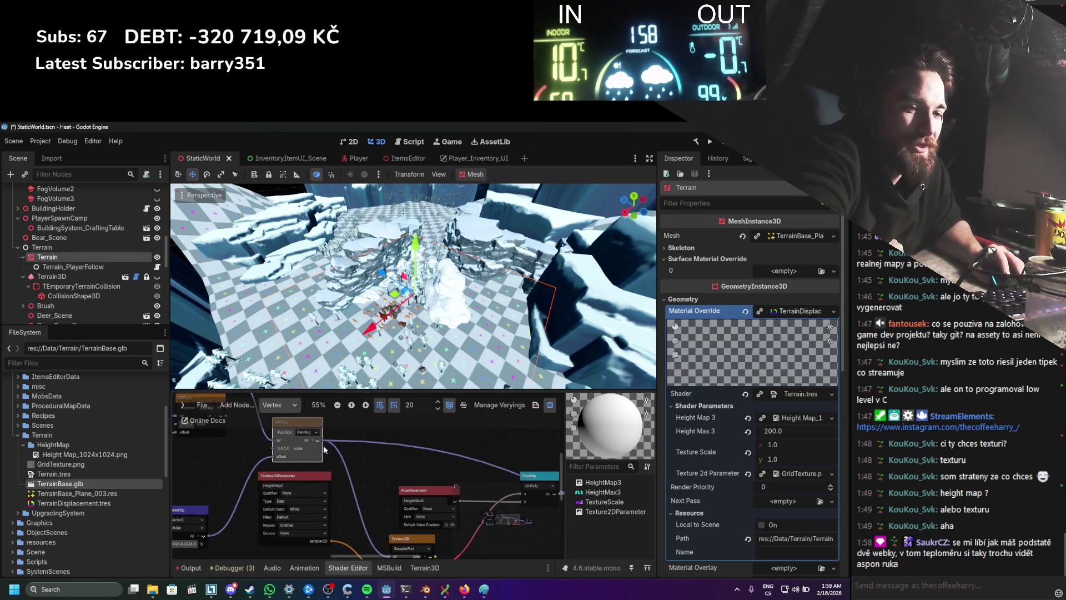
{"action": "scroll", "coordinate": [316, 439], "scroll_direction": "down", "scroll_amount": 2}
{"action": "scroll", "coordinate": [314, 433], "scroll_direction": "right", "scroll_amount": 3}
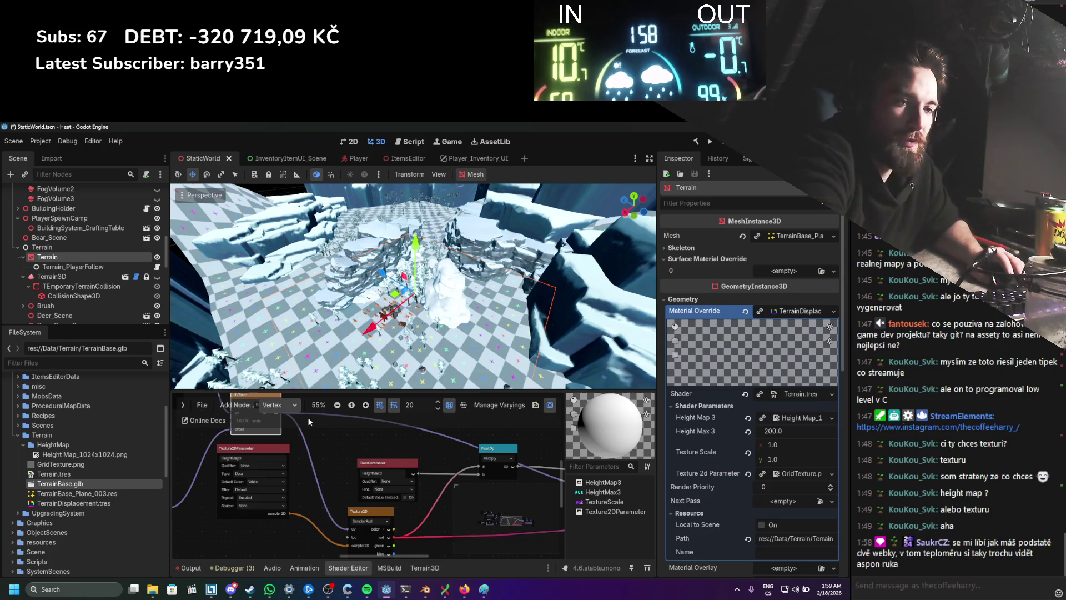
{"action": "scroll", "coordinate": [313, 443], "scroll_direction": "down", "scroll_amount": 1}
{"action": "scroll", "coordinate": [311, 464], "scroll_direction": "down", "scroll_amount": 1}
Step: Try Depth and Screen as the HeightMap3 texture source, then set it back to None
{"action": "scroll", "coordinate": [358, 474], "scroll_direction": "up", "scroll_amount": 3}
{"action": "left_click", "coordinate": [317, 502]}
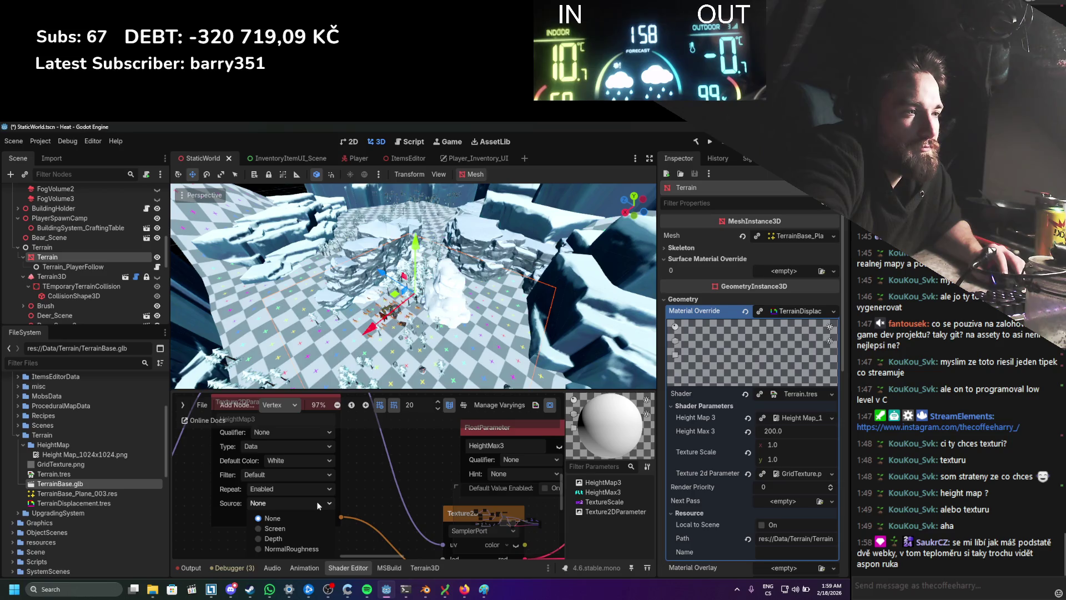
{"action": "left_click", "coordinate": [300, 538]}
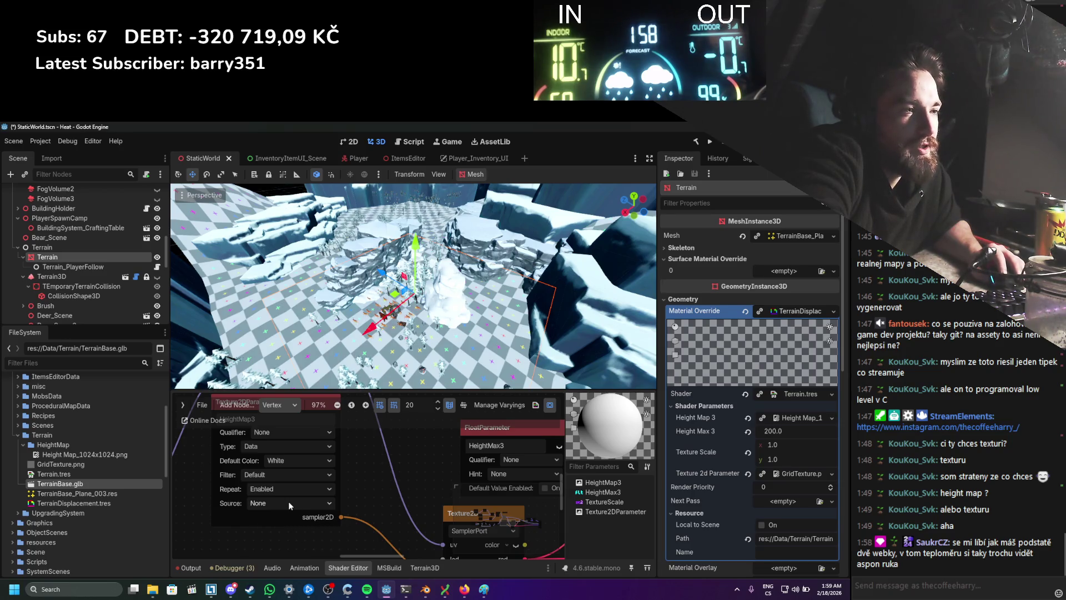
{"action": "left_click", "coordinate": [278, 501]}
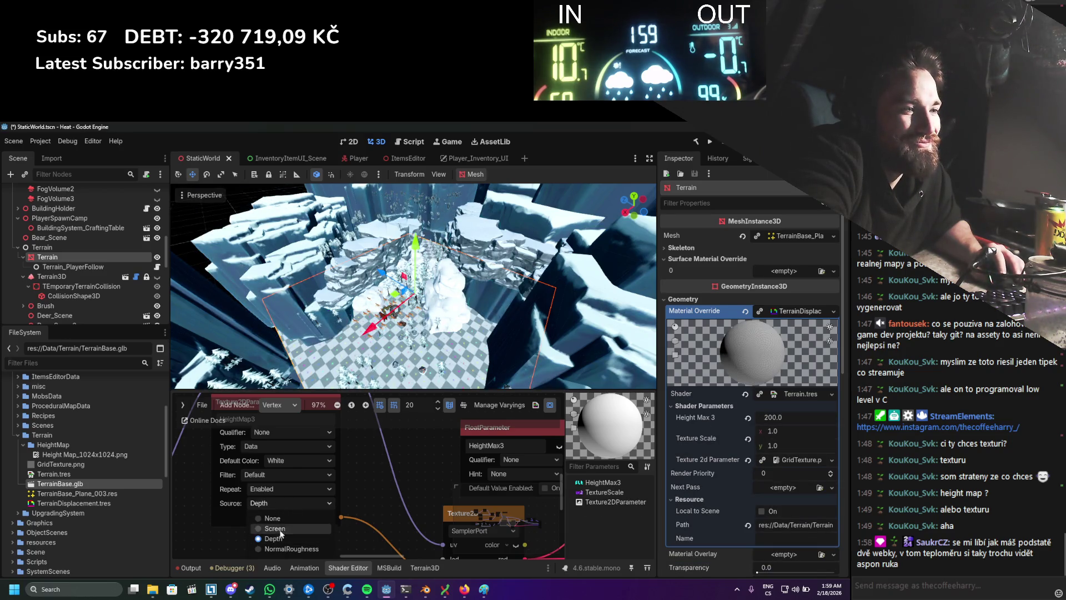
{"action": "left_click", "coordinate": [284, 525]}
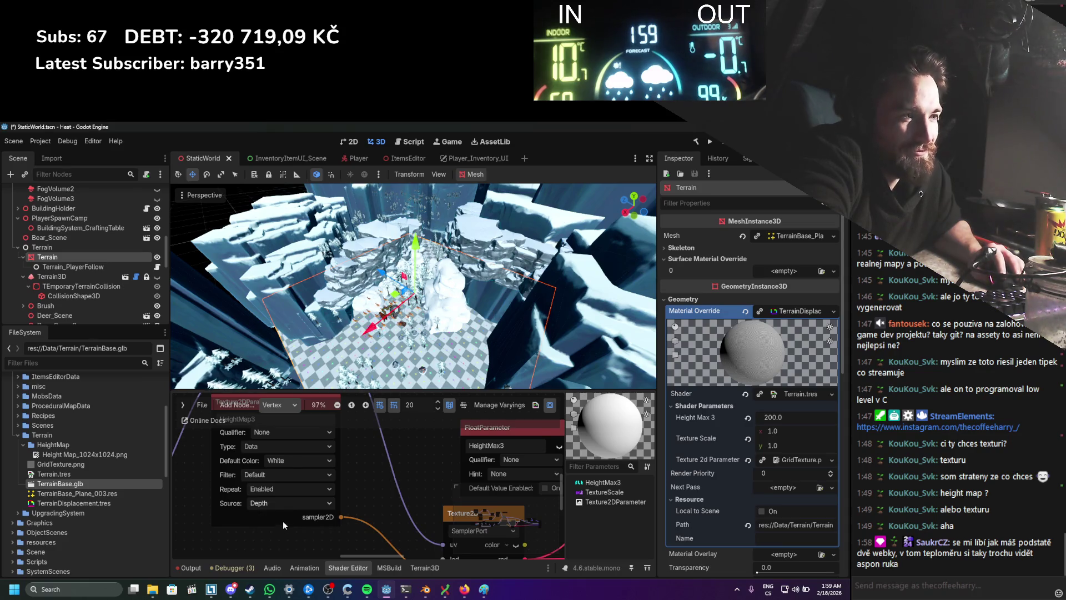
{"action": "left_click", "coordinate": [287, 502]}
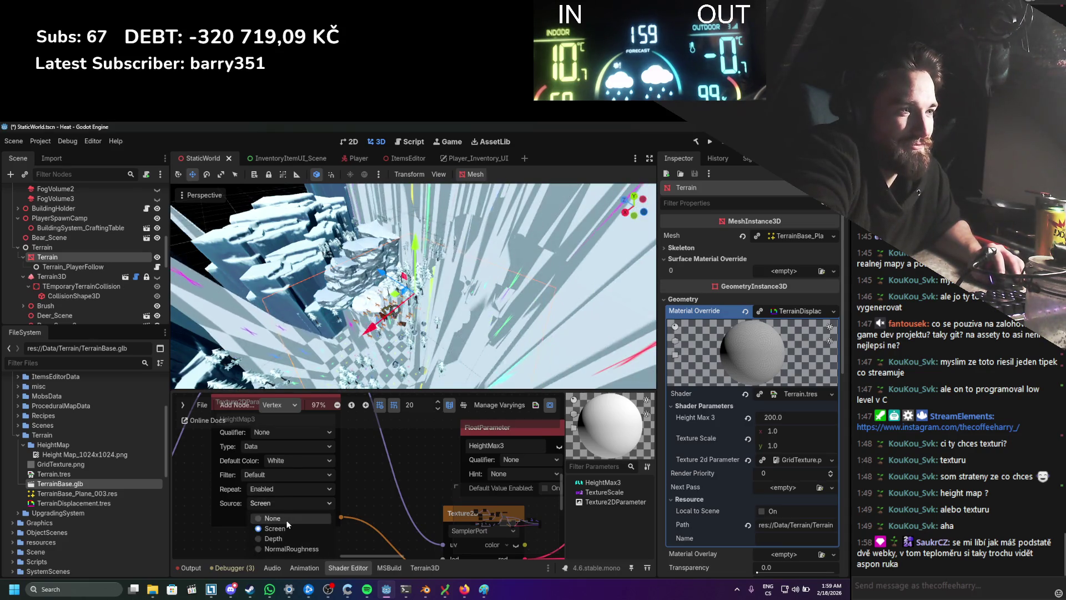
{"action": "left_click", "coordinate": [286, 519]}
Step: Set HeightMap3's Repeat to Disabled, leaving Filter at Default
{"action": "left_click", "coordinate": [288, 492]}
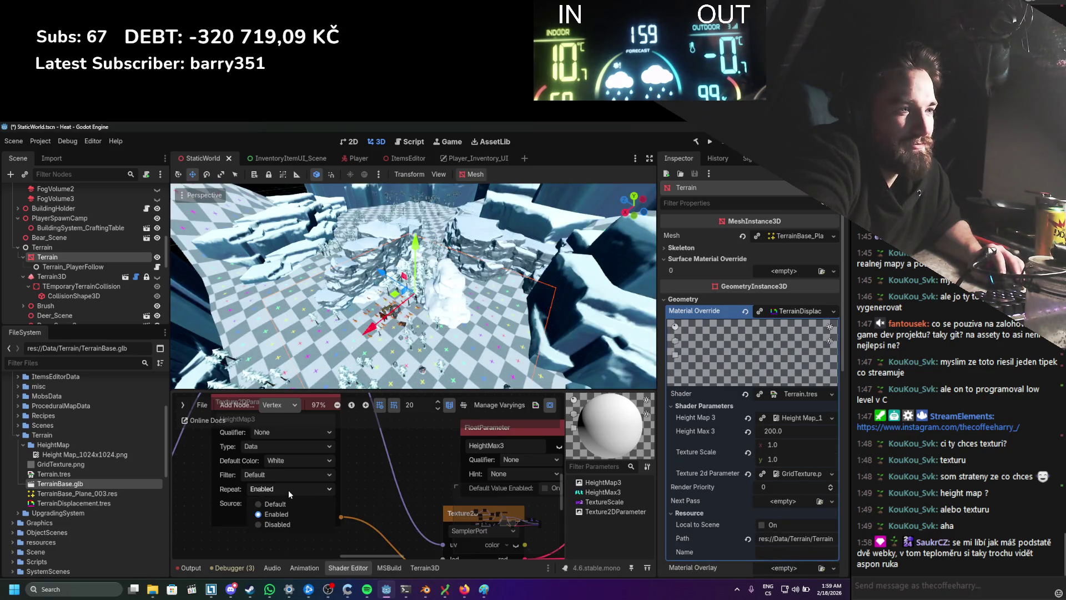
{"action": "left_click", "coordinate": [283, 525]}
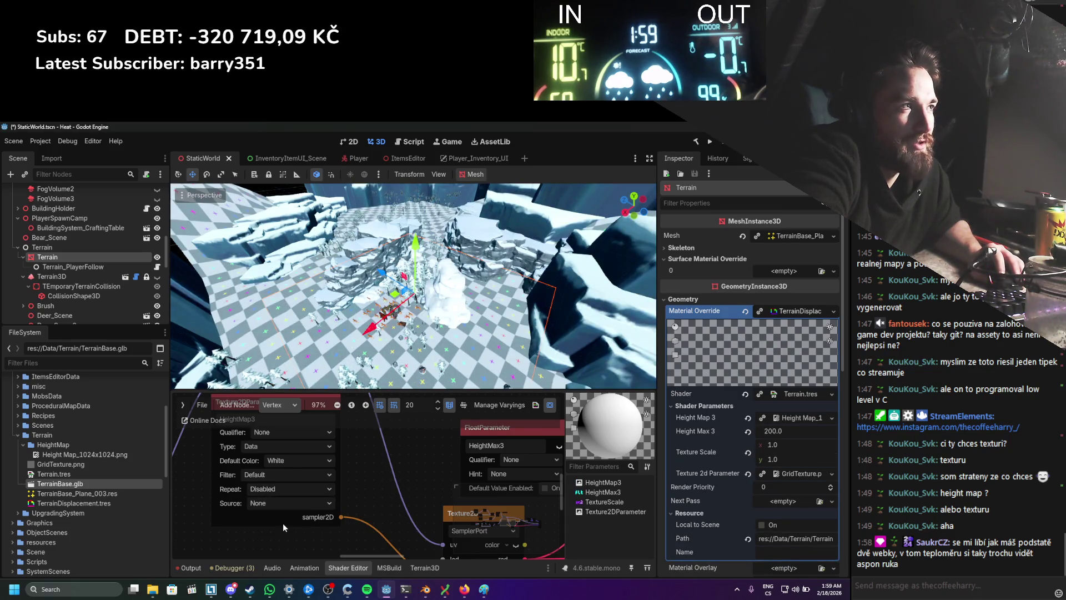
{"action": "left_click", "coordinate": [278, 474]}
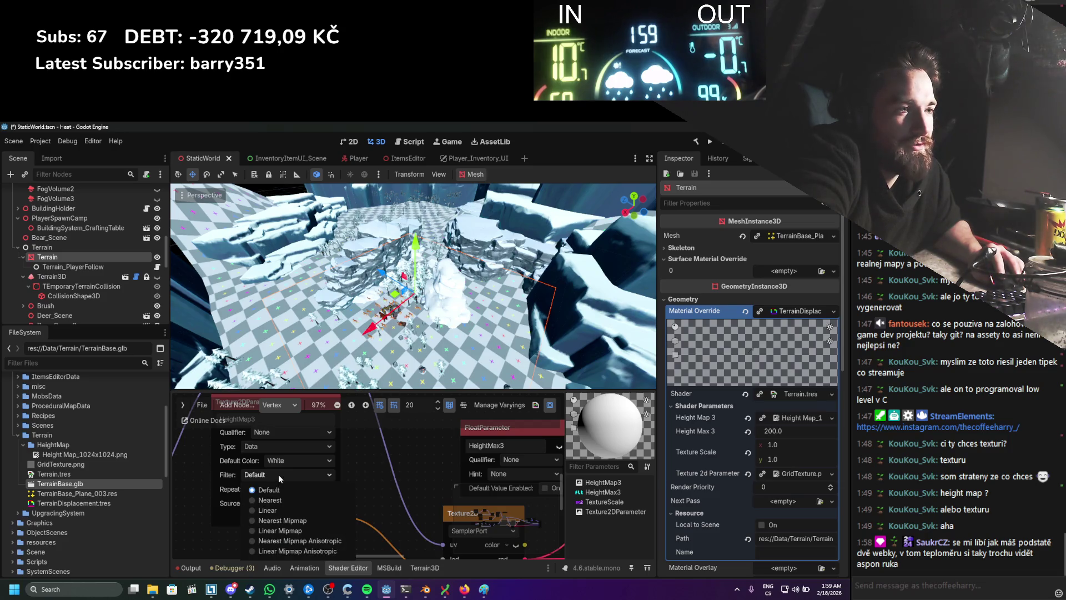
{"action": "key", "text": "Escape"}
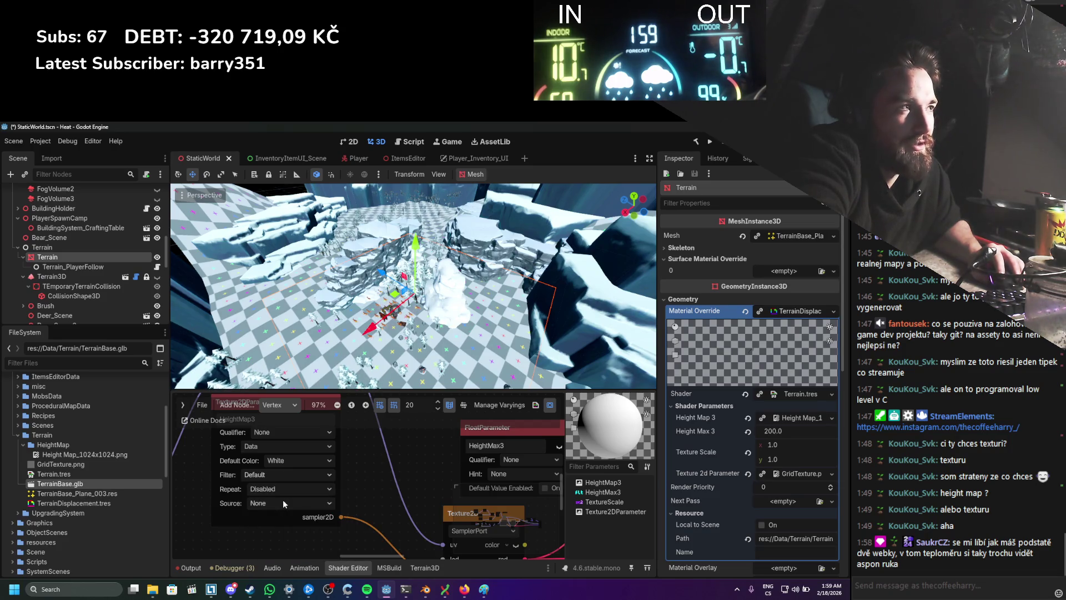
{"action": "left_click", "coordinate": [280, 477]}
{"action": "left_click", "coordinate": [278, 486]}
{"action": "scroll", "coordinate": [371, 448], "scroll_direction": "down", "scroll_amount": 6}
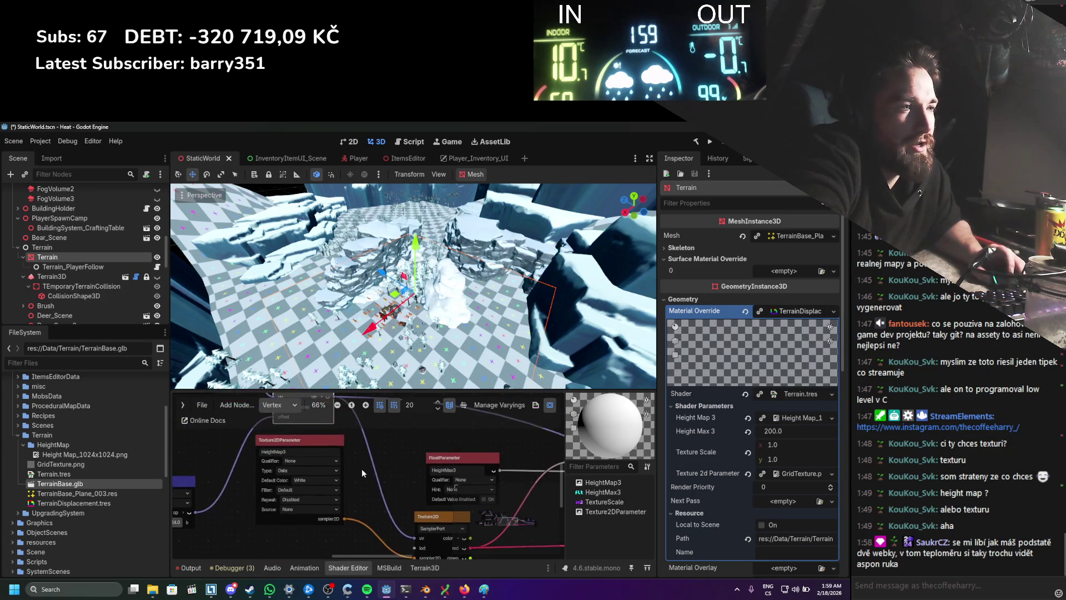
Step: Open the node creation dialog and try searching for 'multipl' and 'prin' nodes
{"action": "mouse_move", "coordinate": [308, 448]}
{"action": "left_mouse_down"}
{"action": "mouse_move", "coordinate": [383, 455]}
{"action": "mouse_move", "coordinate": [384, 435]}
{"action": "mouse_move", "coordinate": [405, 483]}
{"action": "mouse_move", "coordinate": [495, 522]}
{"action": "mouse_move", "coordinate": [349, 485]}
{"action": "mouse_move", "coordinate": [296, 460]}
{"action": "left_mouse_up"}
{"action": "scroll", "coordinate": [494, 521], "scroll_direction": "up", "scroll_amount": 1}
{"action": "right_click", "coordinate": [383, 473]}
{"action": "left_click", "coordinate": [399, 478]}
{"action": "type", "text": "multipl"}
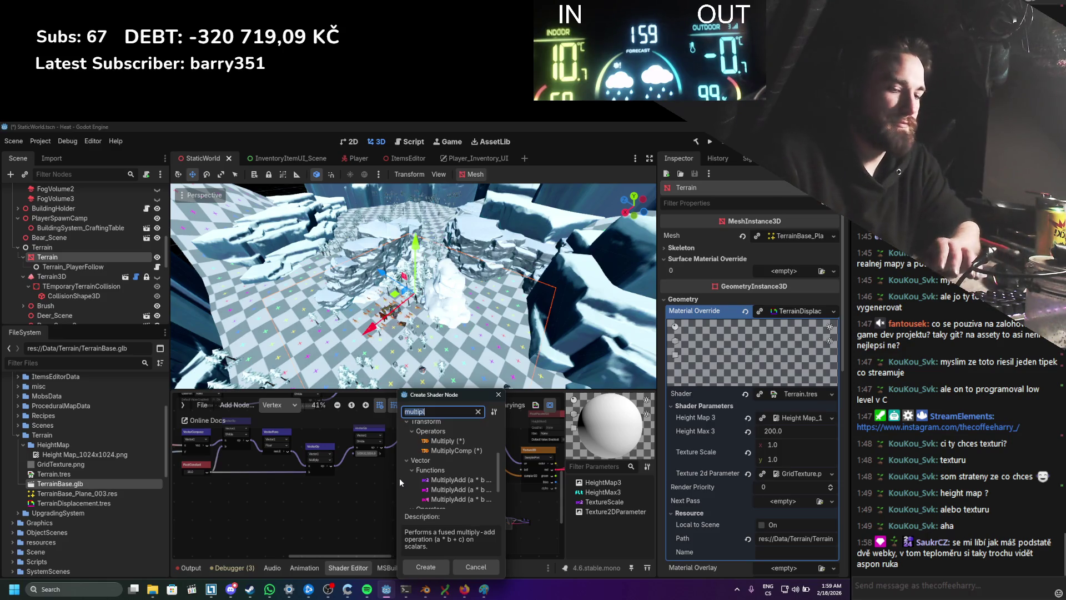
{"action": "key", "text": "BackSpace"}
{"action": "key", "text": "BackSpace"}
{"action": "key", "text": "BackSpace"}
{"action": "type", "text": "prin"}
{"action": "key", "text": "BackSpace"}
{"action": "key", "text": "BackSpace"}
{"action": "key", "text": "BackSpace"}
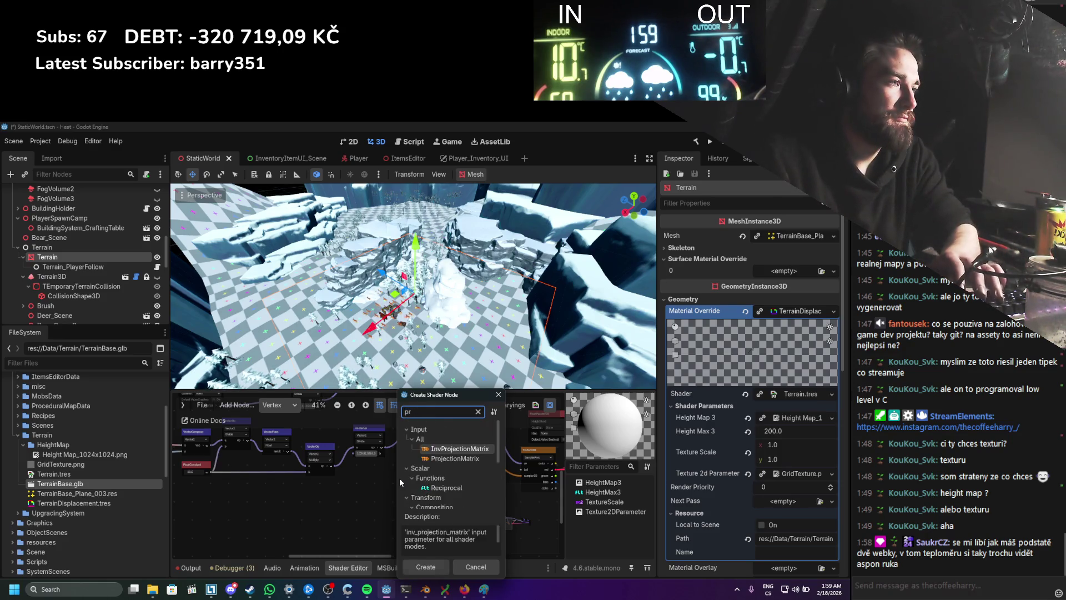
Step: Browse the Special, Vector, Color, Conditional and Transform node categories, then close without adding a node
{"action": "scroll", "coordinate": [403, 477], "scroll_direction": "down", "scroll_amount": 1}
{"action": "left_click", "coordinate": [404, 499]}
{"action": "scroll", "coordinate": [404, 496], "scroll_direction": "down", "scroll_amount": 3}
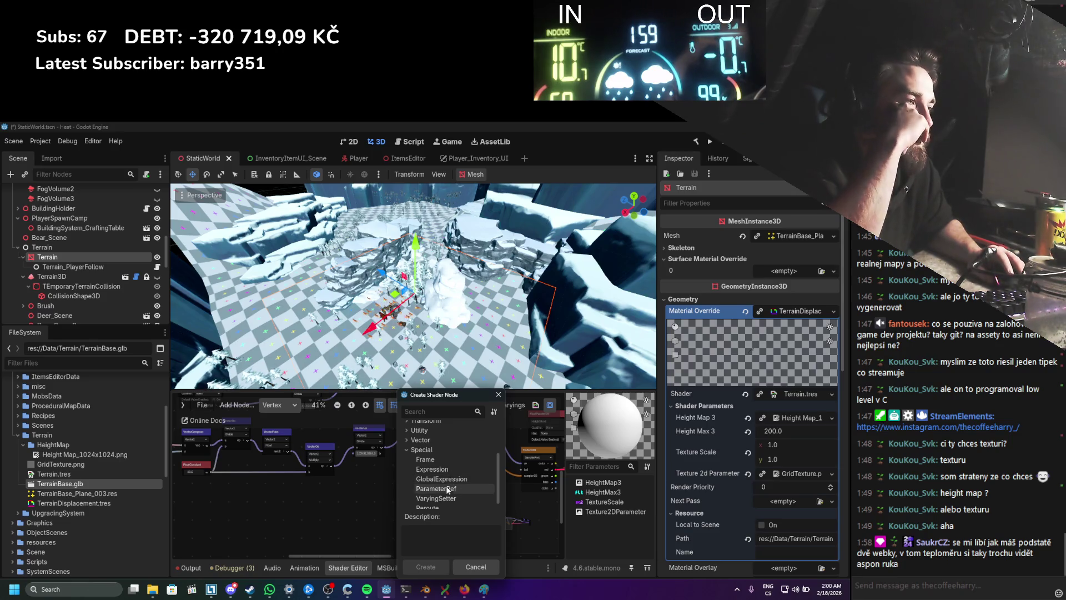
{"action": "scroll", "coordinate": [443, 493], "scroll_direction": "down", "scroll_amount": 1}
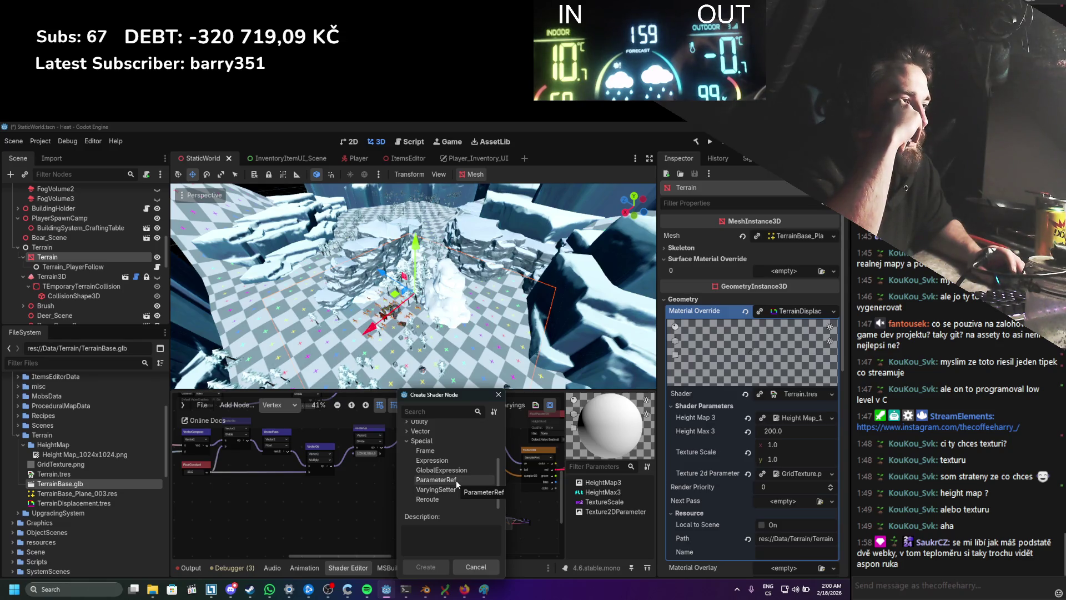
{"action": "left_click", "coordinate": [407, 440]}
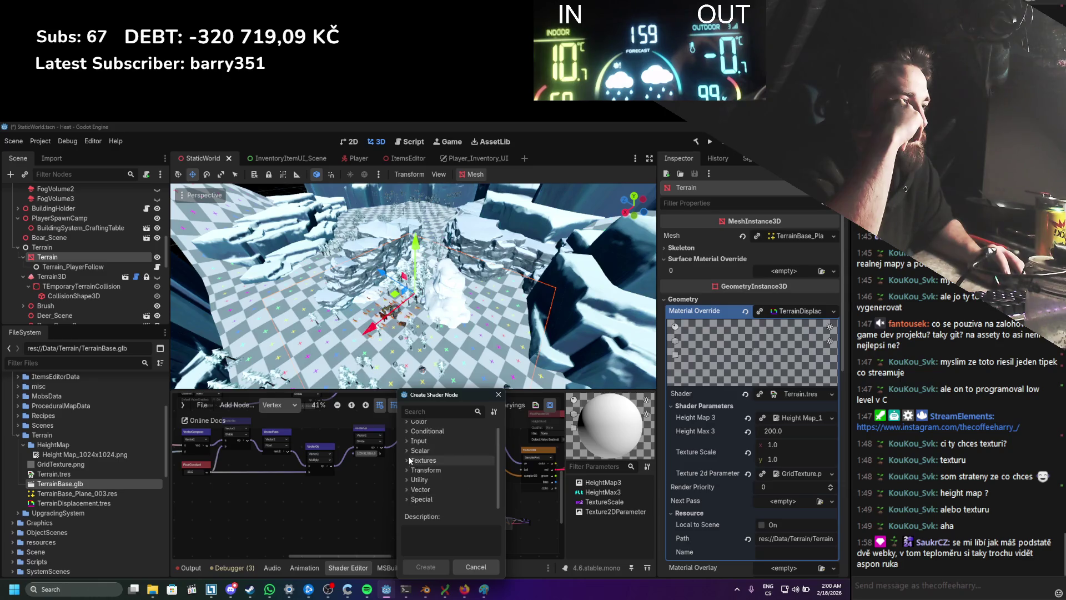
{"action": "left_click", "coordinate": [405, 487]}
{"action": "scroll", "coordinate": [407, 486], "scroll_direction": "down", "scroll_amount": 1}
{"action": "left_click", "coordinate": [407, 486]}
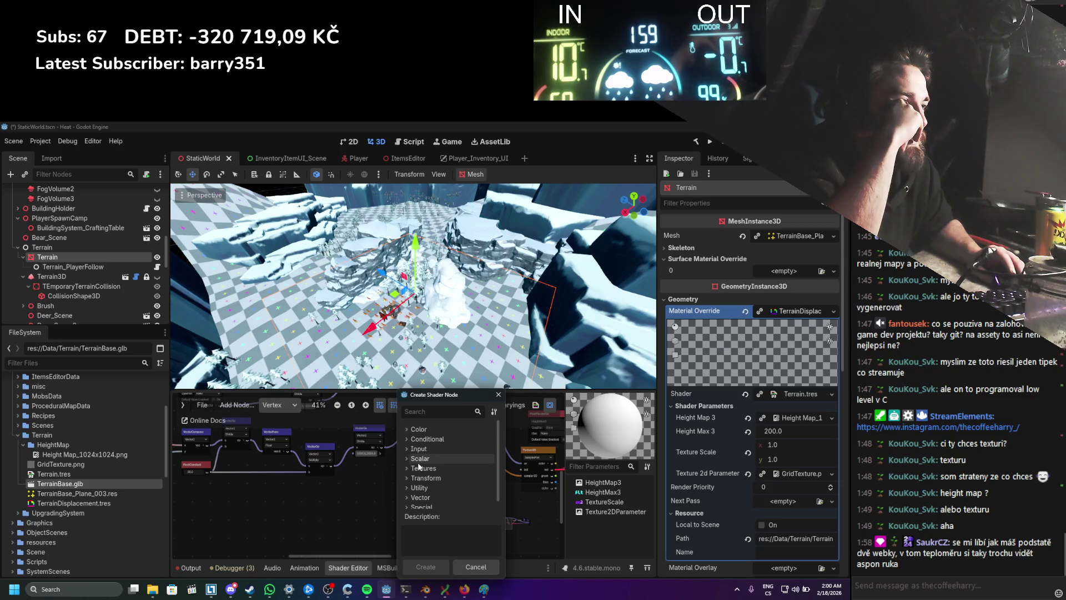
{"action": "left_click", "coordinate": [408, 430]}
{"action": "left_click", "coordinate": [408, 429]}
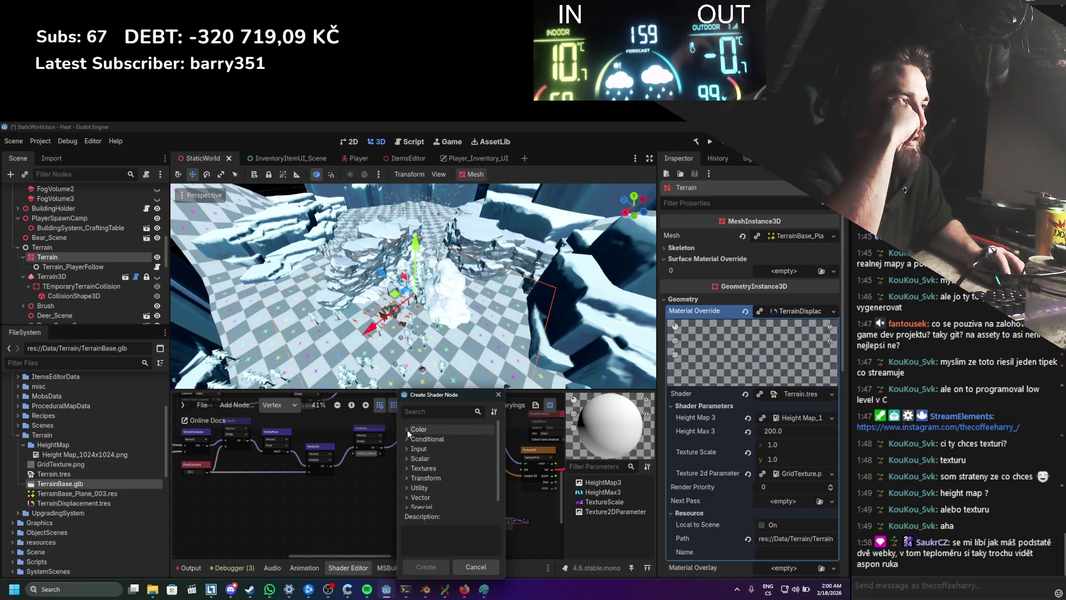
{"action": "scroll", "coordinate": [428, 457], "scroll_direction": "down", "scroll_amount": 1}
{"action": "left_click", "coordinate": [408, 428]}
{"action": "left_click", "coordinate": [408, 429]}
{"action": "left_click", "coordinate": [410, 470]}
{"action": "scroll", "coordinate": [408, 468], "scroll_direction": "down", "scroll_amount": 2}
{"action": "scroll", "coordinate": [408, 467], "scroll_direction": "up", "scroll_amount": 2}
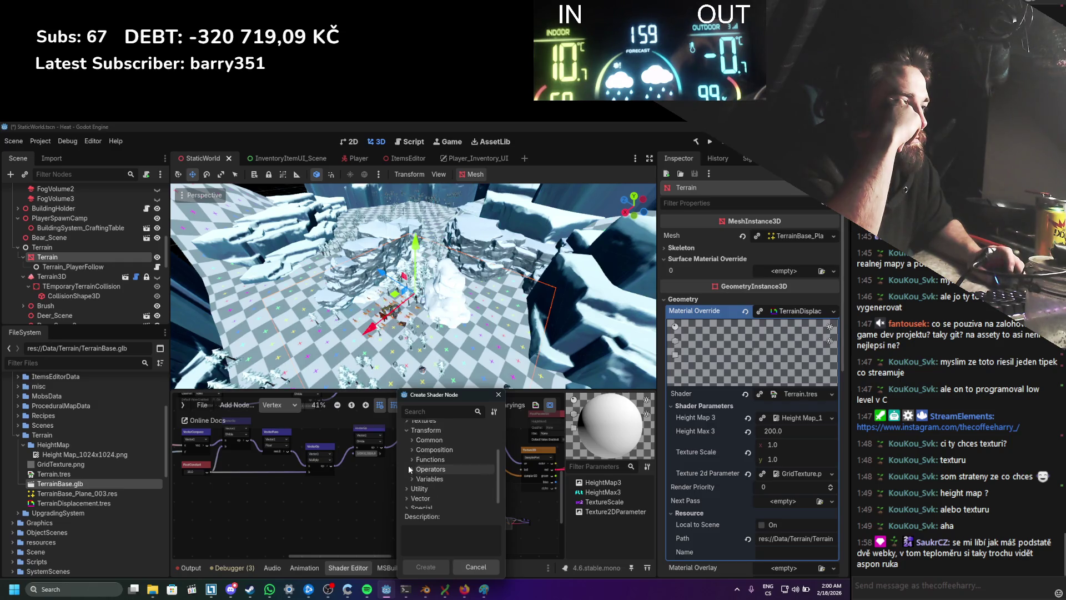
{"action": "left_click", "coordinate": [408, 469]}
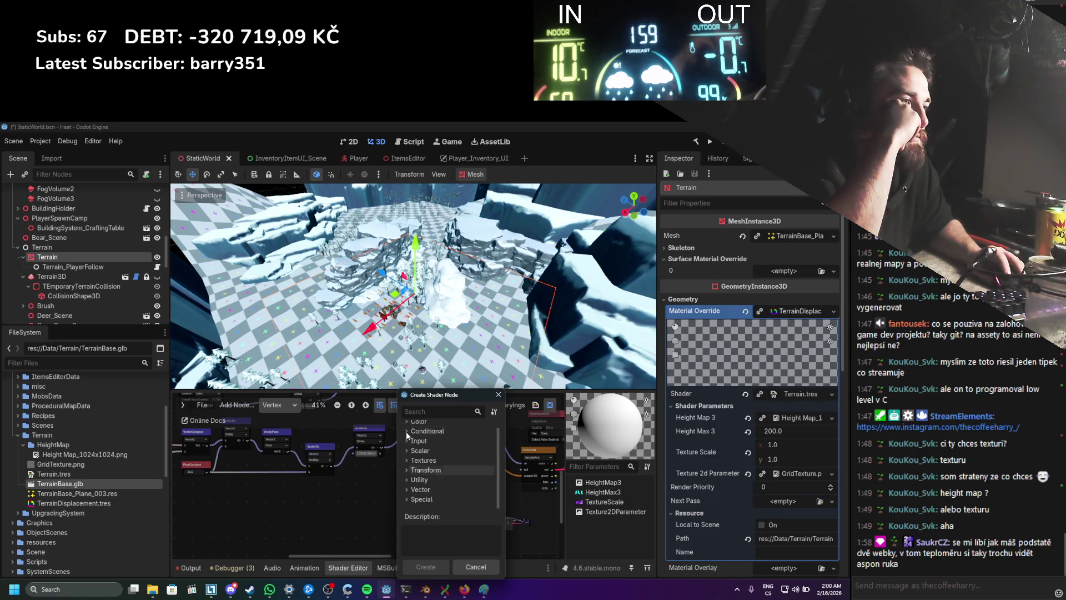
{"action": "left_click", "coordinate": [500, 394]}
Step: View the generated shader code, select all of it, and switch to Firefox
{"action": "scroll", "coordinate": [391, 472], "scroll_direction": "down", "scroll_amount": 3}
{"action": "left_click", "coordinate": [534, 405]}
{"action": "scroll", "coordinate": [467, 412], "scroll_direction": "down", "scroll_amount": 10}
{"action": "scroll", "coordinate": [468, 412], "scroll_direction": "down", "scroll_amount": 8}
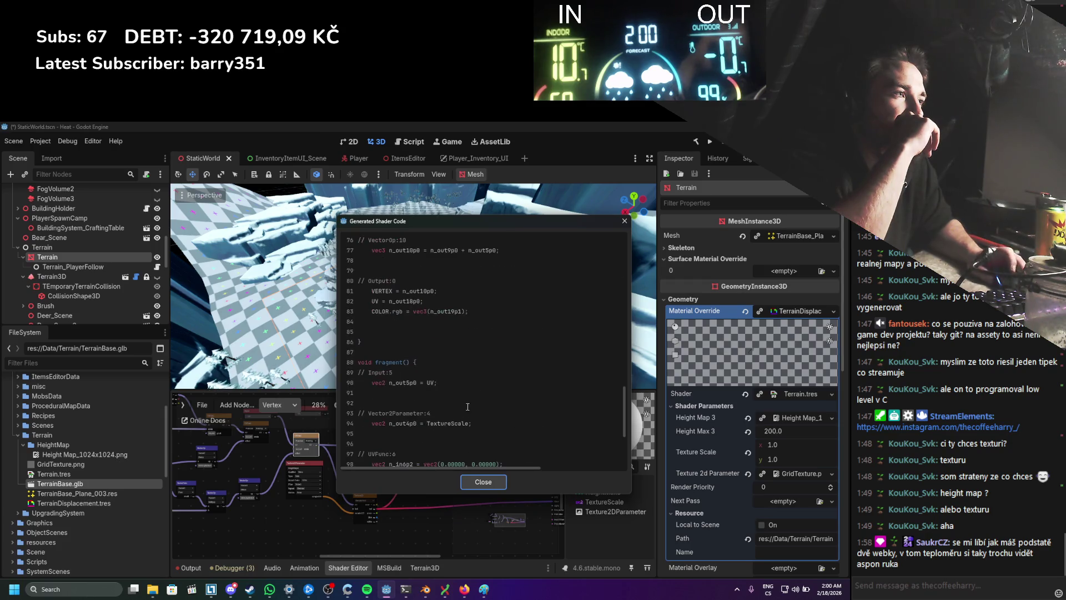
{"action": "left_click", "coordinate": [471, 403]}
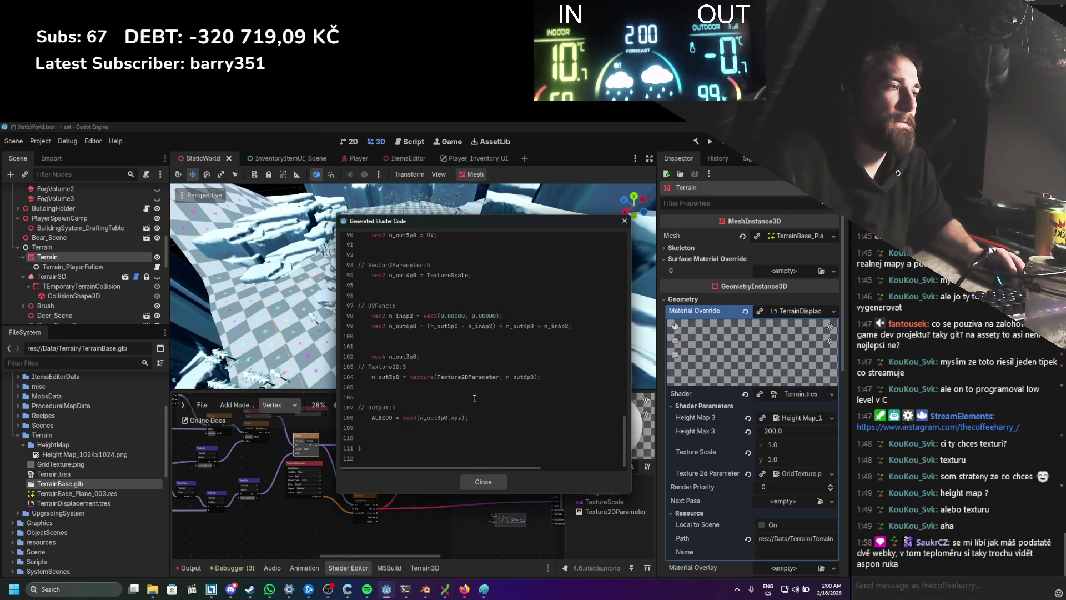
{"action": "key", "text": "ctrl+a"}
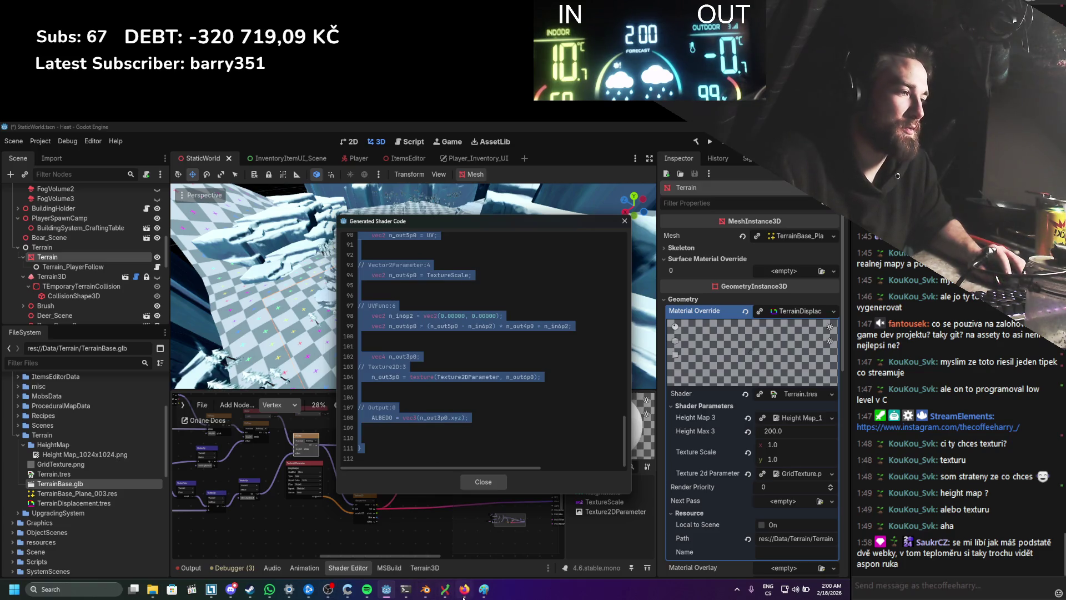
{"action": "left_click", "coordinate": [465, 590]}
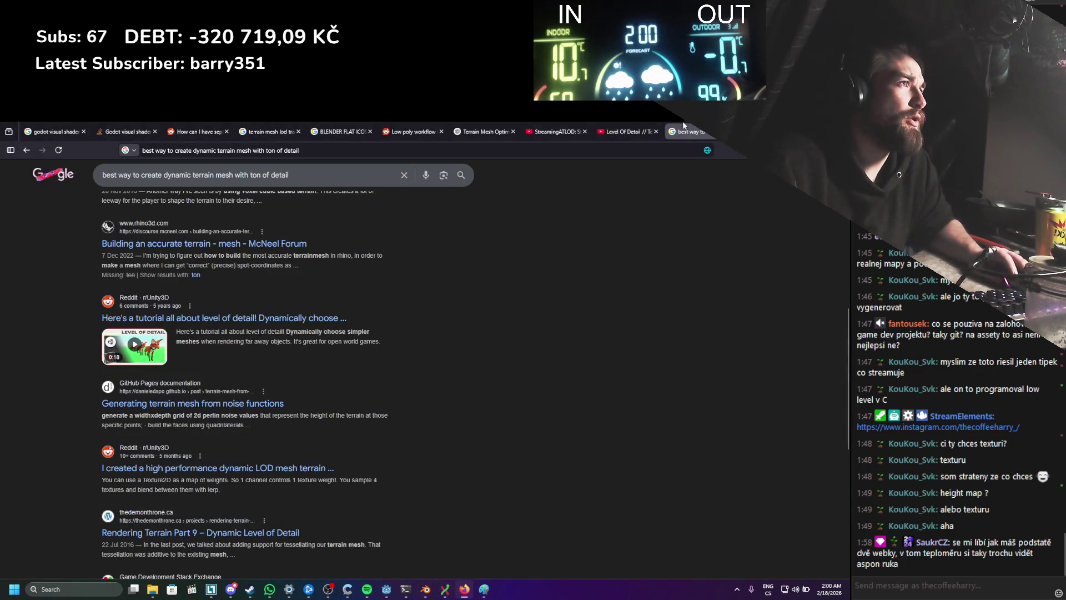
Step: Open the Terrain Mesh Optimization chat and draft a question about the shader's position jumping back
{"action": "left_click", "coordinate": [489, 125]}
{"action": "left_click", "coordinate": [365, 542]}
{"action": "type", "text": "hi in this shad"}
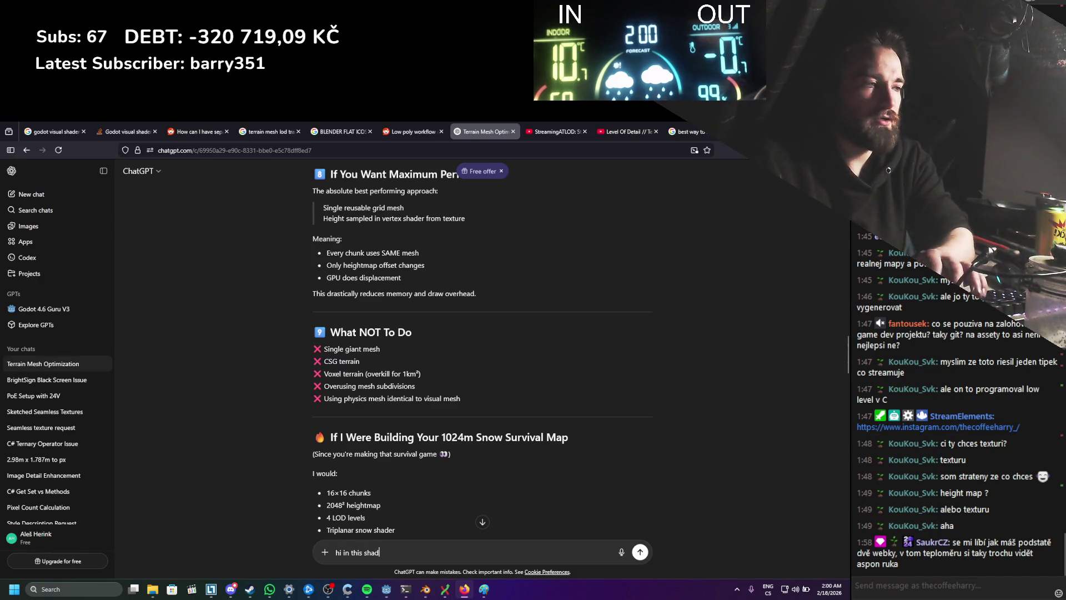
{"action": "type", "text": "er, why doest it mo"}
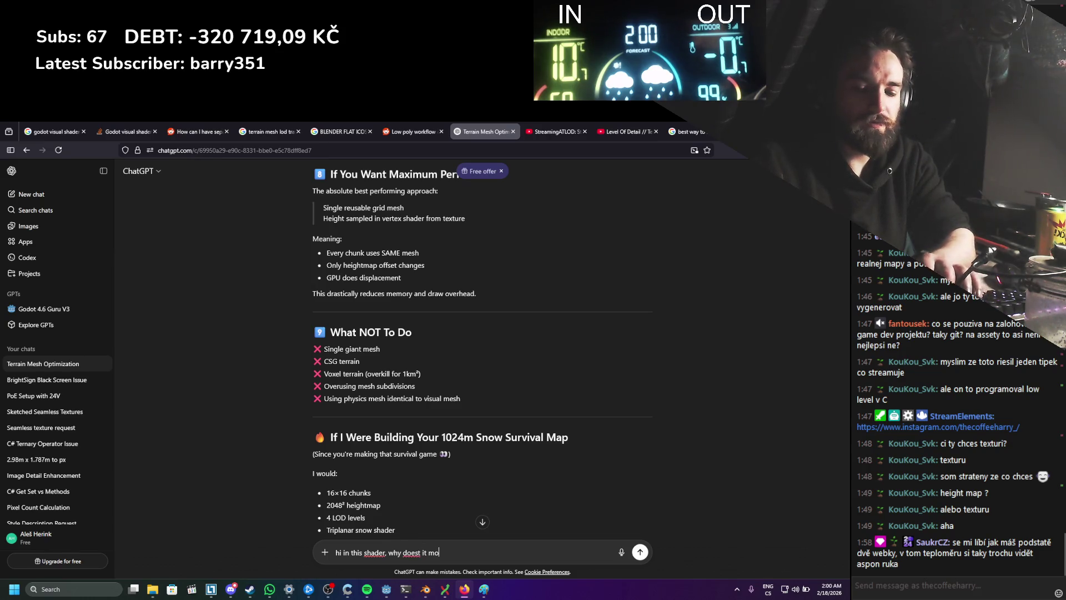
{"action": "type", "text": "ve and then "}
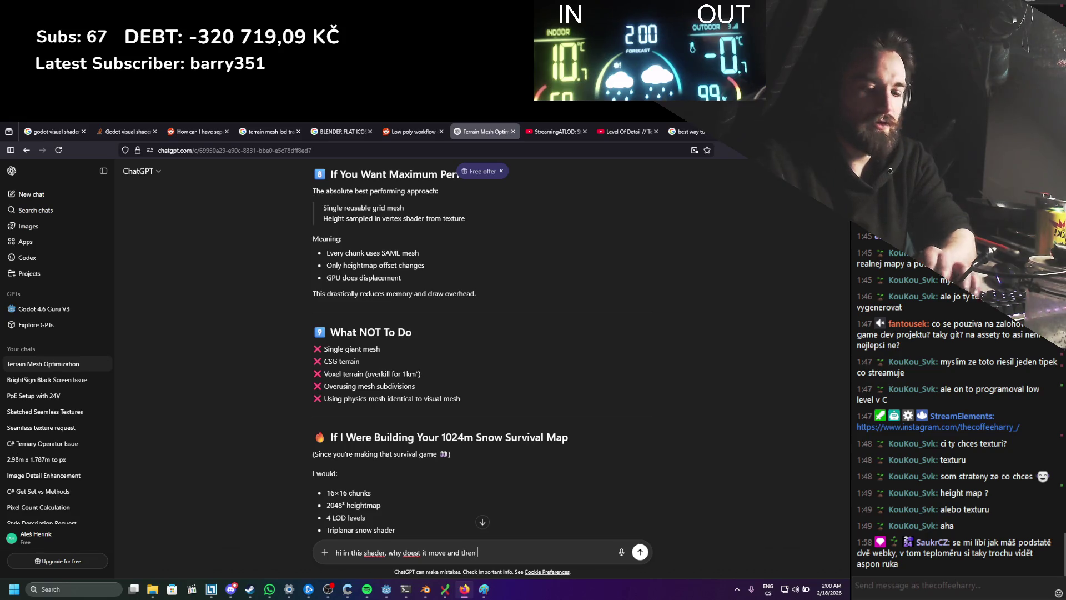
{"action": "type", "text": "jumps back, "}
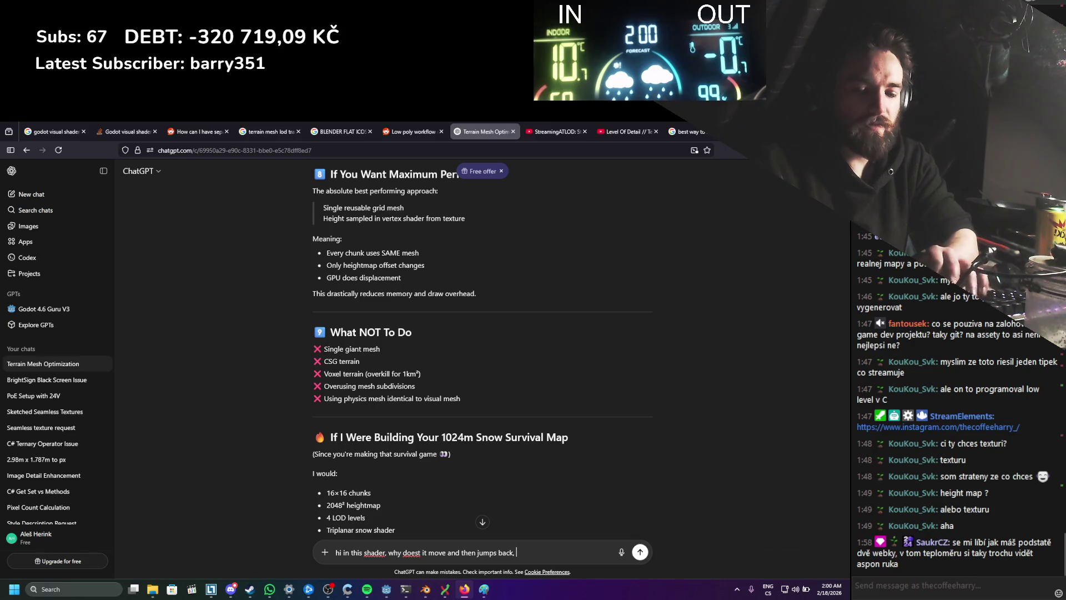
{"action": "type", "text": "I wanna only for it to jump if t"}
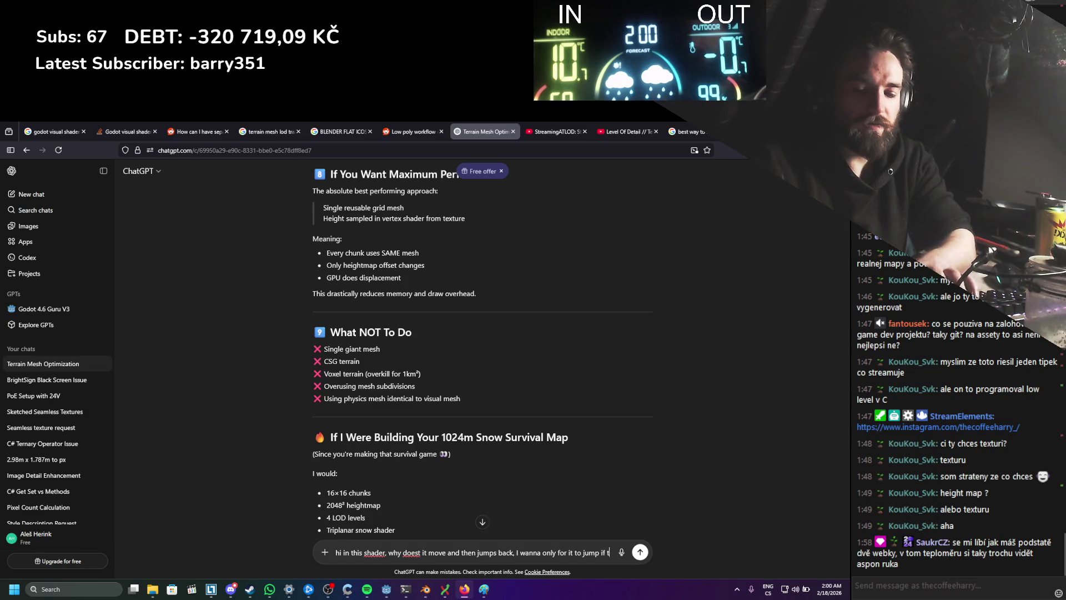
{"action": "type", "text": "he position of the nod"}
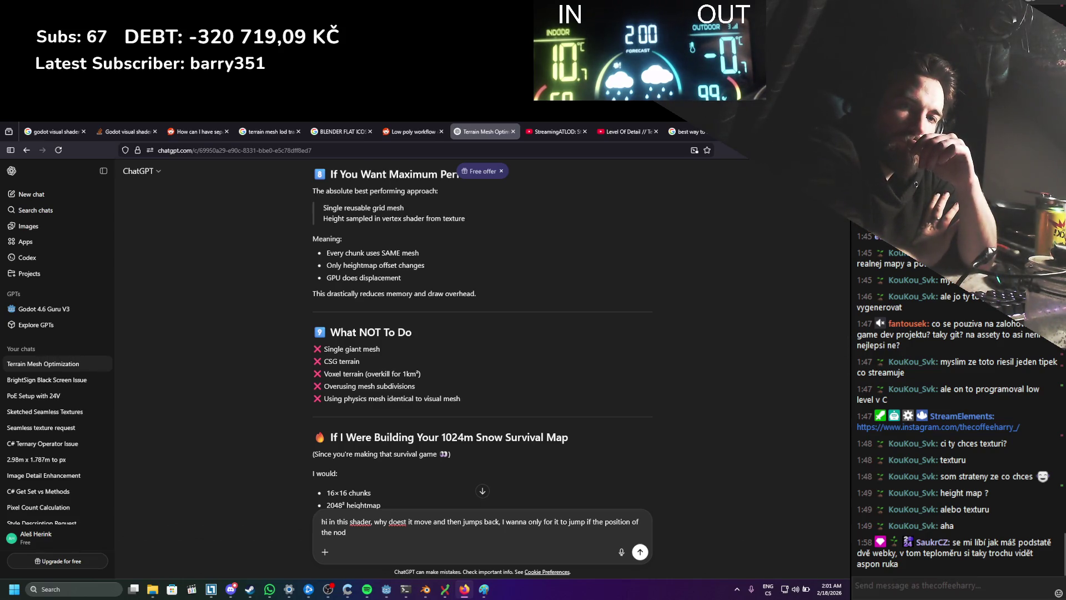
Step: Delete the unsent draft and return to the Godot editor
{"action": "key", "text": "ctrl+a"}
{"action": "key", "text": "BackSpace"}
{"action": "key", "text": "alt+Tab"}
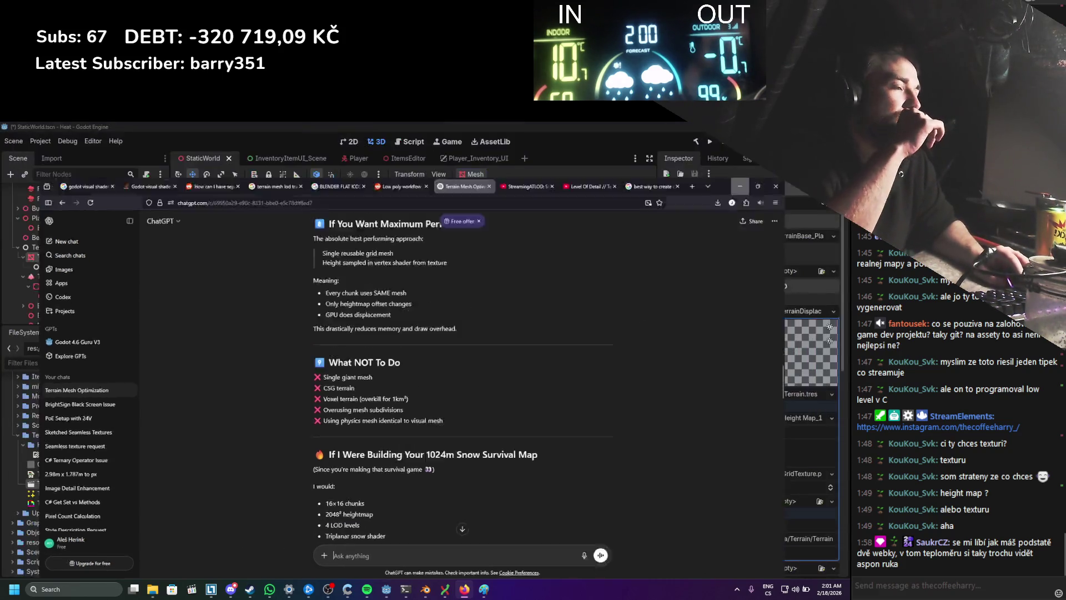
Step: Dismiss the Generated Shader Code window and select Terrain_PlayerFollow in the Scene tree
{"action": "left_click", "coordinate": [624, 220]}
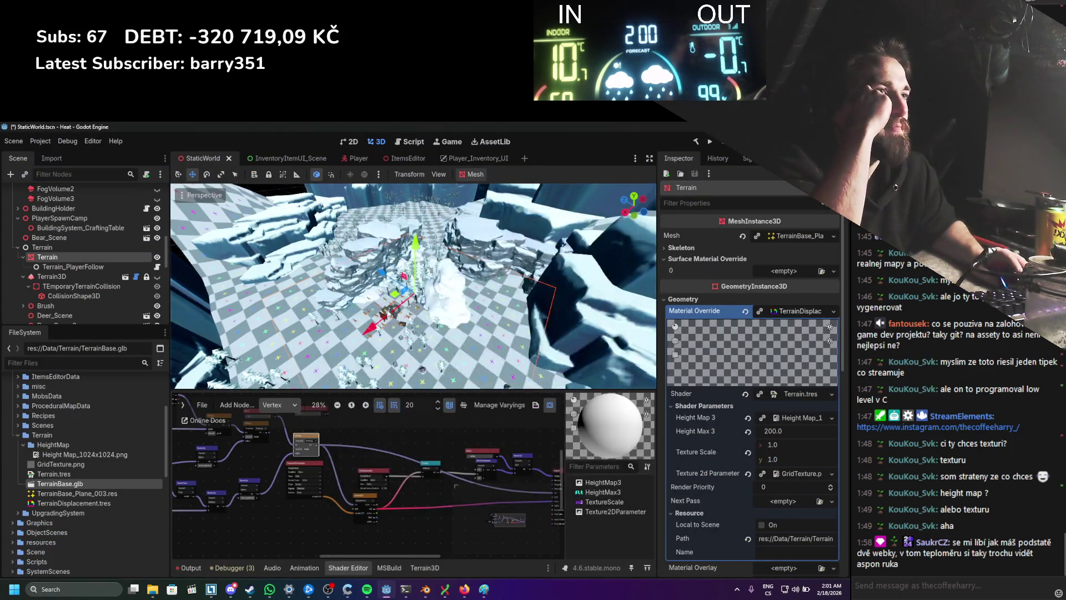
{"action": "scroll", "coordinate": [128, 278], "scroll_direction": "down", "scroll_amount": 1}
{"action": "left_click", "coordinate": [91, 248]}
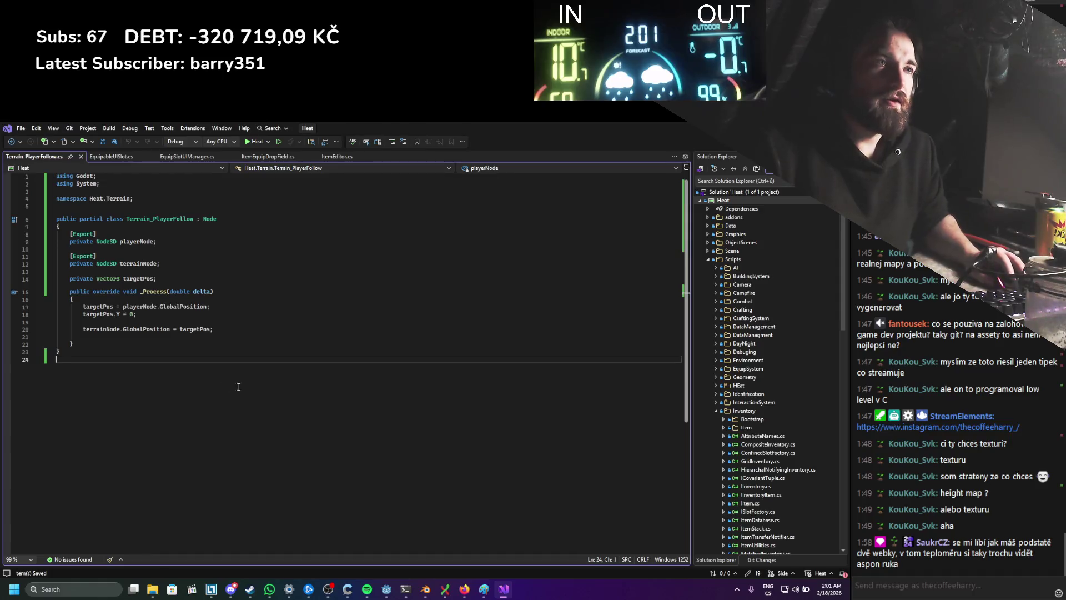
Step: Review the _Process method of Terrain_PlayerFollow.cs in Visual Studio
{"action": "key", "text": "shift+Up"}
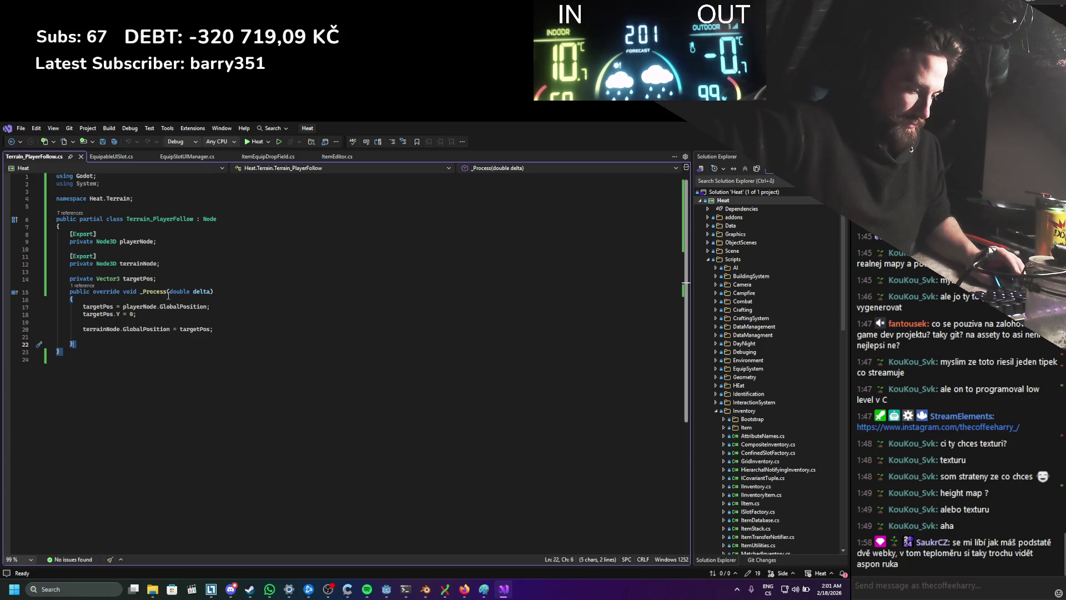
{"action": "mouse_move", "coordinate": [167, 295]}
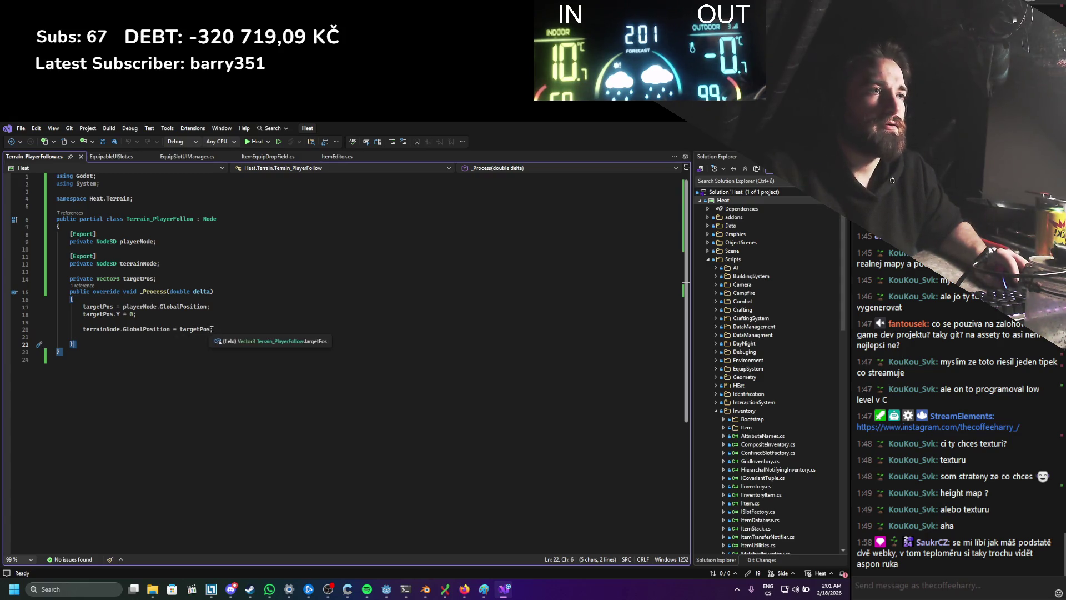
Step: Add a .Floor() call to the targetPos assignment on line 20 and save
{"action": "left_click", "coordinate": [177, 328]}
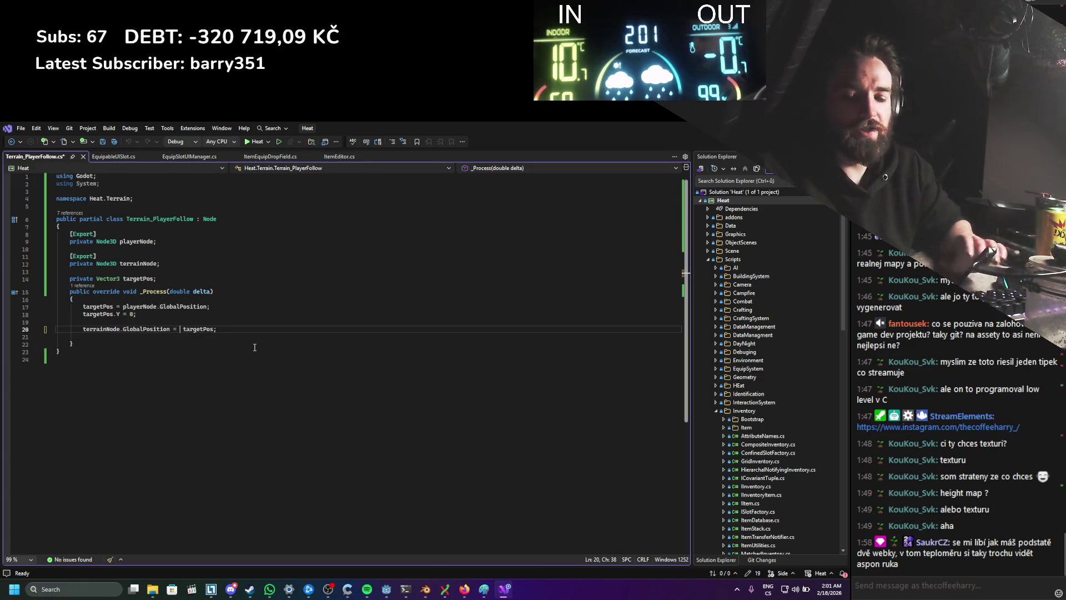
{"action": "type", "text": "Vec"}
{"action": "key", "text": "Tab"}
{"action": "type", "text": ".flo"}
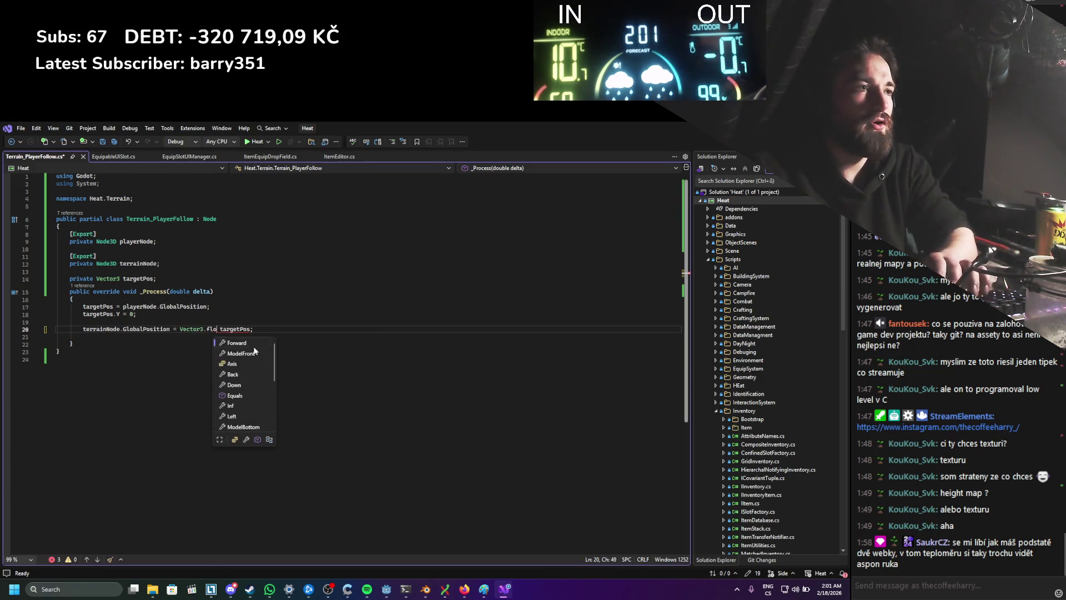
{"action": "key", "text": "BackSpace"}
{"action": "key", "text": "BackSpace"}
{"action": "key", "text": "BackSpace"}
{"action": "type", "text": "math"}
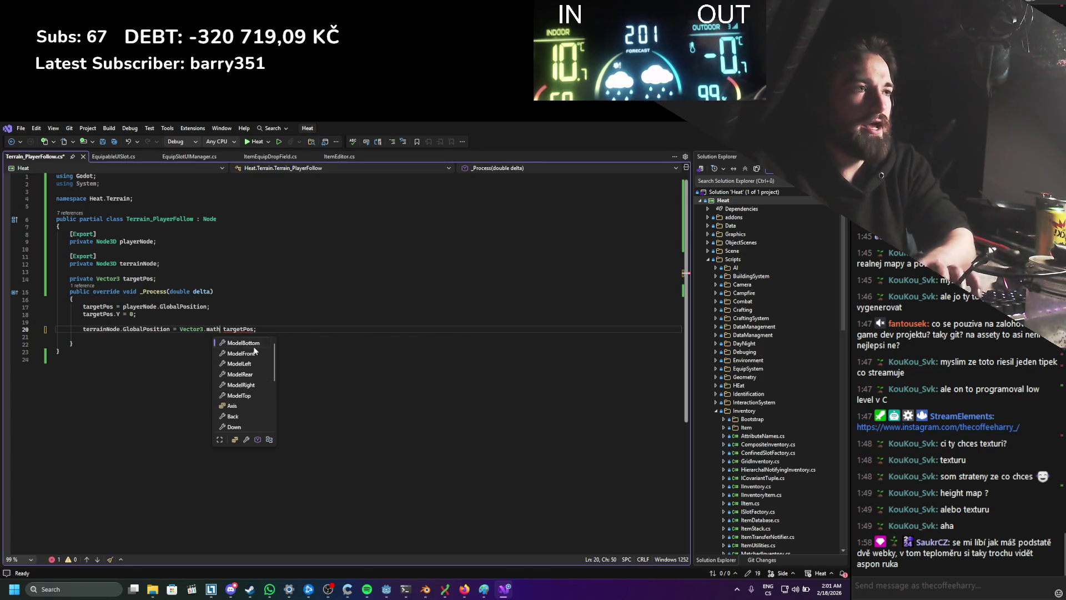
{"action": "key", "text": "BackSpace"}
{"action": "key", "text": "BackSpace"}
{"action": "key", "text": "BackSpace"}
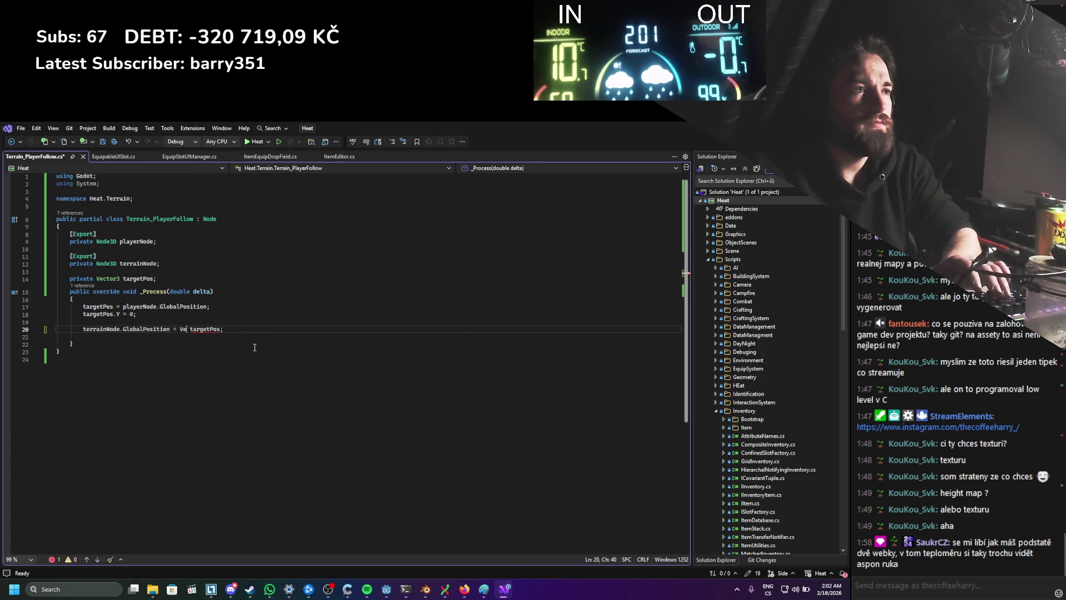
{"action": "key", "text": "ctrl+s"}
{"action": "key", "text": "Right"}
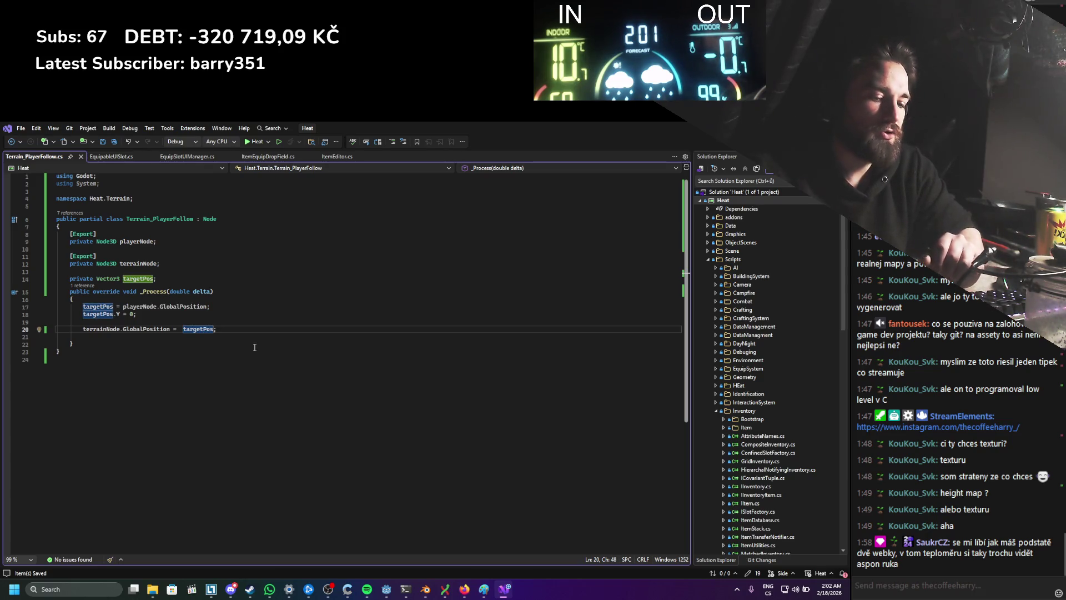
{"action": "type", "text": ".flo"}
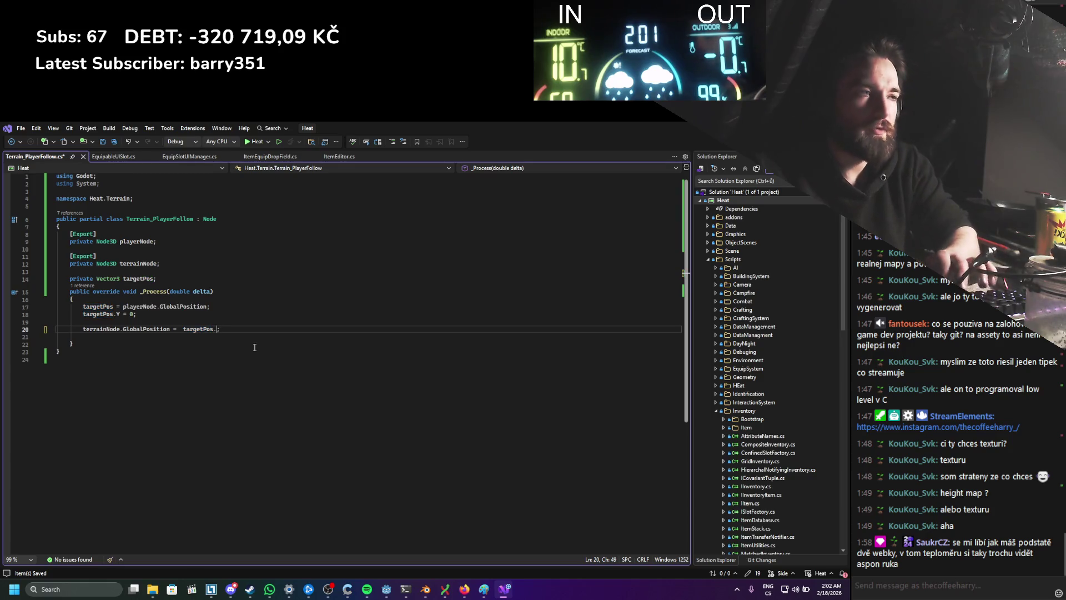
{"action": "type", "text": "()"}
{"action": "key", "text": "ctrl+s"}
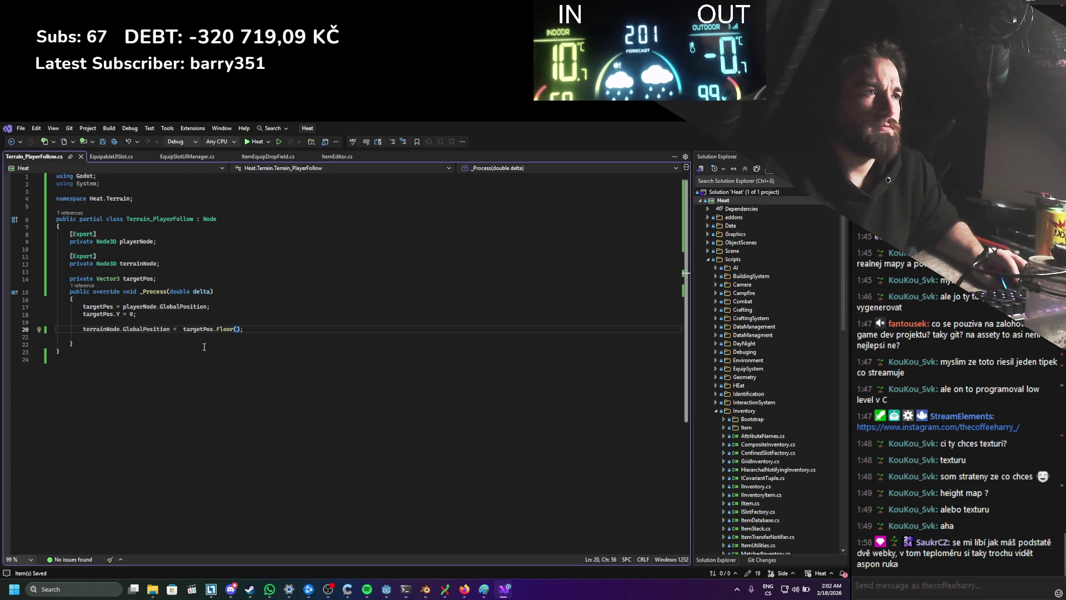
Step: Make line 20 read (targetPos / 10).Floor() * 10 and save the script
{"action": "left_click", "coordinate": [184, 331]}
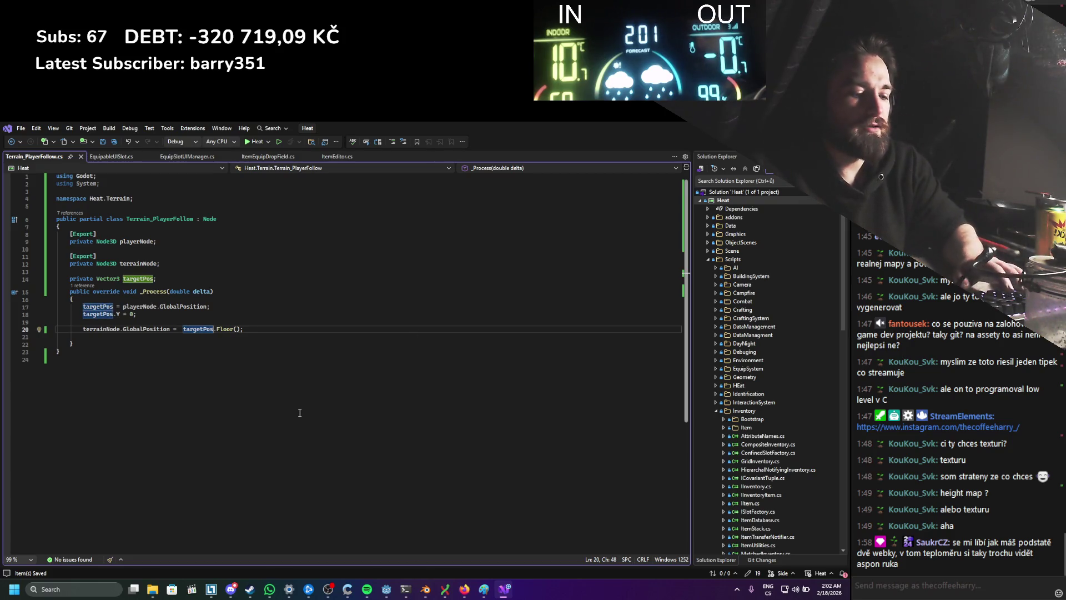
{"action": "type", "text": "/ 10"}
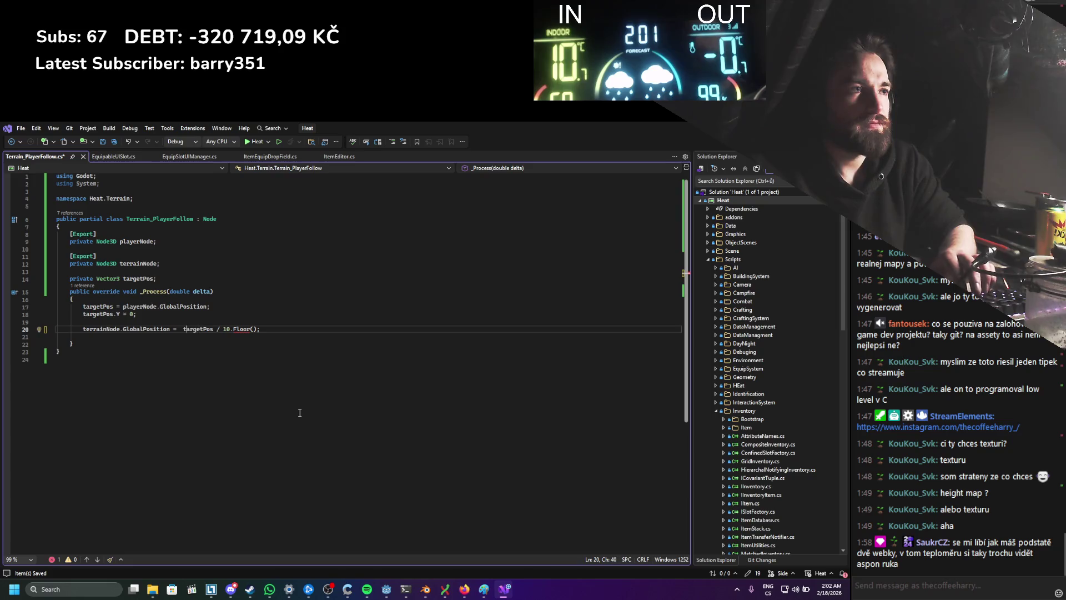
{"action": "key", "text": "Left"}
{"action": "key", "text": "Left"}
{"action": "key", "text": "Right"}
{"action": "key", "text": "Right"}
{"action": "key", "text": "Right"}
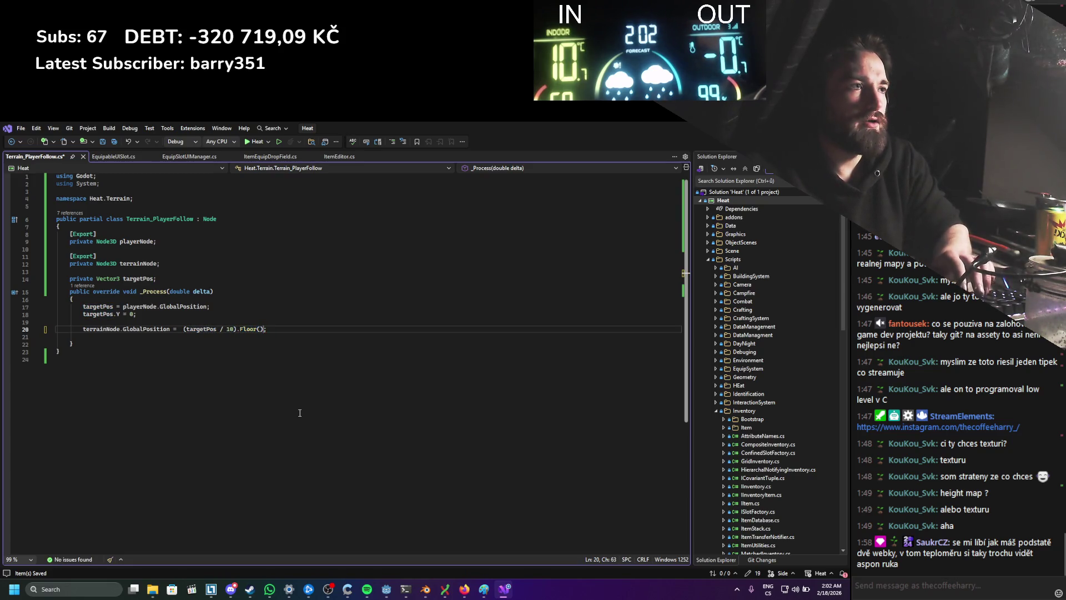
{"action": "key", "text": "ctrl+s"}
{"action": "key", "text": "ctrl+End"}
Step: Insert blank lines after the targetPos field declaration
{"action": "left_click", "coordinate": [228, 275]}
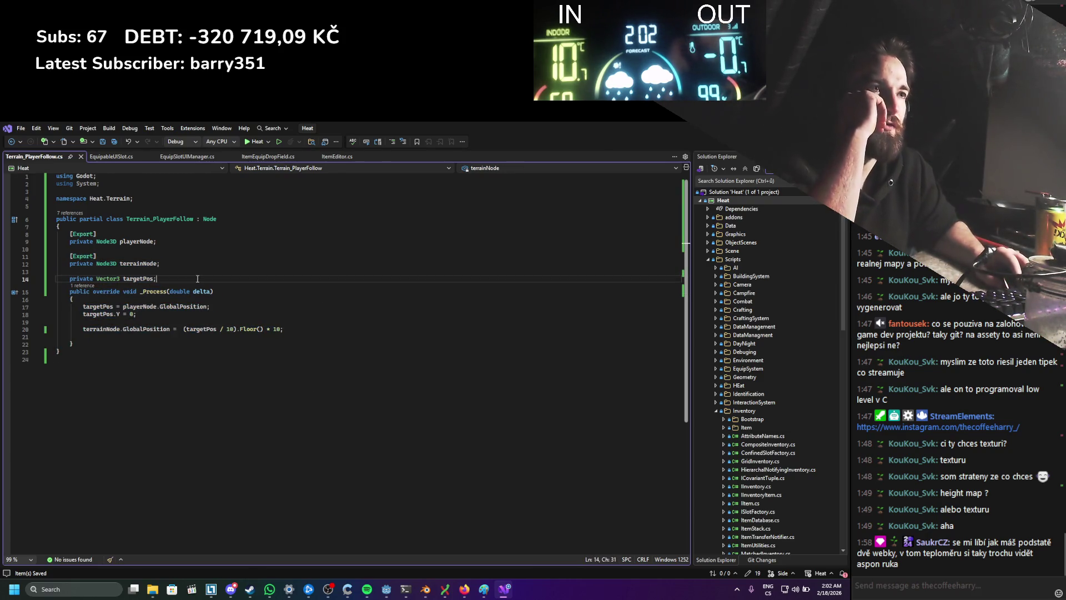
{"action": "key", "text": "Return"}
{"action": "key", "text": "Return"}
{"action": "key", "text": "Return"}
{"action": "key", "text": "Up"}
{"action": "key", "text": "ctrl+f"}
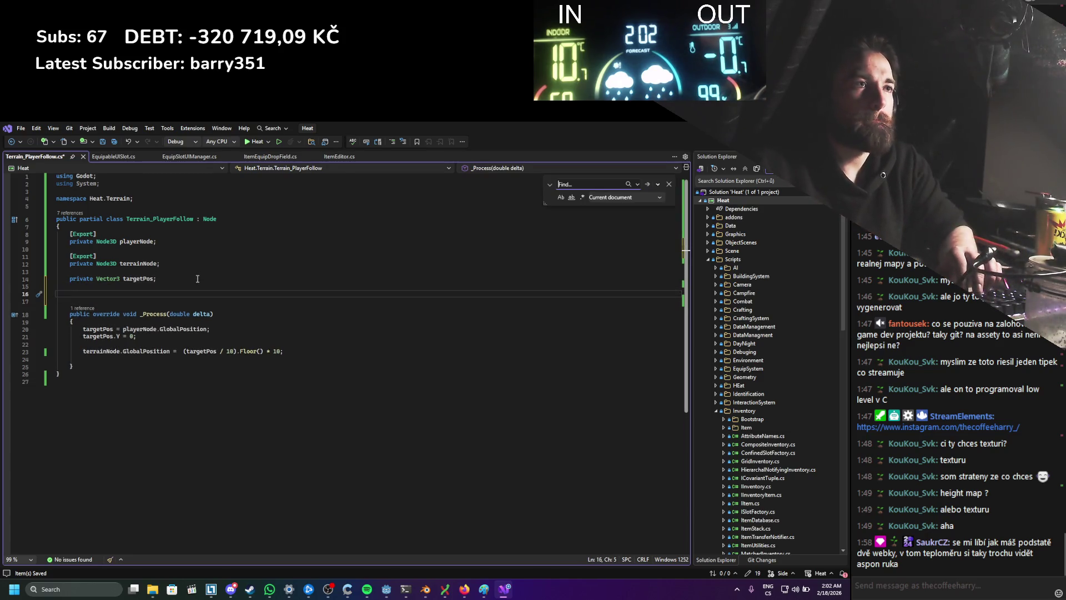
{"action": "left_click", "coordinate": [180, 293]}
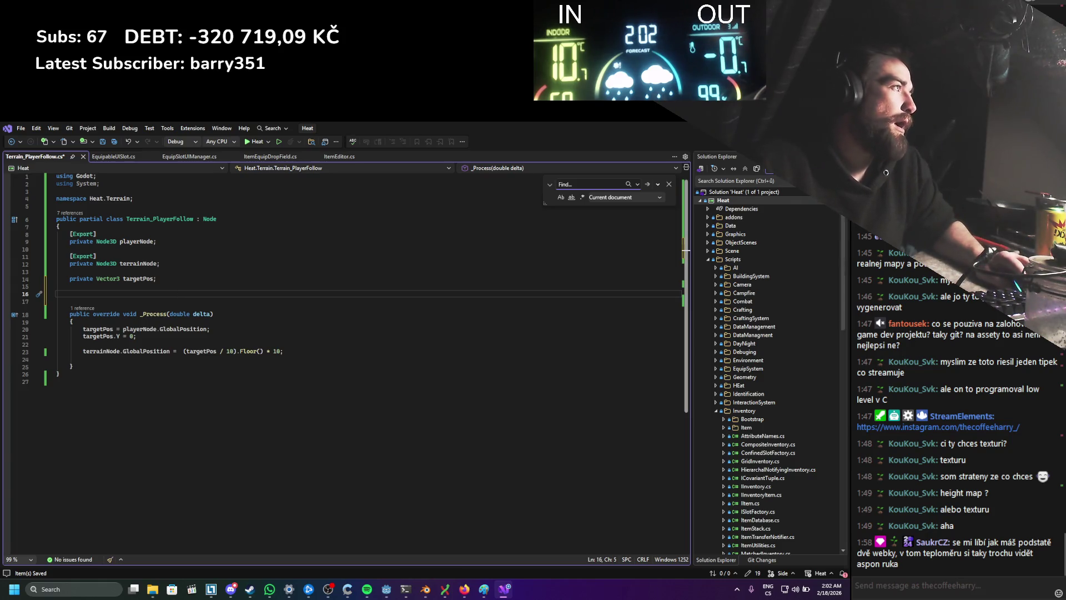
{"action": "key", "text": "alt+Tab"}
{"action": "key", "text": "alt+Tab"}
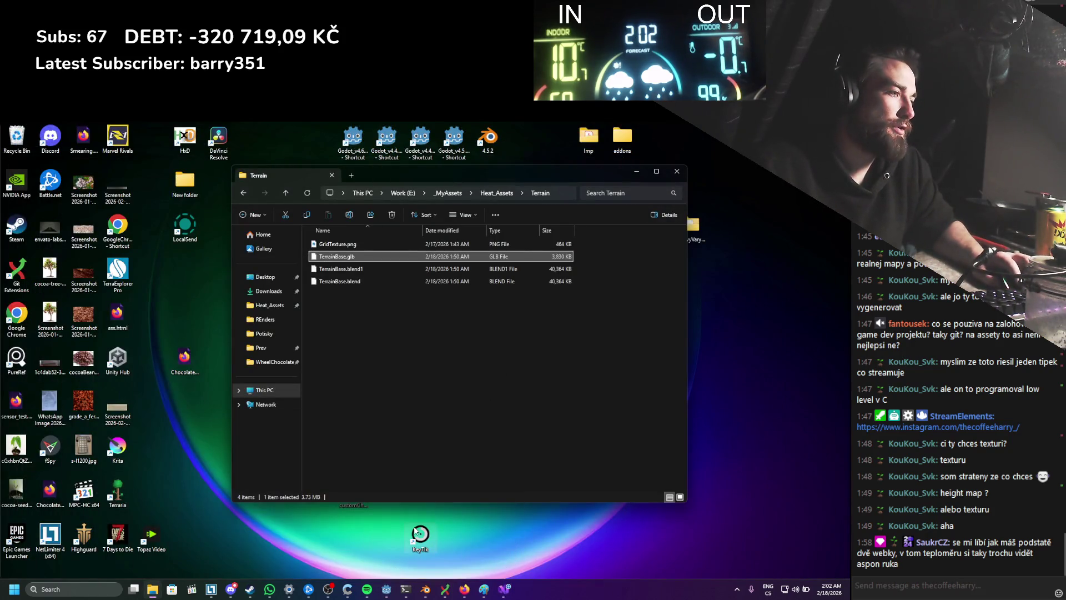
Step: Go from File Explorer through Godot back to Terrain_PlayerFollow.cs in Visual Studio
{"action": "left_click", "coordinate": [415, 530]}
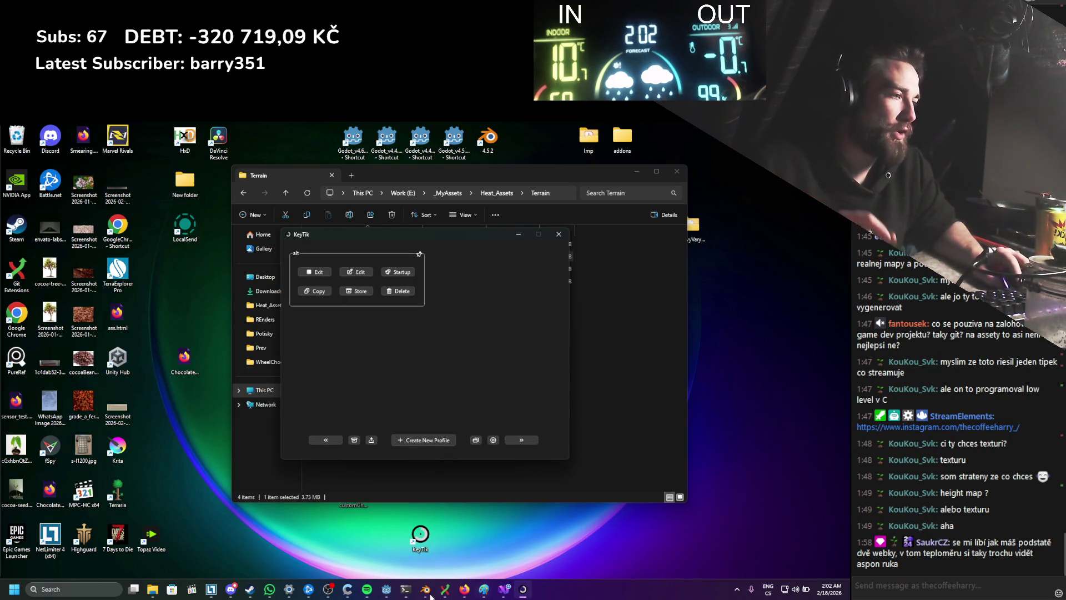
{"action": "mouse_move", "coordinate": [388, 594]}
{"action": "left_click", "coordinate": [387, 556]}
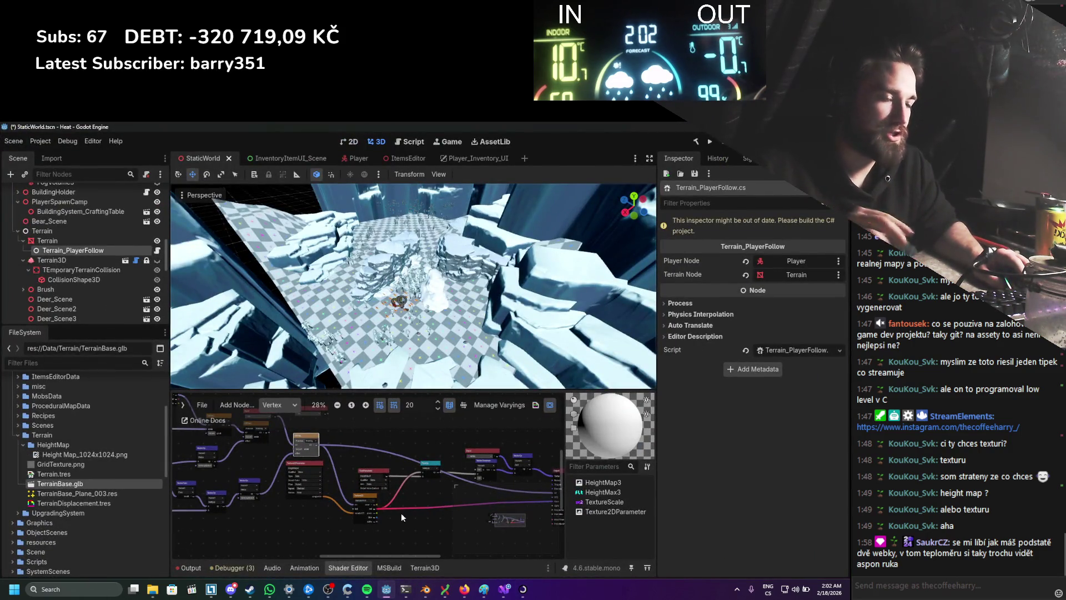
{"action": "left_click", "coordinate": [486, 589]}
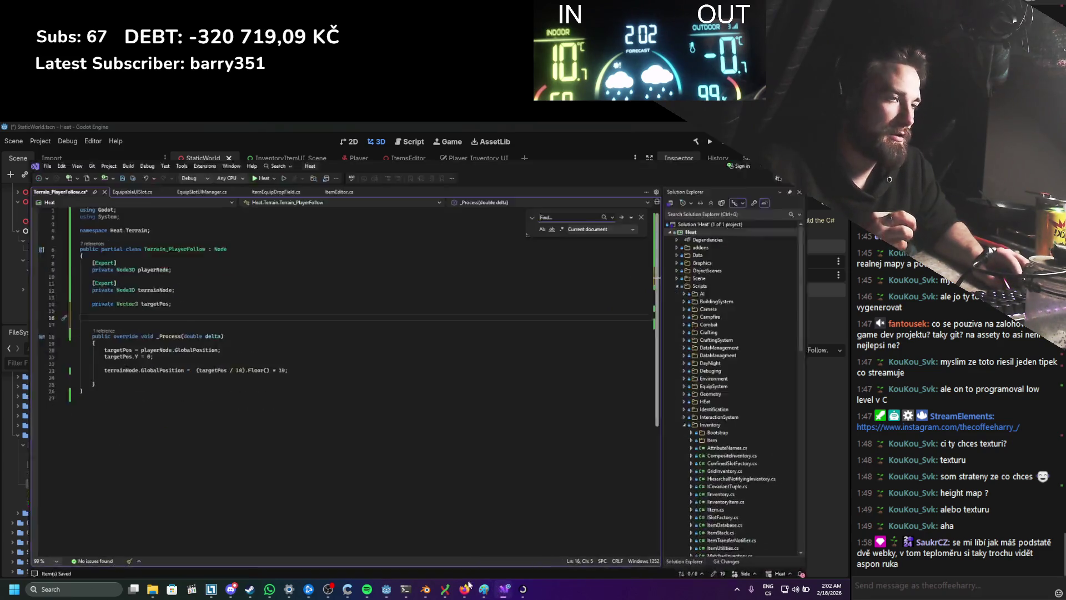
Step: Undo the stray parenthesis and add [Export] private int gridScale = 10, then save
{"action": "left_click", "coordinate": [184, 352]}
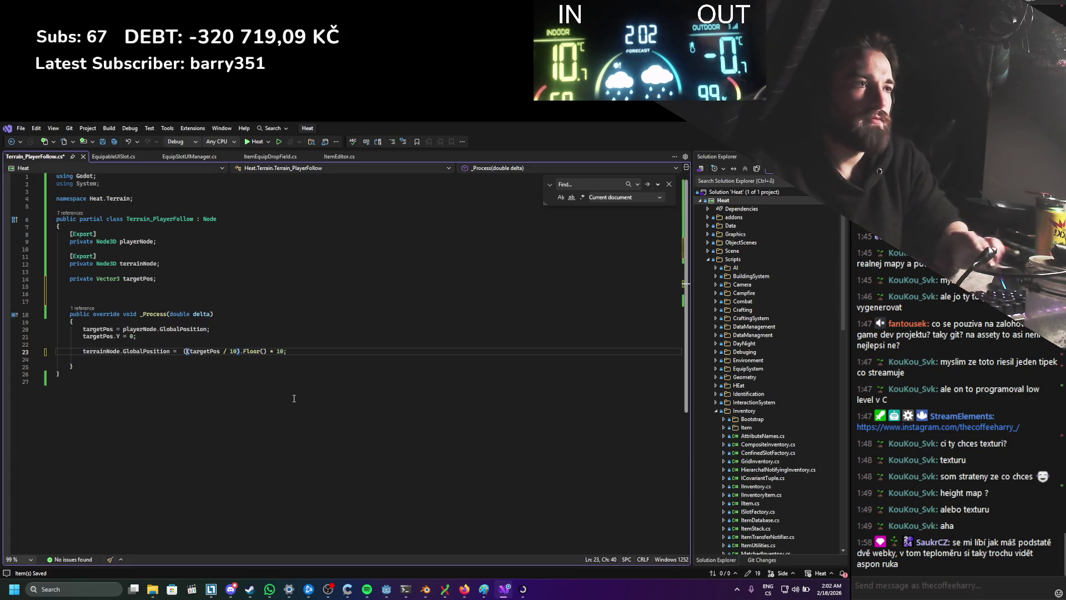
{"action": "key", "text": "ctrl+z"}
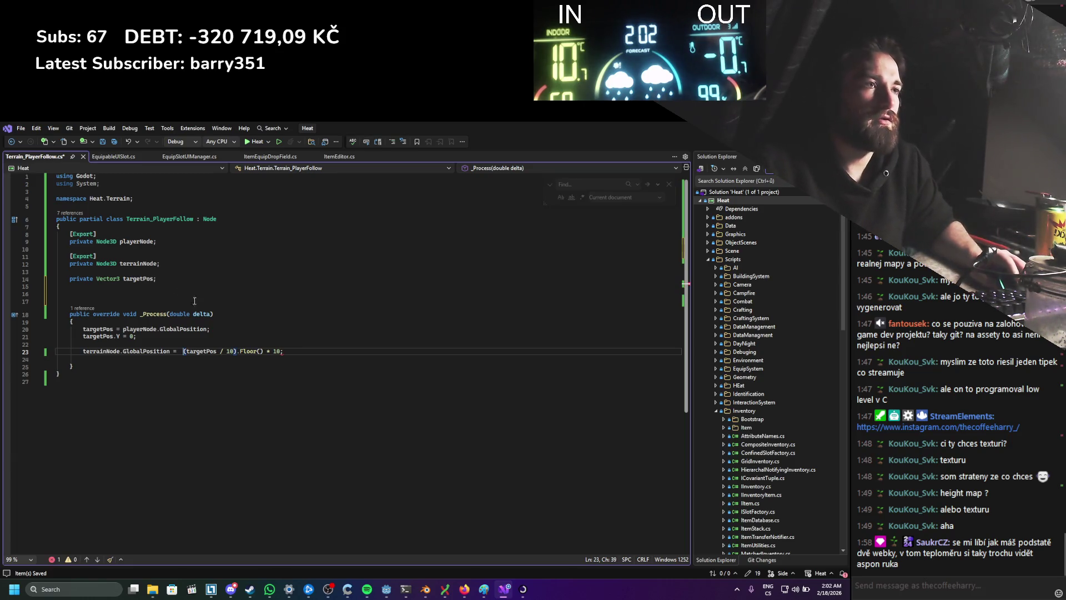
{"action": "left_click", "coordinate": [143, 291]}
{"action": "type", "text": "["}
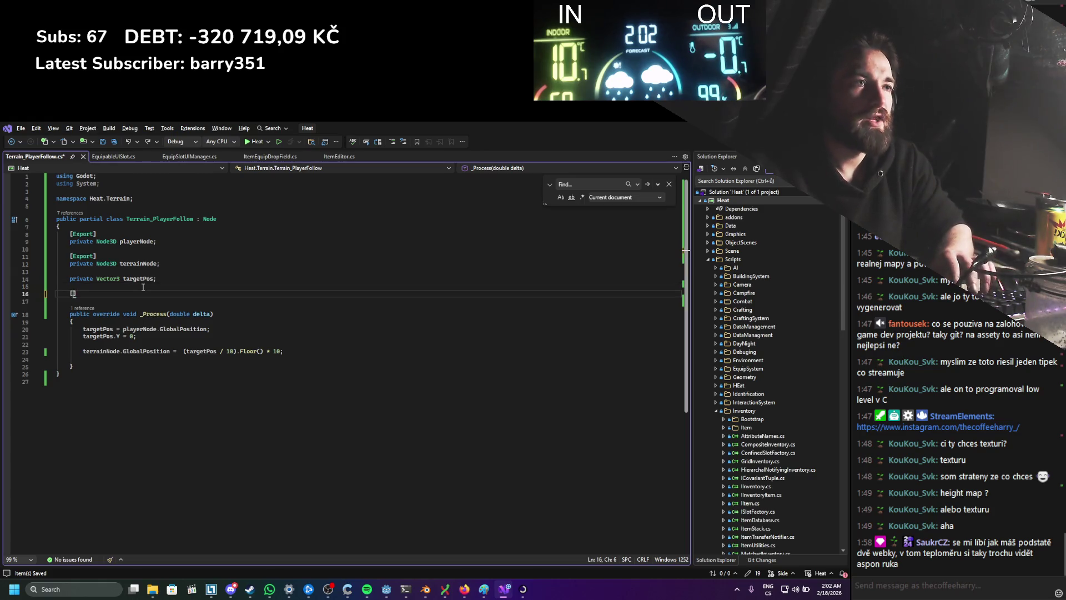
{"action": "type", "text": "Ex"}
{"action": "key", "text": "Tab"}
{"action": "key", "text": "End"}
{"action": "key", "text": "Return"}
{"action": "type", "text": "private "}
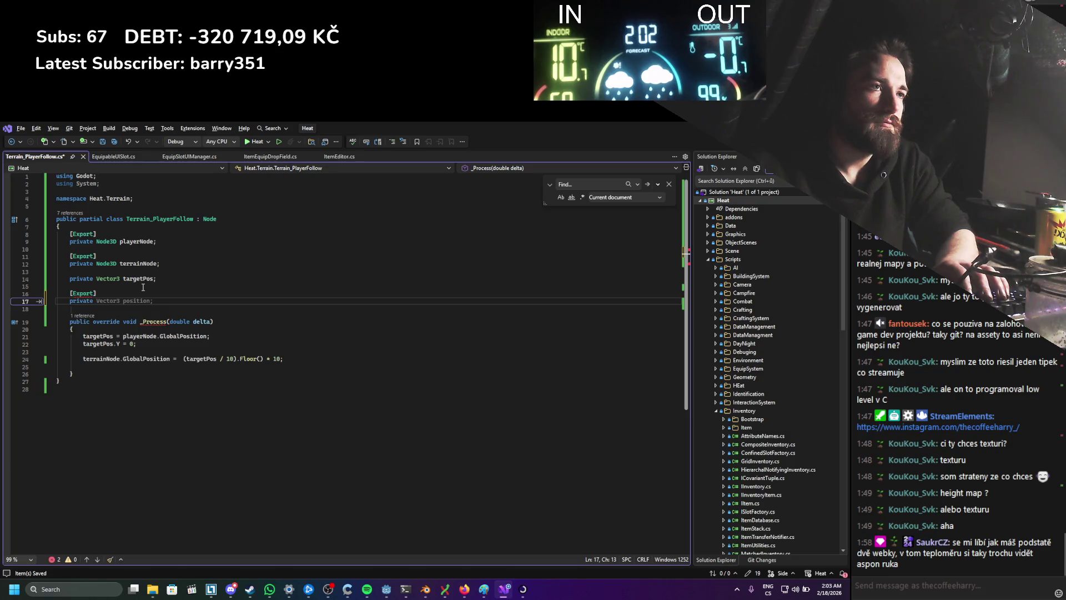
{"action": "type", "text": "f"}
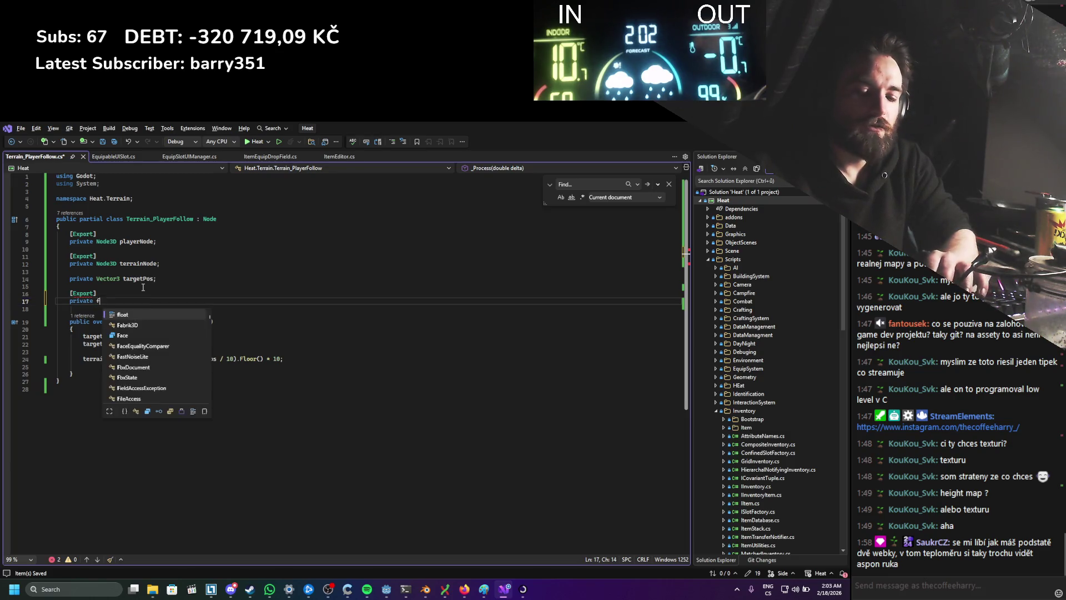
{"action": "type", "text": "loat int gridScale;"}
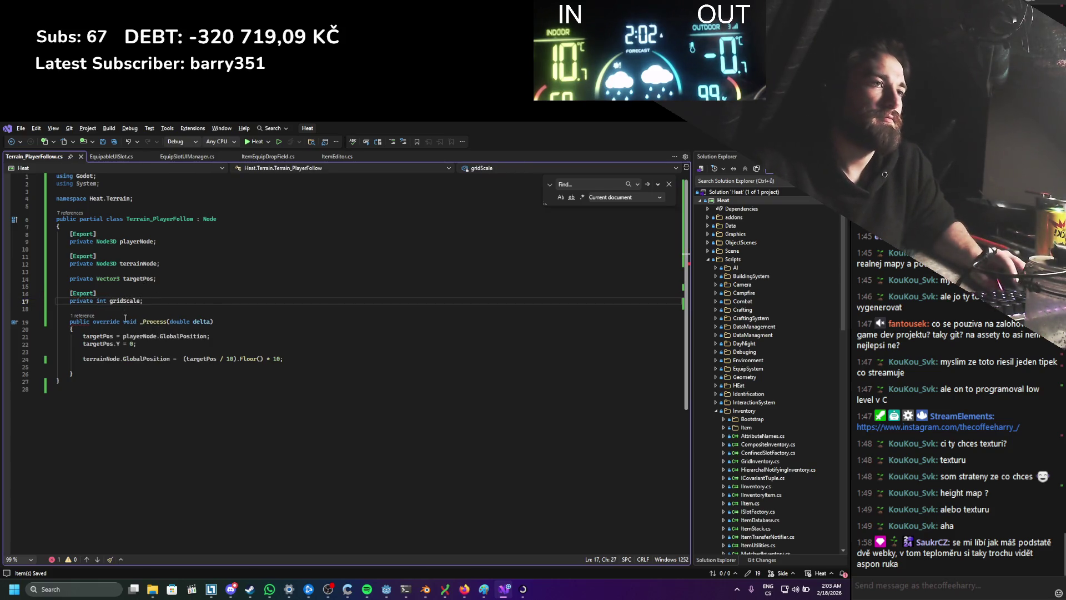
{"action": "key", "text": "BackSpace"}
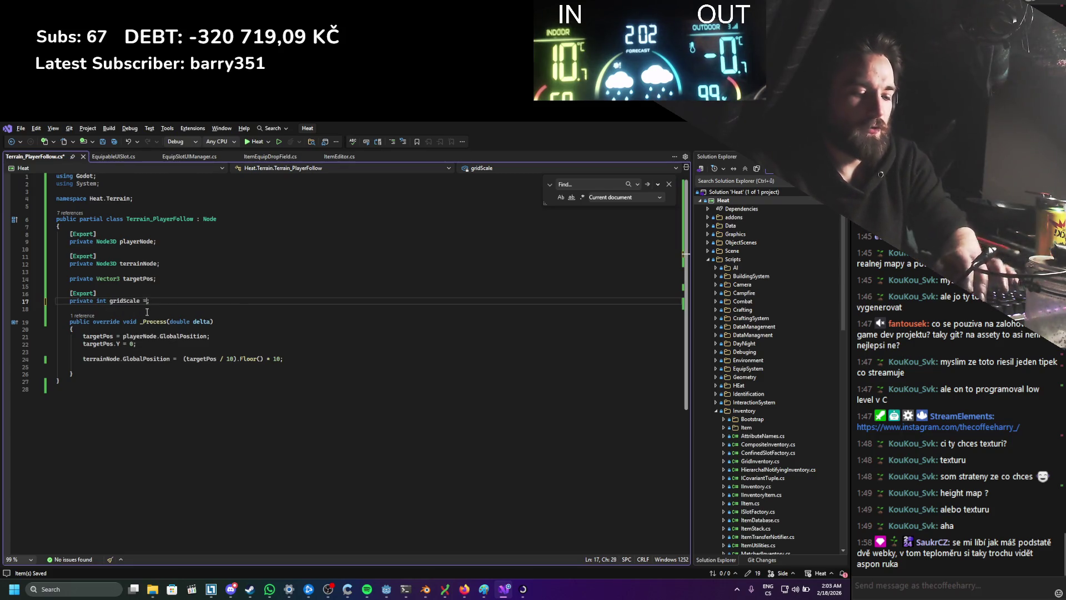
{"action": "type", "text": "0"}
{"action": "key", "text": "ctrl+s"}
Step: Replace the divisor and multiplier 10 on line 24 with gridScale
{"action": "double_click", "coordinate": [133, 301]}
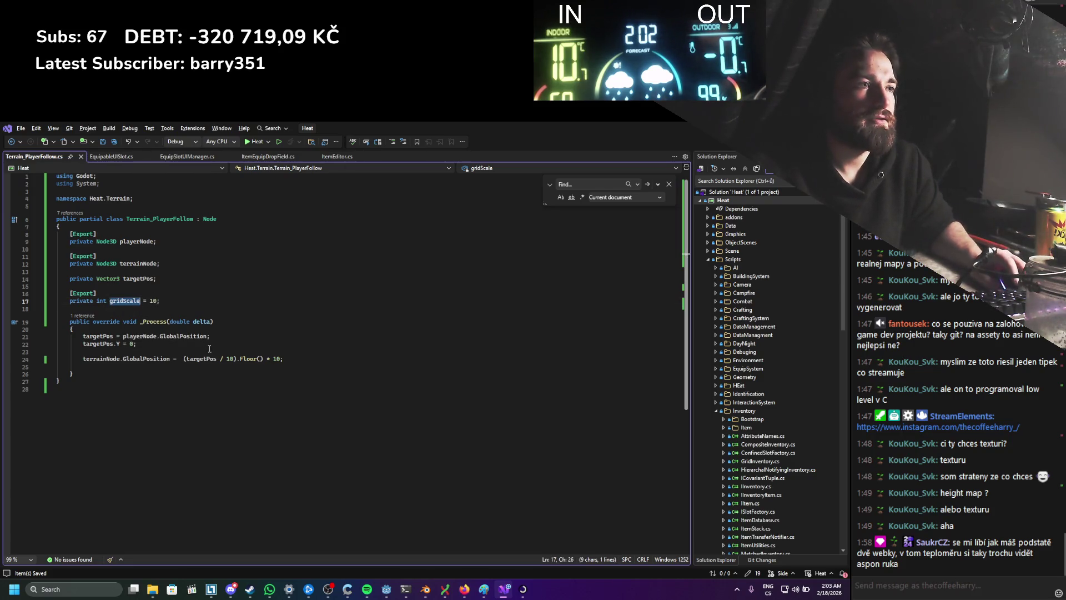
{"action": "key", "text": "ctrl+c"}
{"action": "double_click", "coordinate": [231, 359]}
{"action": "key", "text": "ctrl+v"}
{"action": "double_click", "coordinate": [298, 359]}
{"action": "key", "text": "ctrl+v"}
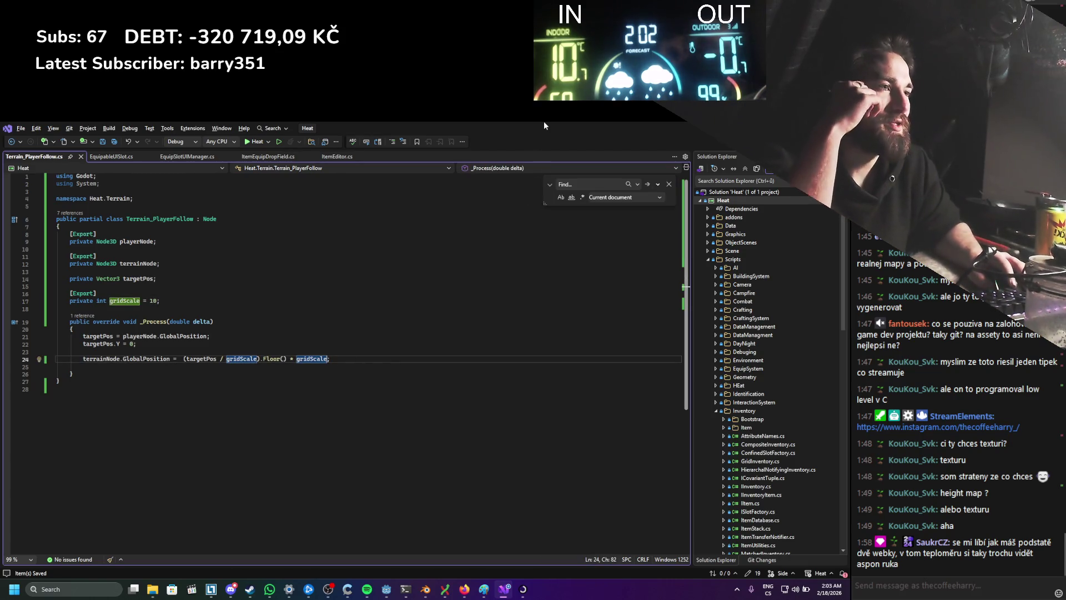
{"action": "key", "text": "alt+Tab"}
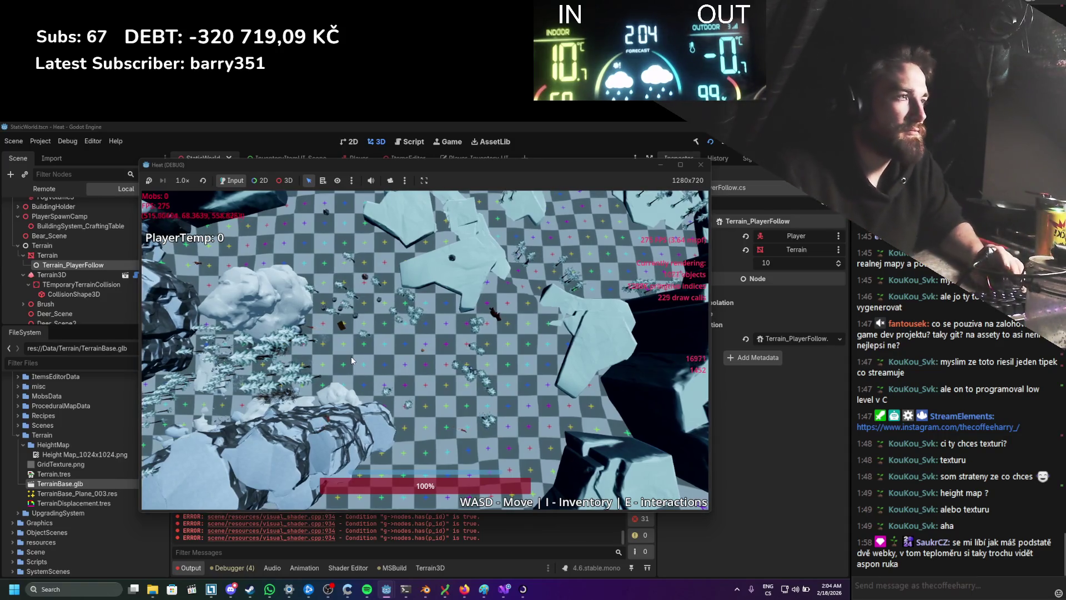
Step: Walk the player left, forward, right and back while zooming the camera
{"action": "key", "text": "a"}
{"action": "scroll", "coordinate": [357, 362], "scroll_direction": "up", "scroll_amount": 5}
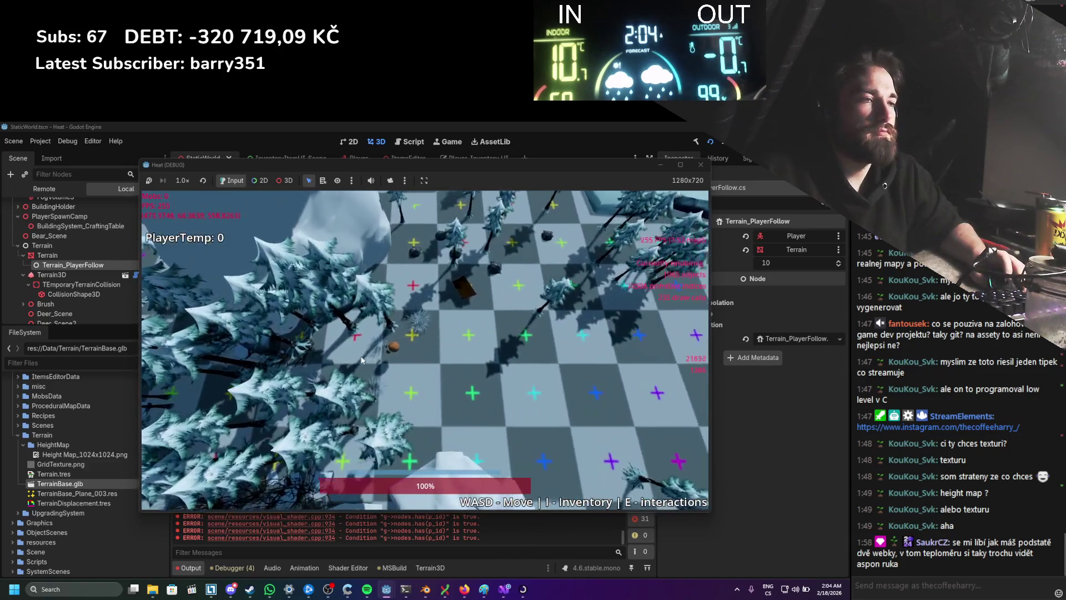
{"action": "scroll", "coordinate": [362, 360], "scroll_direction": "up", "scroll_amount": 5}
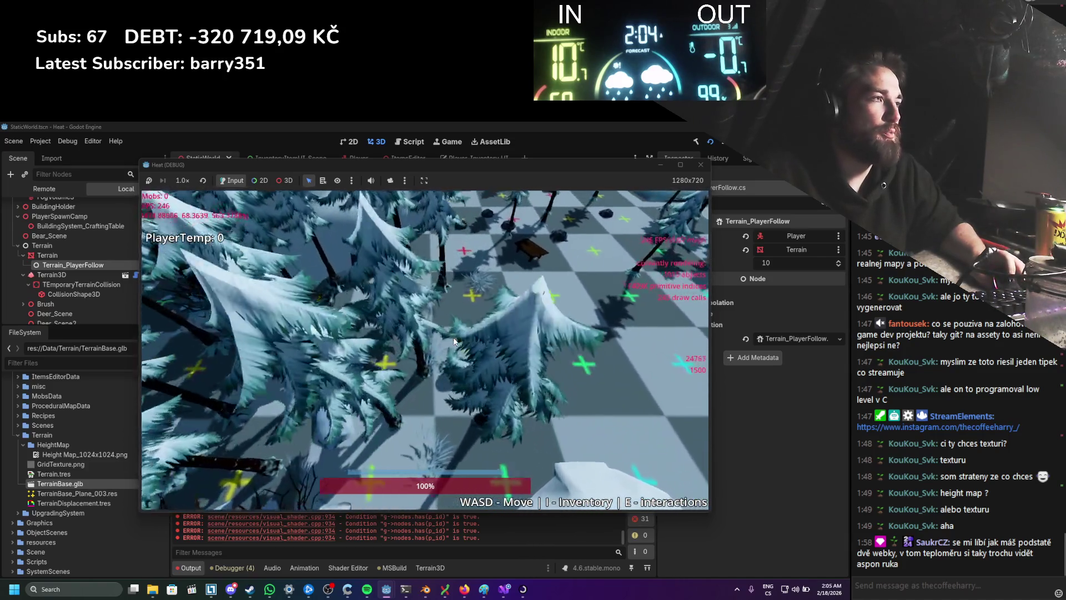
{"action": "scroll", "coordinate": [455, 341], "scroll_direction": "down", "scroll_amount": 5}
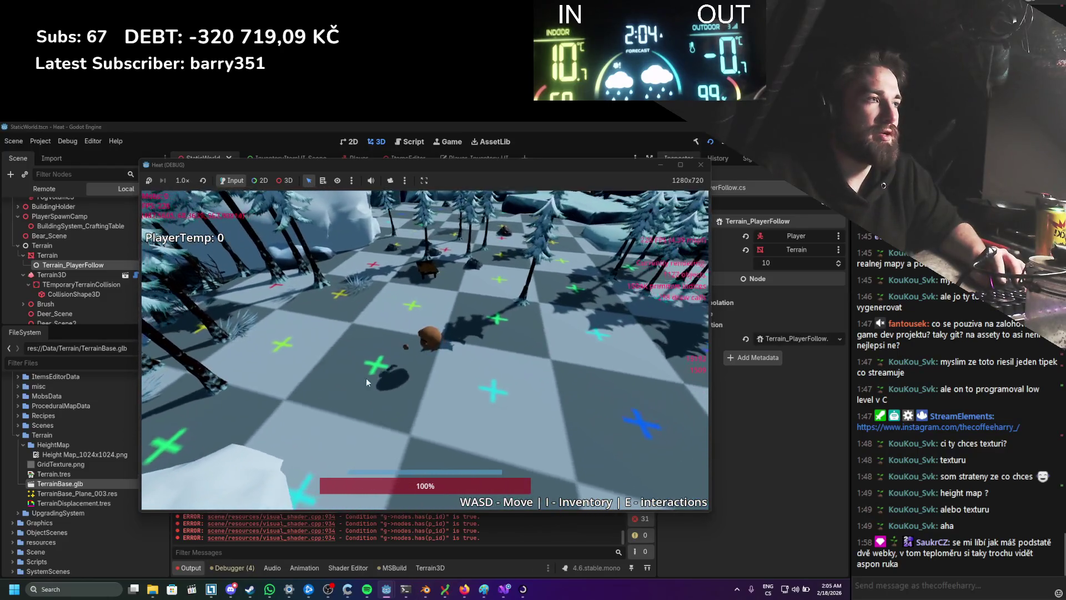
{"action": "key", "text": "w"}
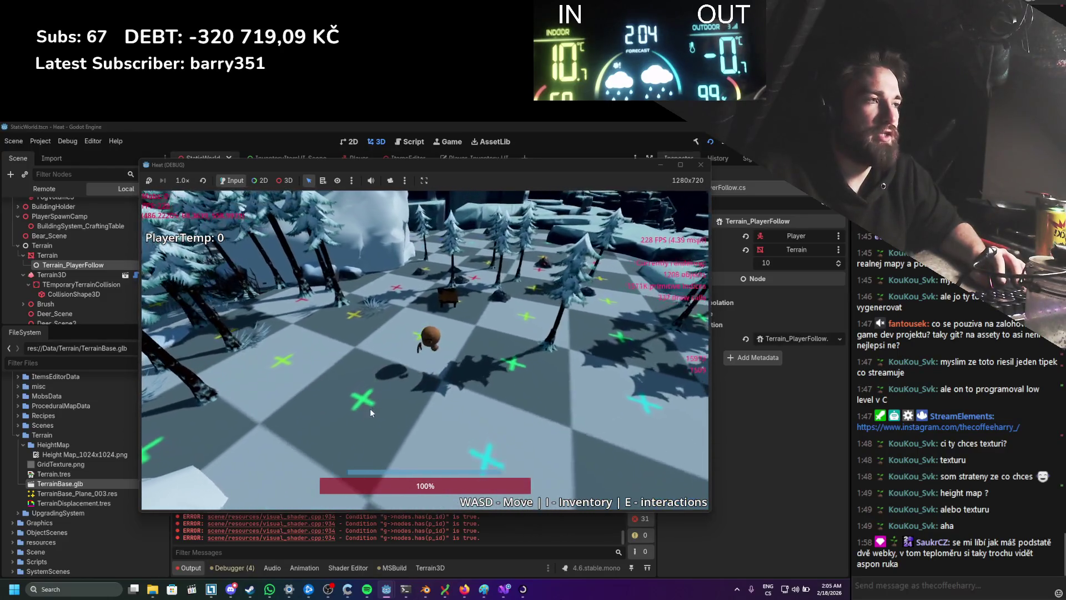
{"action": "key", "text": "d"}
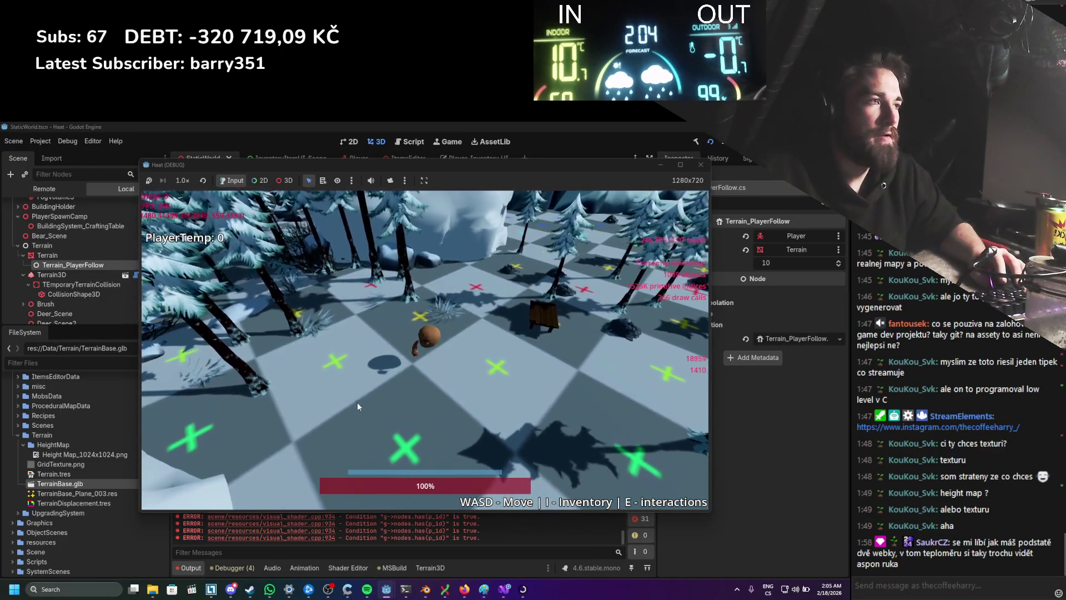
{"action": "key", "text": "s"}
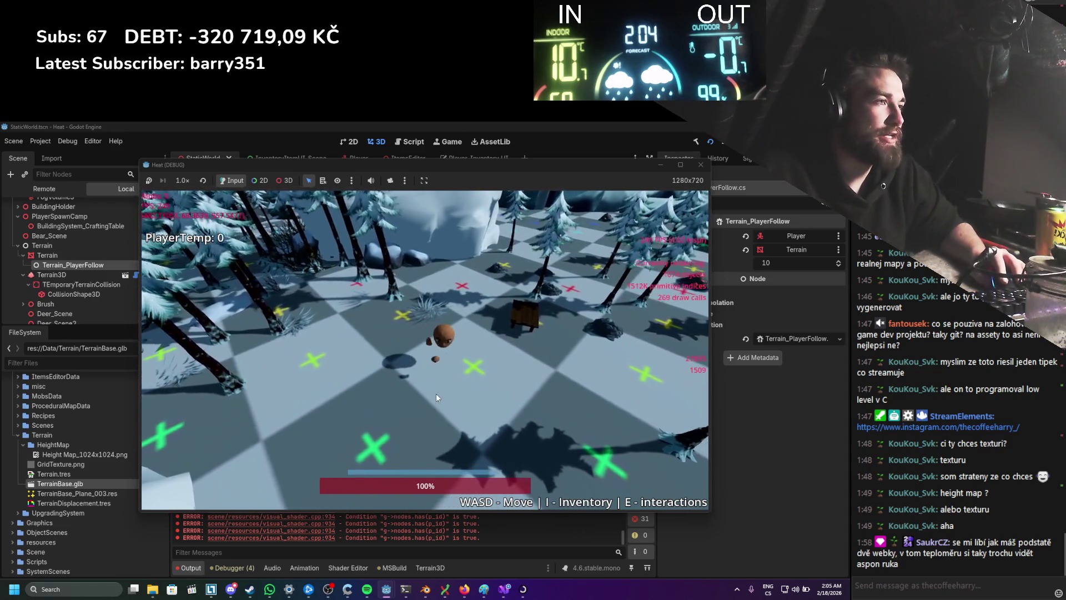
{"action": "key", "text": "d"}
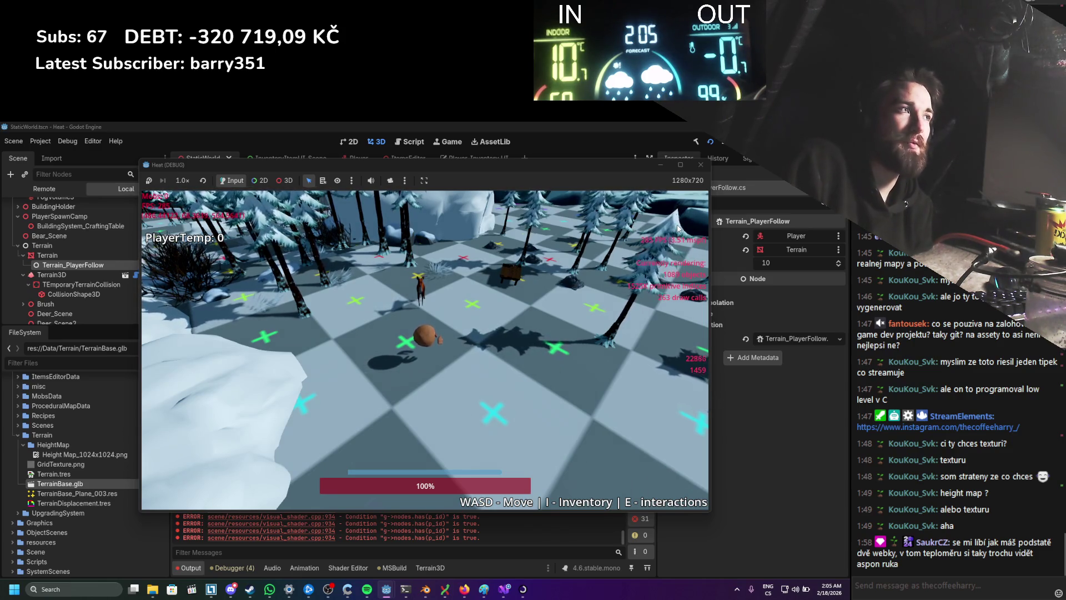
Step: Walk the player forward past crates, dense trees and the bench, orbiting the camera around it
{"action": "key", "text": "w"}
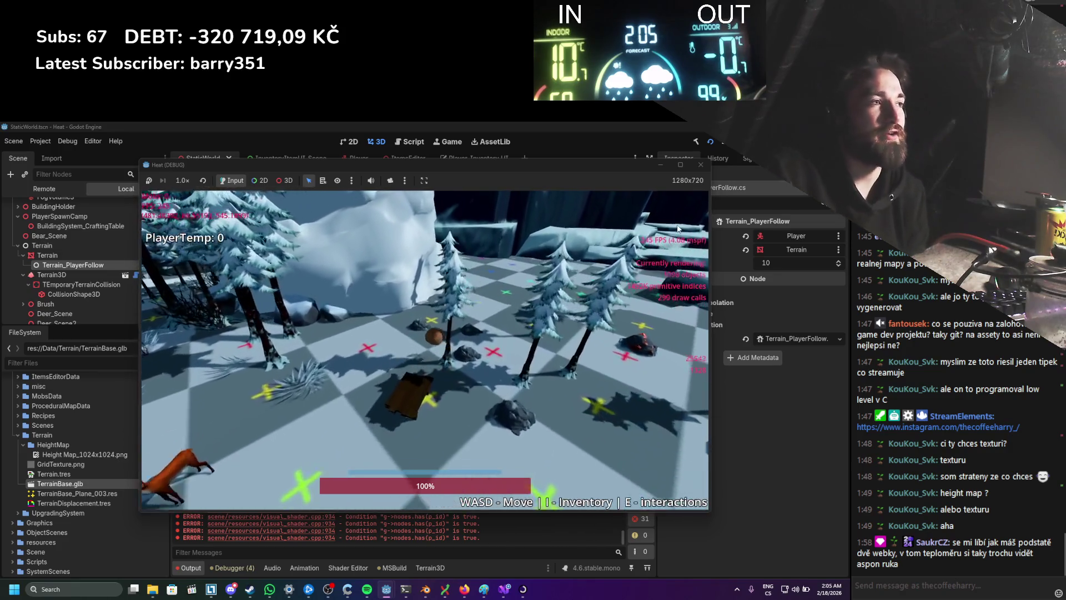
{"action": "key", "text": "w"}
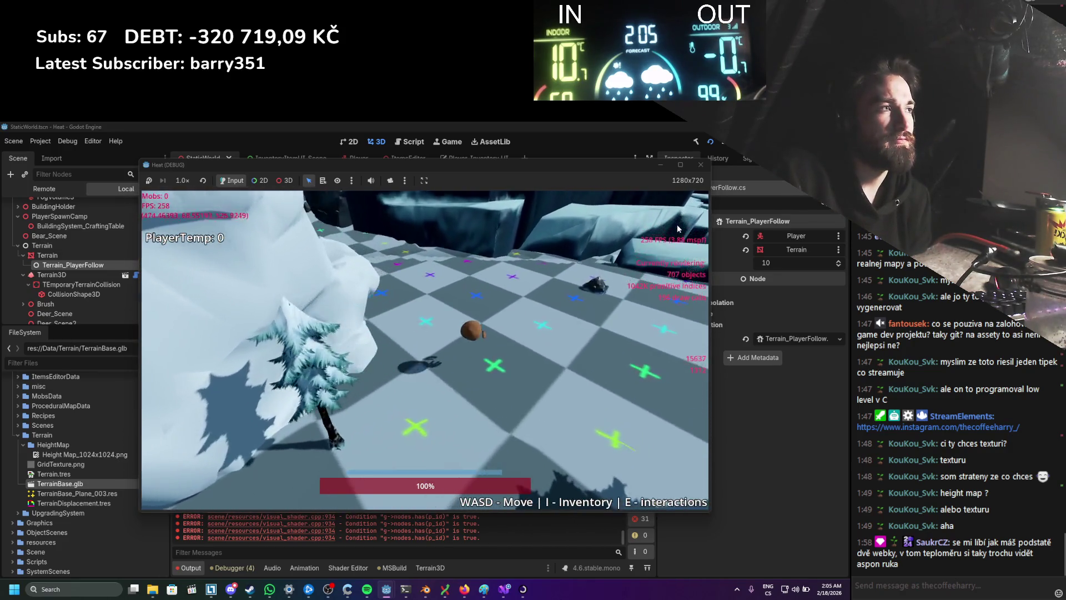
{"action": "key", "text": "w"}
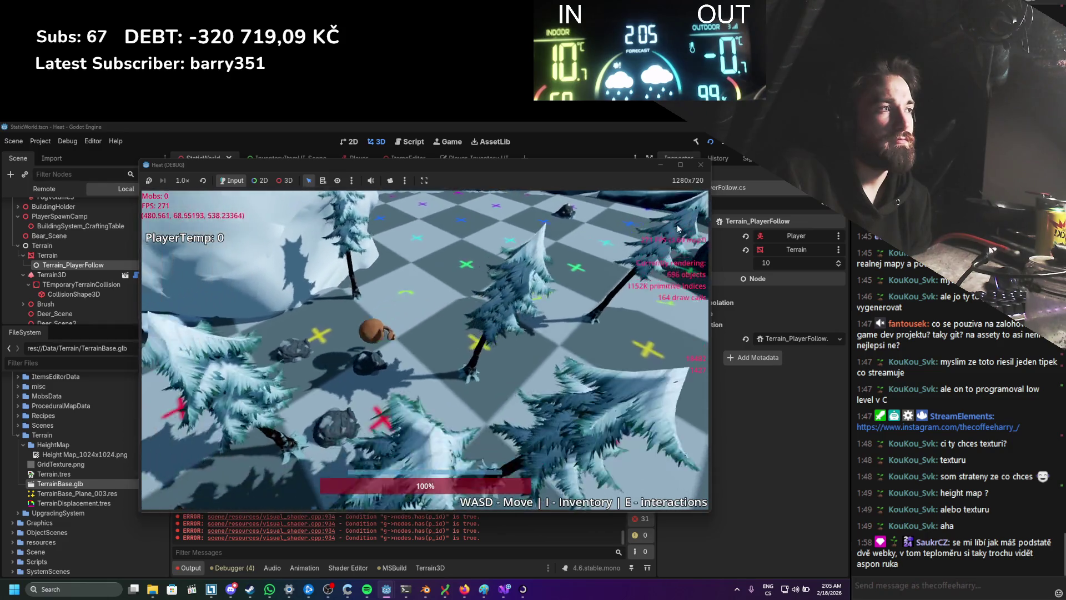
{"action": "key", "text": "w"}
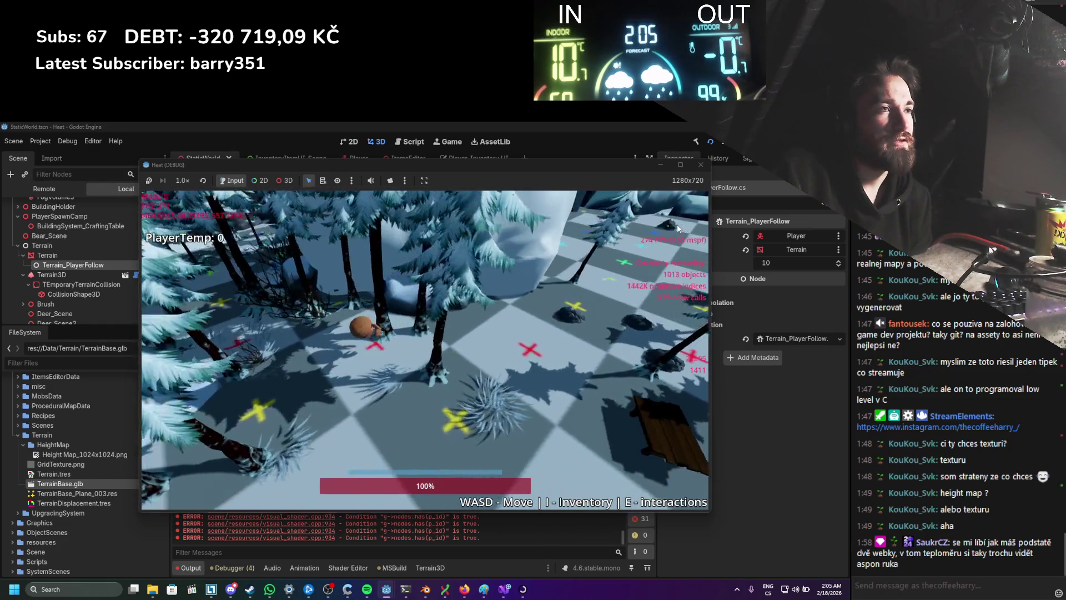
{"action": "key", "text": "w"}
{"action": "key", "text": "w"}
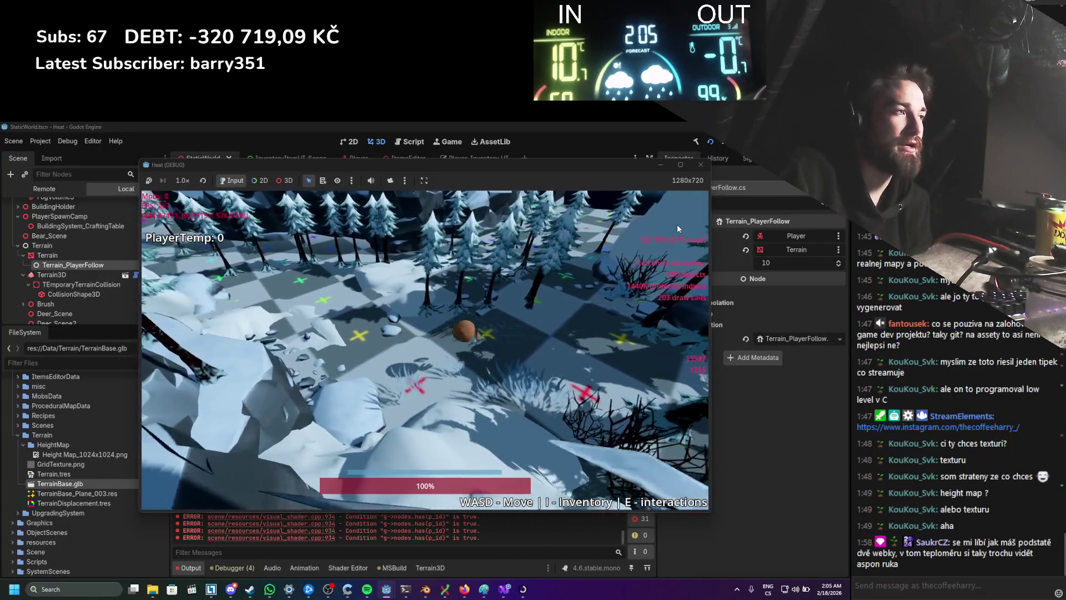
{"action": "key", "text": "w"}
{"action": "key", "text": "w"}
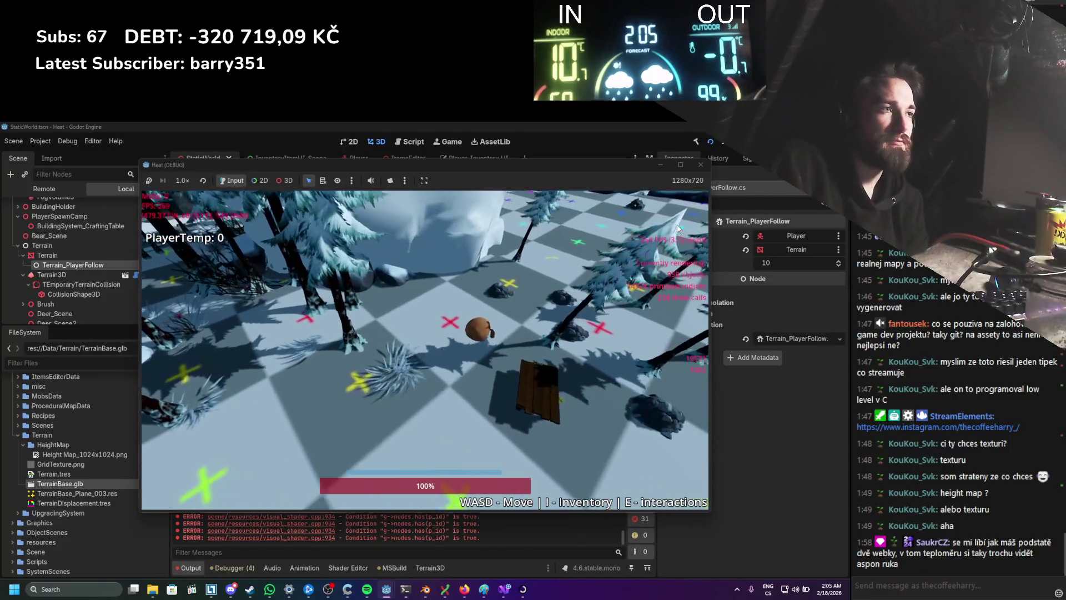
{"action": "key", "text": "w"}
{"action": "key", "text": "w"}
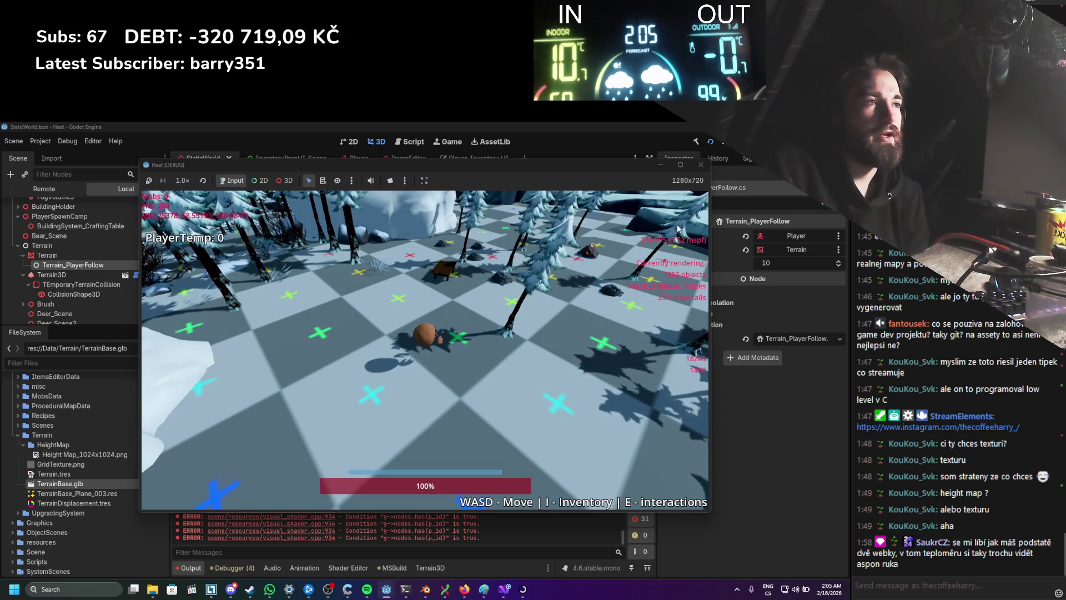
{"action": "key", "text": "w"}
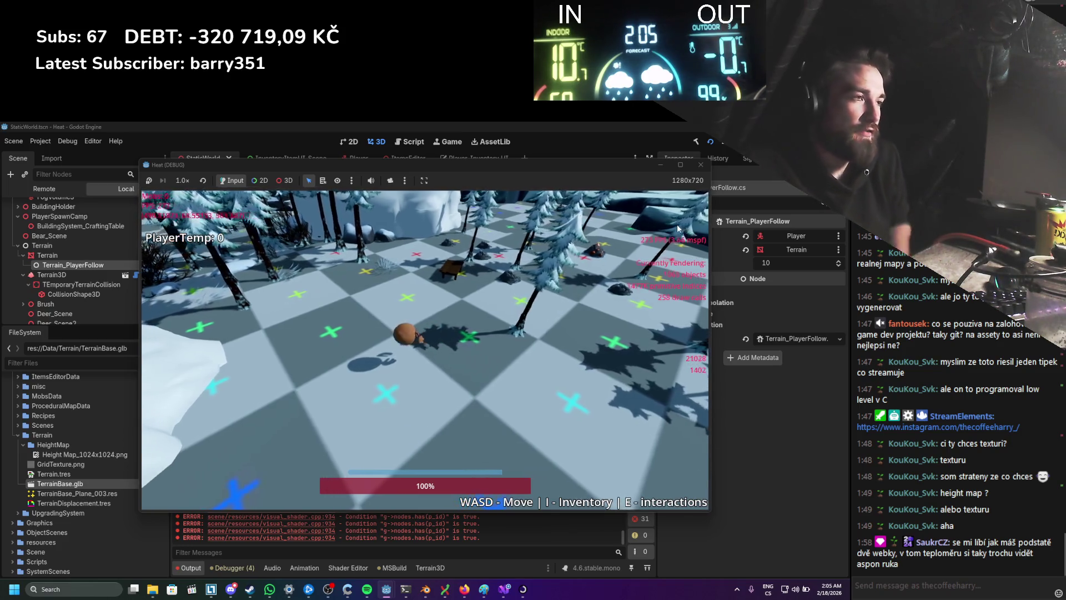
{"action": "mouse_move", "coordinate": [677, 224]}
{"action": "left_mouse_down"}
{"action": "mouse_move", "coordinate": [558, 320]}
{"action": "mouse_move", "coordinate": [561, 302]}
{"action": "mouse_move", "coordinate": [395, 308]}
{"action": "mouse_move", "coordinate": [359, 409]}
{"action": "mouse_move", "coordinate": [350, 402]}
{"action": "mouse_move", "coordinate": [498, 351]}
{"action": "mouse_move", "coordinate": [343, 286]}
{"action": "mouse_move", "coordinate": [411, 320]}
{"action": "mouse_move", "coordinate": [401, 408]}
{"action": "mouse_move", "coordinate": [405, 366]}
{"action": "left_mouse_up"}
{"action": "key", "text": "w"}
{"action": "scroll", "coordinate": [413, 367], "scroll_direction": "down", "scroll_amount": 5}
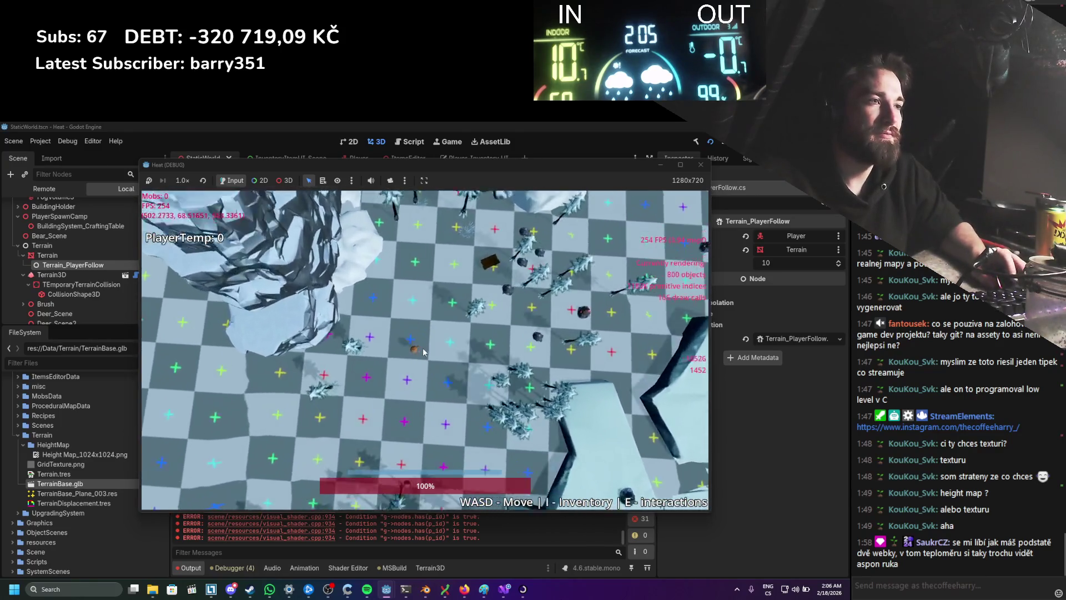
Step: Keep walking the player around the rock and south past the trees
{"action": "scroll", "coordinate": [424, 352], "scroll_direction": "up", "scroll_amount": 5}
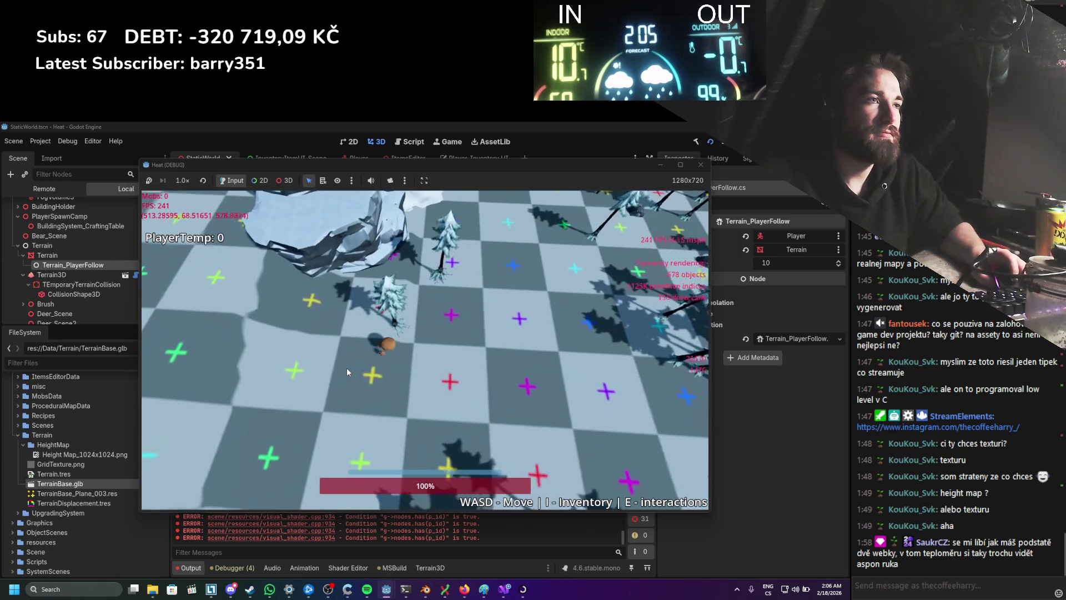
{"action": "key", "text": "w"}
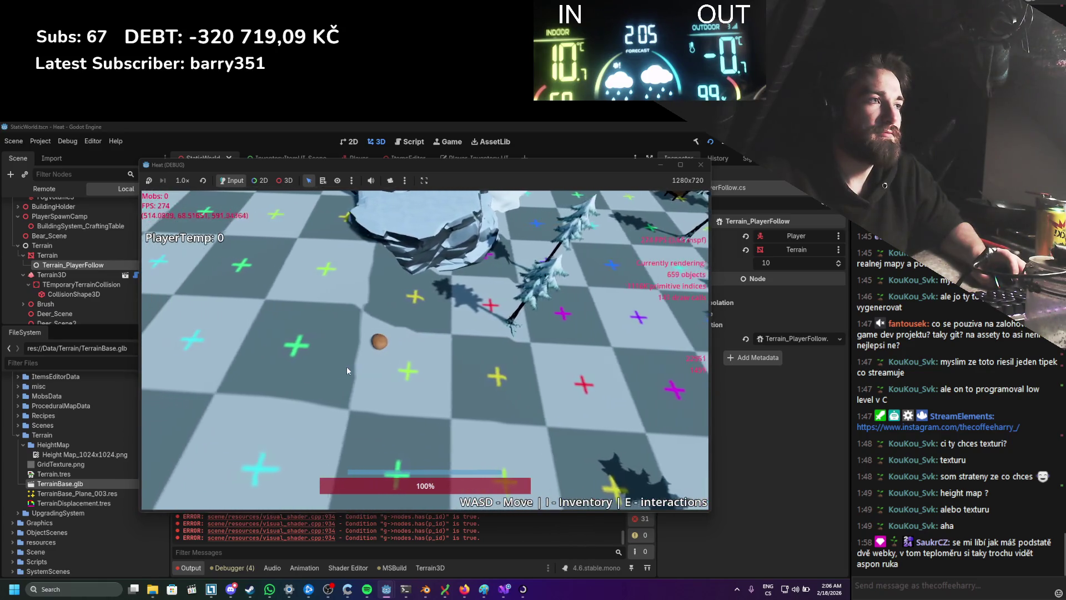
{"action": "key", "text": "s"}
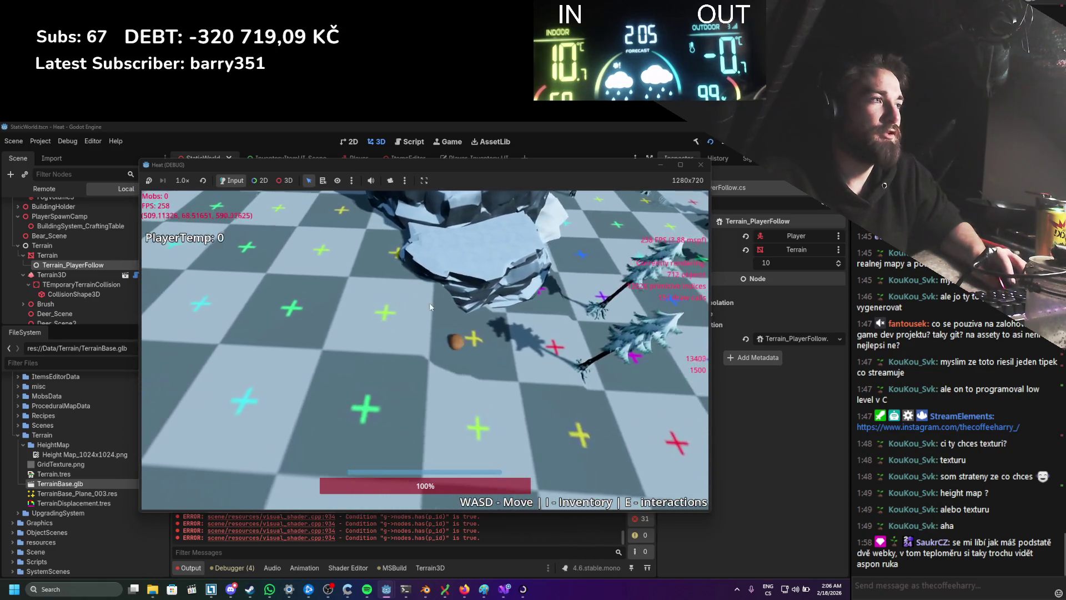
{"action": "key", "text": "w"}
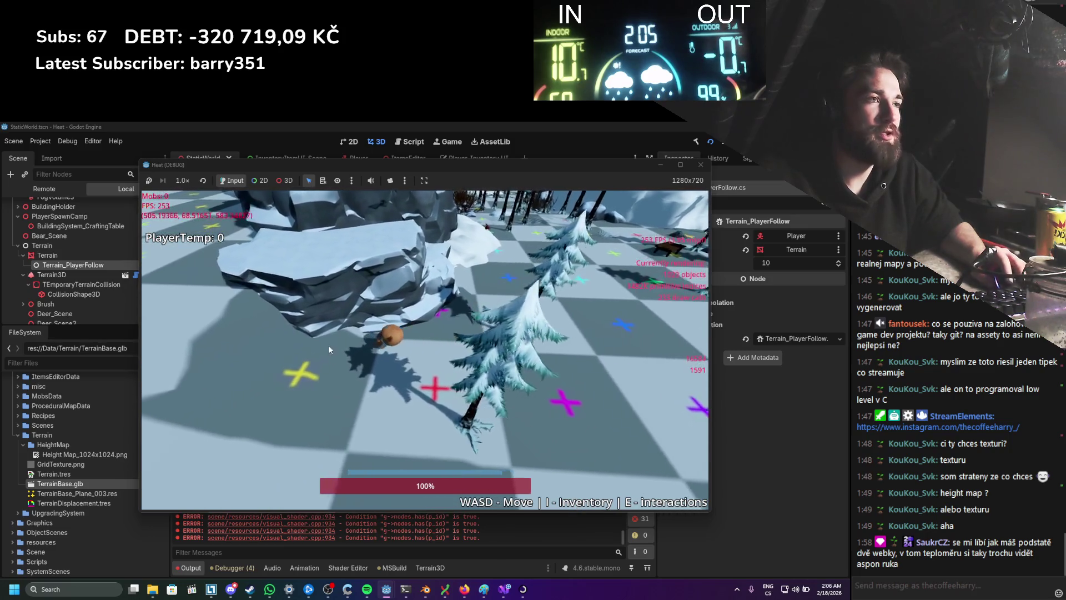
{"action": "key", "text": "s"}
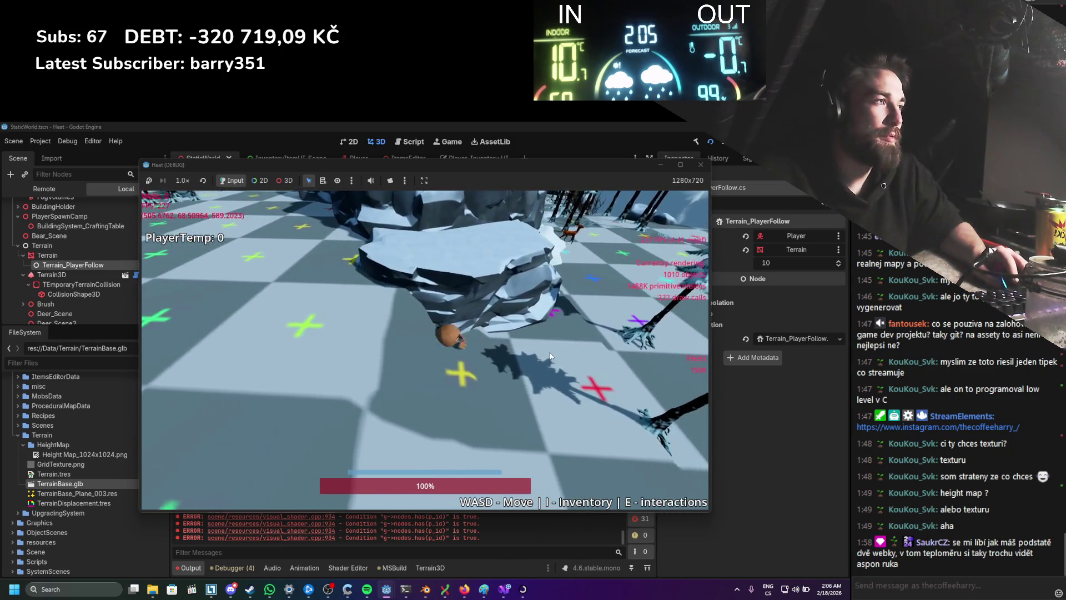
{"action": "key", "text": "d"}
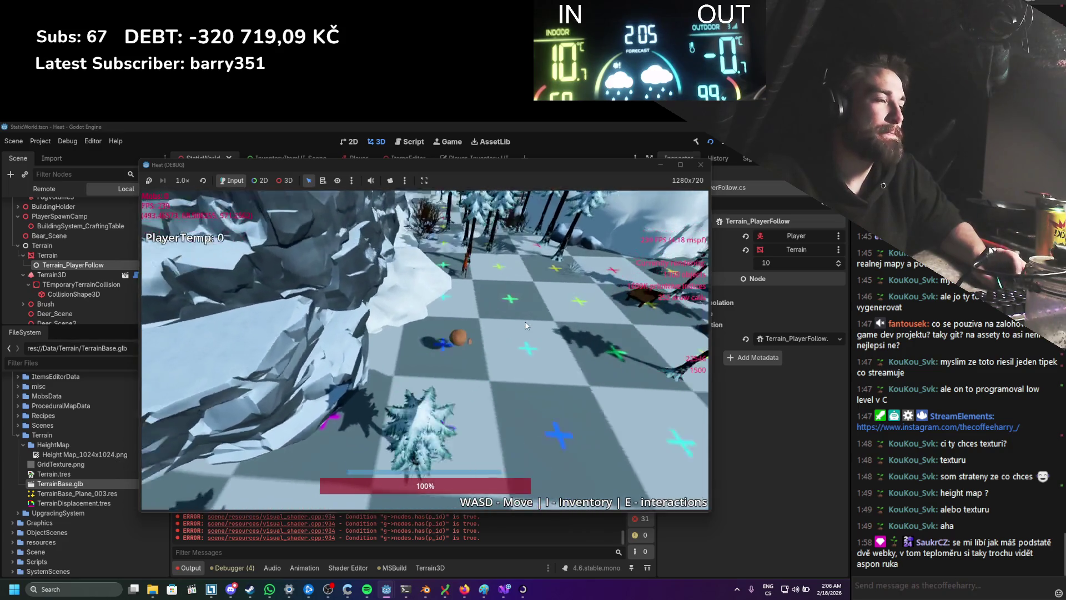
{"action": "scroll", "coordinate": [527, 326], "scroll_direction": "down", "scroll_amount": 5}
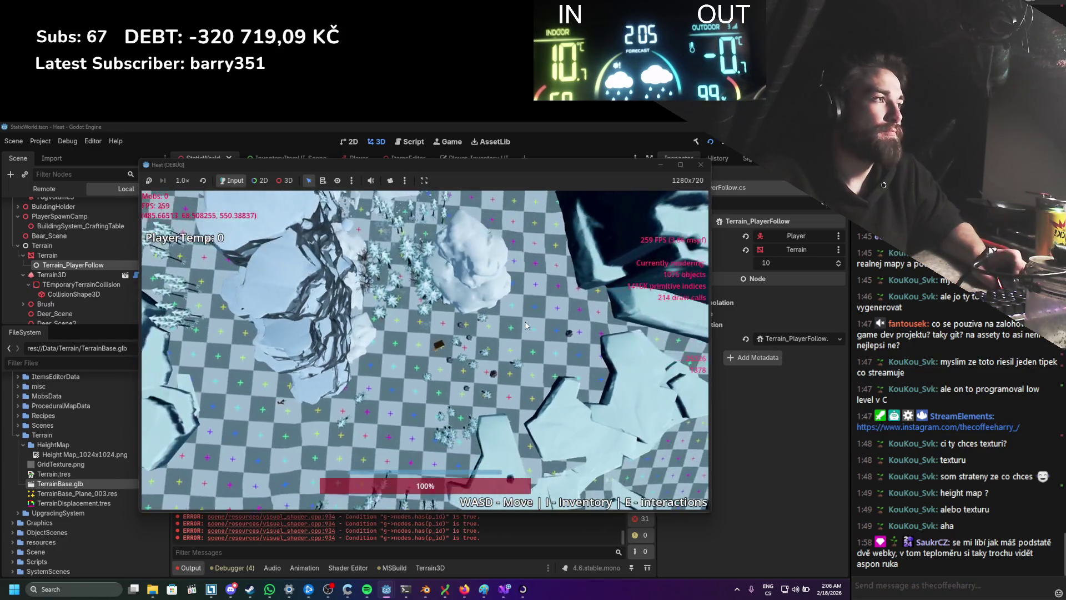
{"action": "key", "text": "d"}
{"action": "key", "text": "s"}
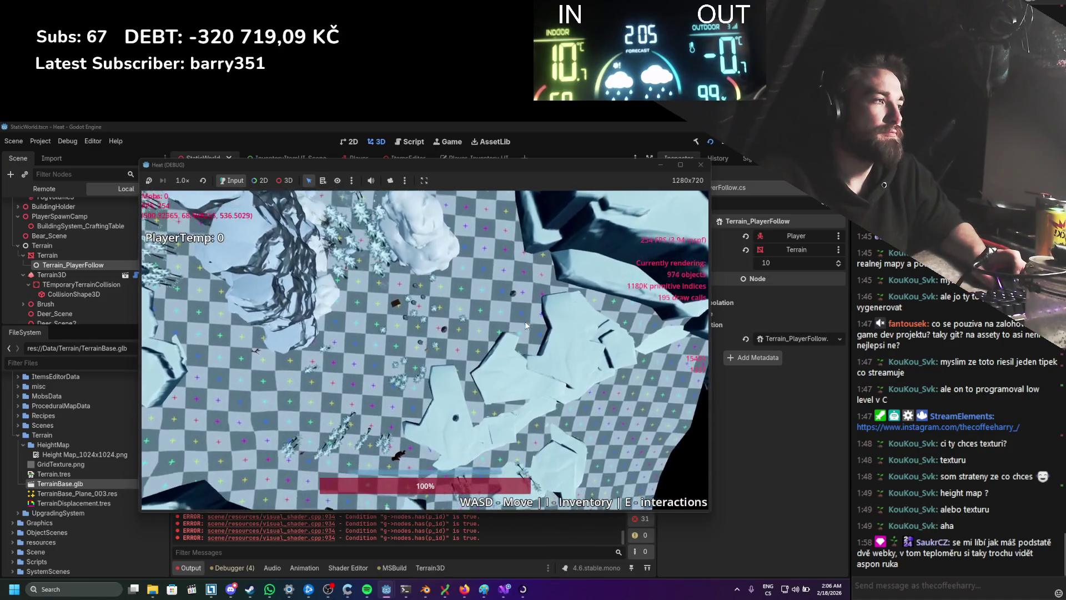
{"action": "key", "text": "d"}
{"action": "key", "text": "s"}
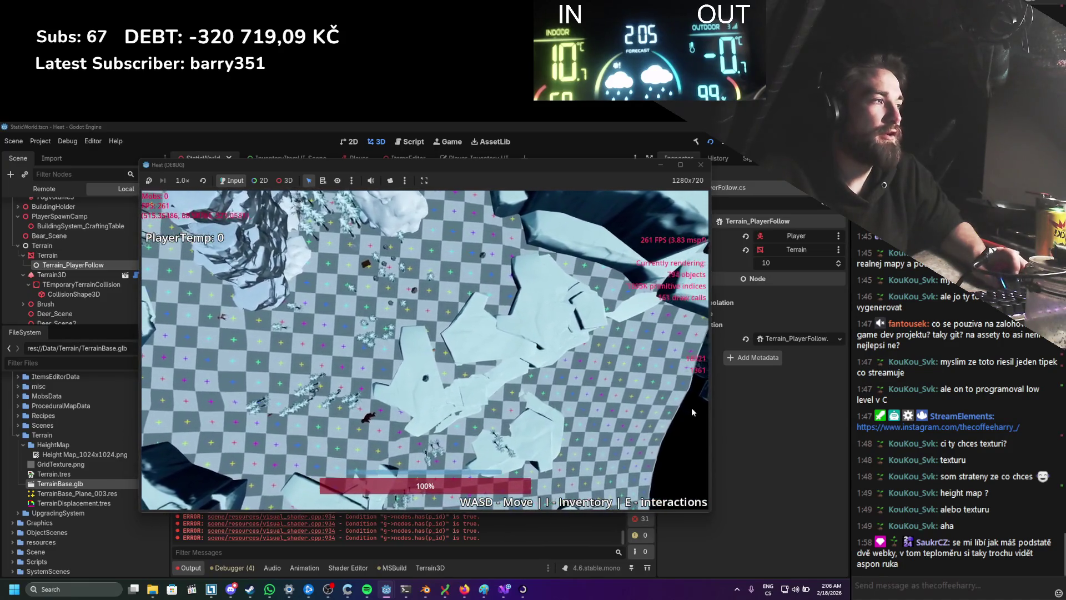
{"action": "scroll", "coordinate": [472, 346], "scroll_direction": "up", "scroll_amount": 5}
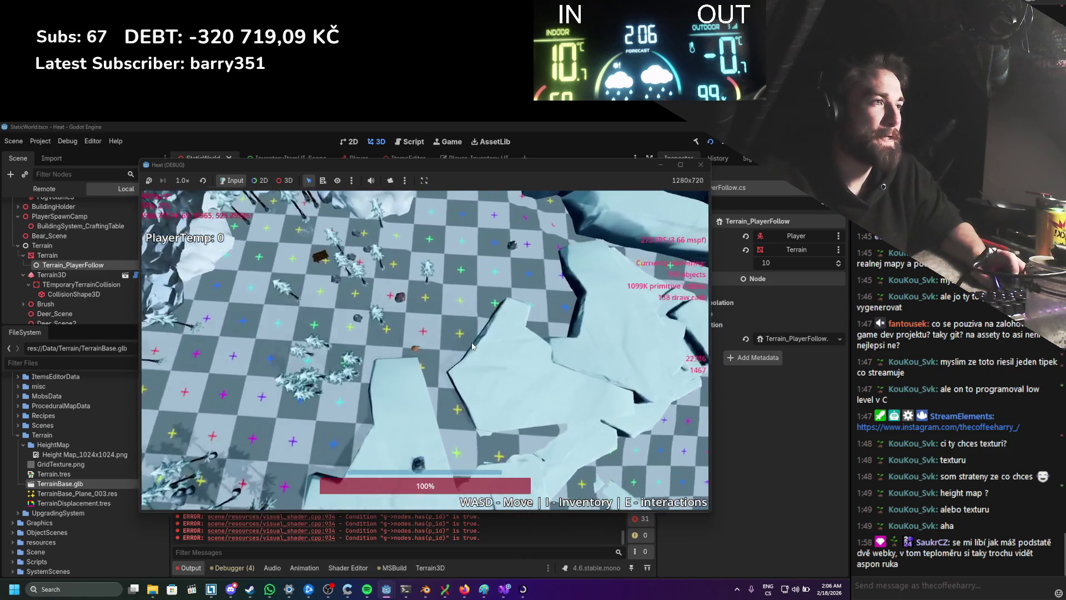
{"action": "key", "text": "w"}
{"action": "key", "text": "a"}
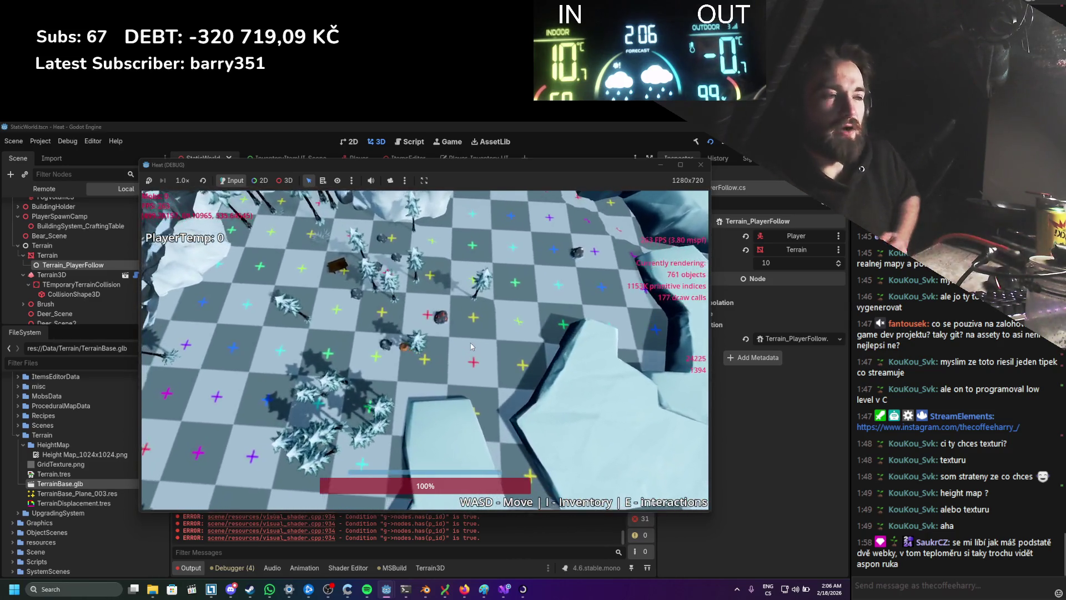
{"action": "key", "text": "a"}
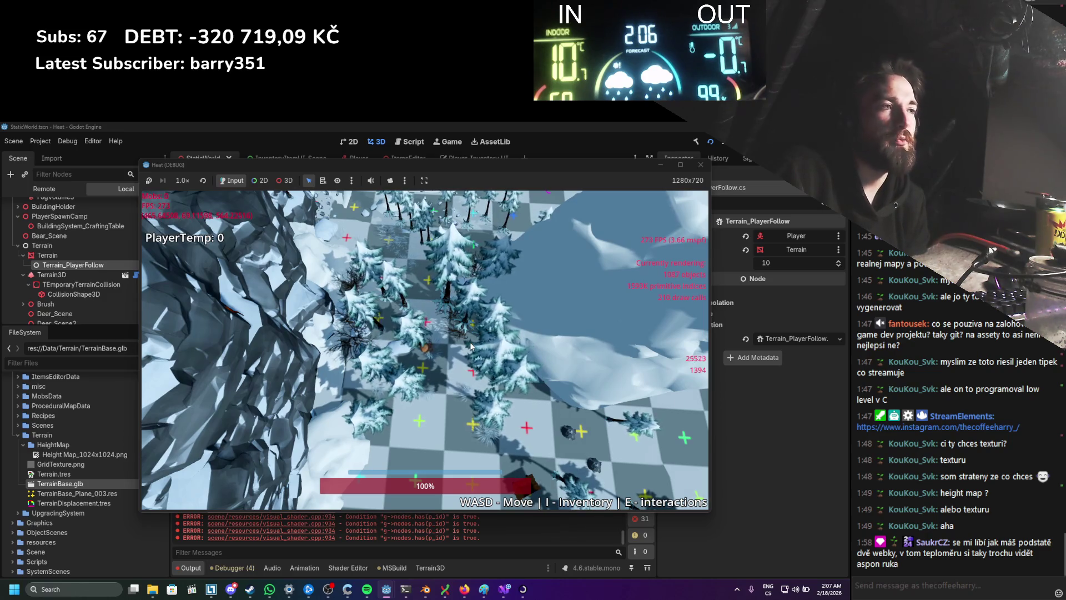
{"action": "key", "text": "s"}
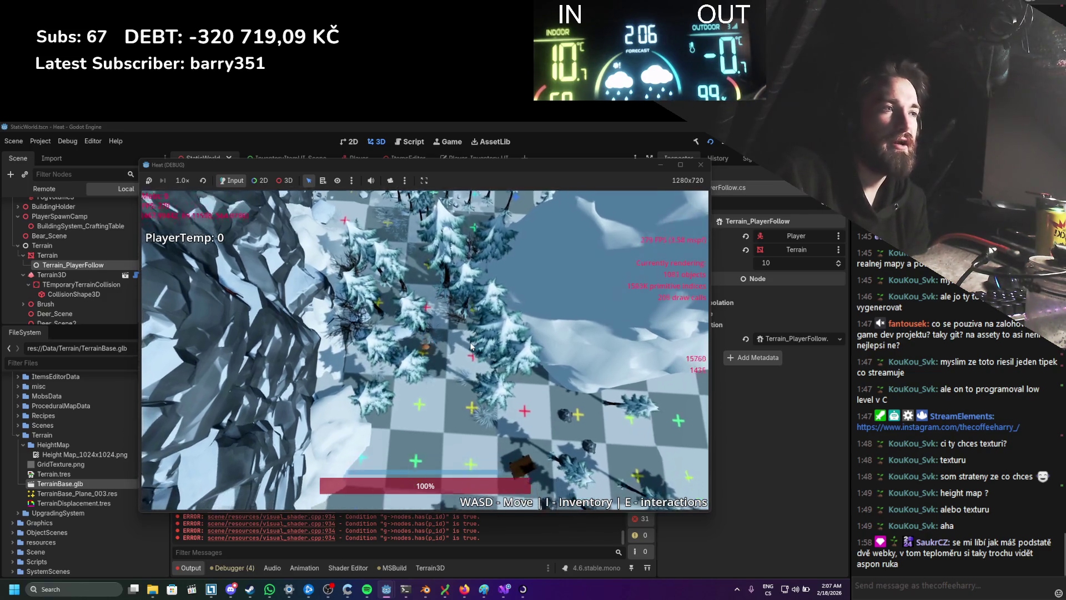
{"action": "key", "text": "s"}
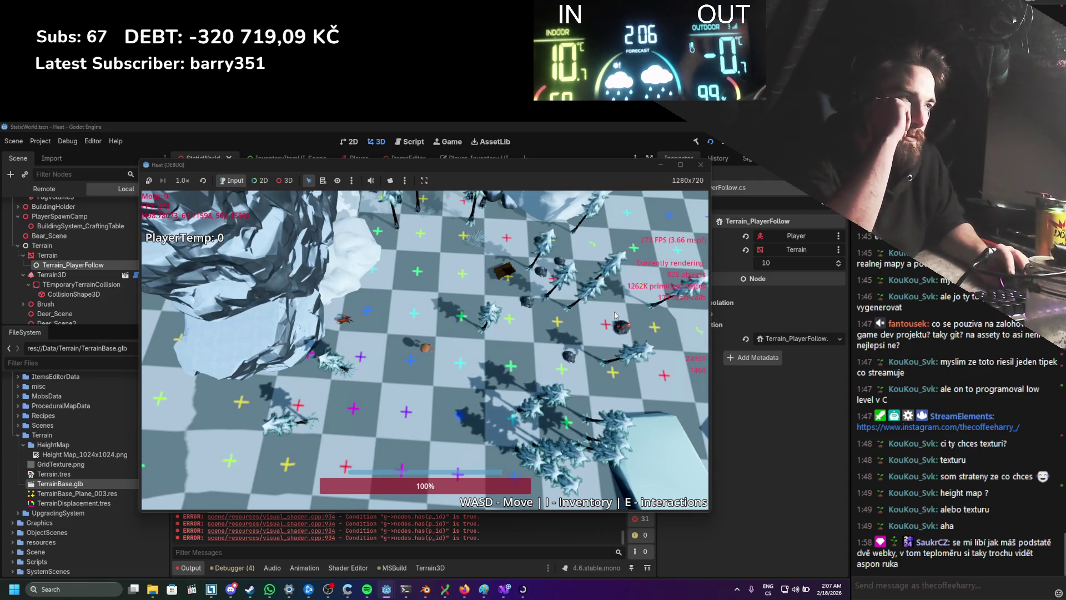
{"action": "scroll", "coordinate": [500, 333], "scroll_direction": "up", "scroll_amount": 3}
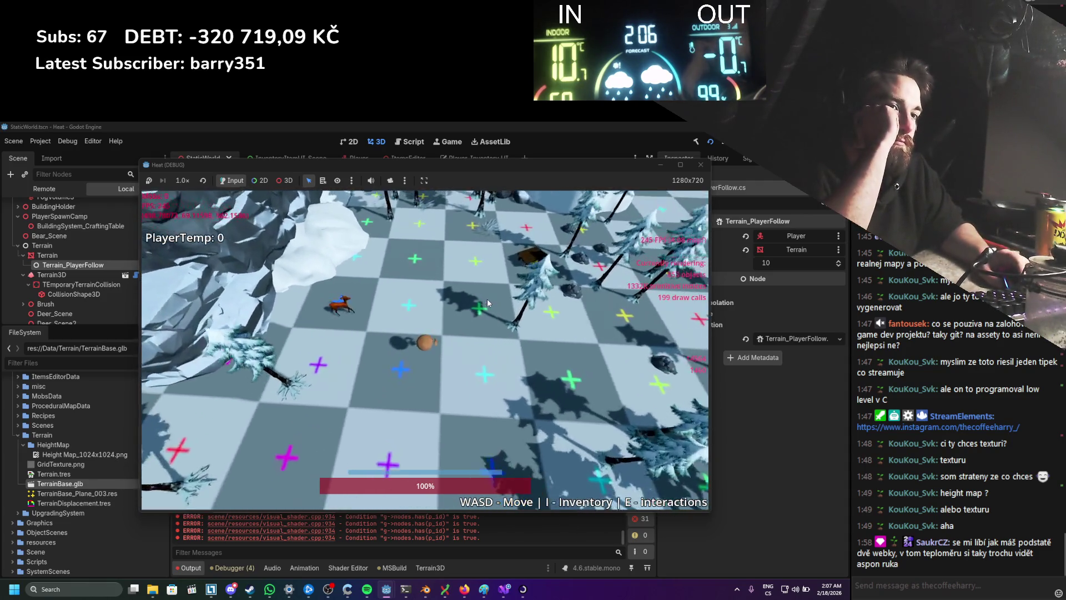
Step: Stop the running game and save the scene
{"action": "left_click", "coordinate": [700, 165]}
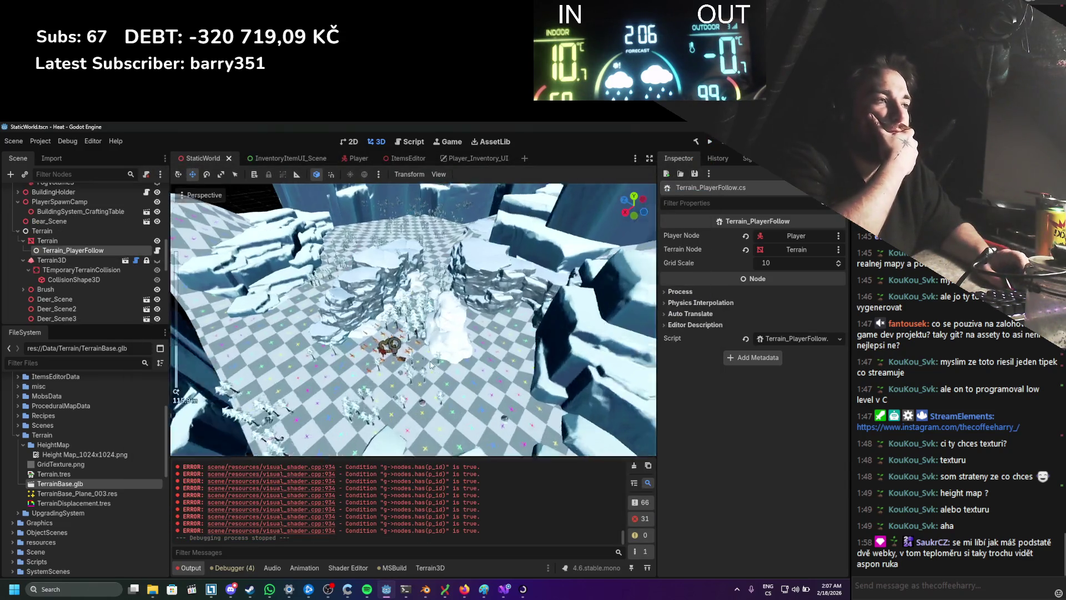
{"action": "scroll", "coordinate": [451, 341], "scroll_direction": "up", "scroll_amount": 5}
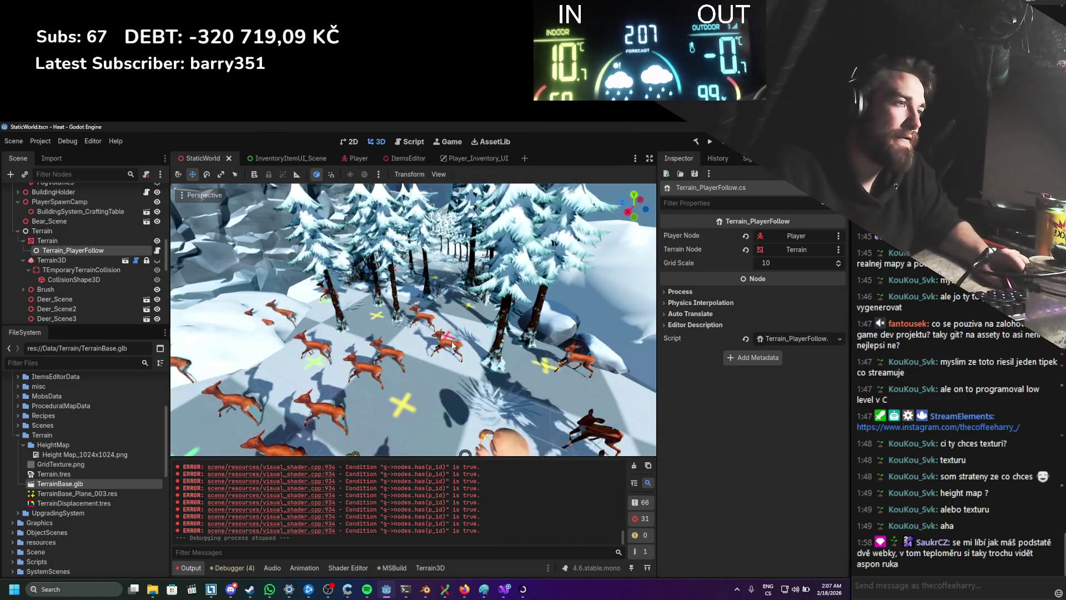
{"action": "scroll", "coordinate": [435, 370], "scroll_direction": "down", "scroll_amount": 5}
{"action": "key", "text": "ctrl+s"}
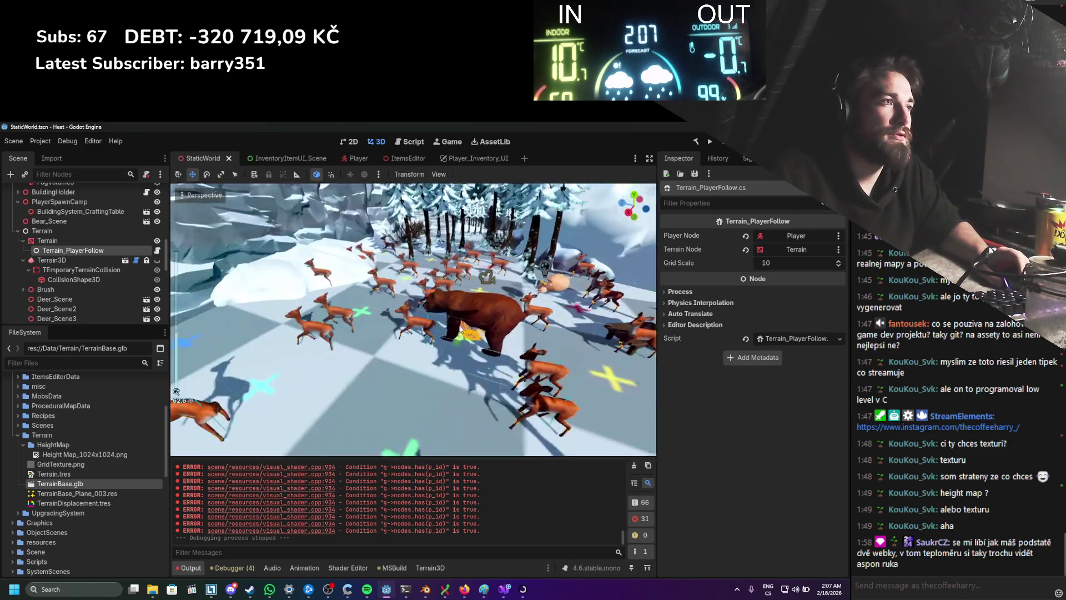
{"action": "scroll", "coordinate": [472, 358], "scroll_direction": "up", "scroll_amount": 5}
{"action": "scroll", "coordinate": [473, 358], "scroll_direction": "down", "scroll_amount": 5}
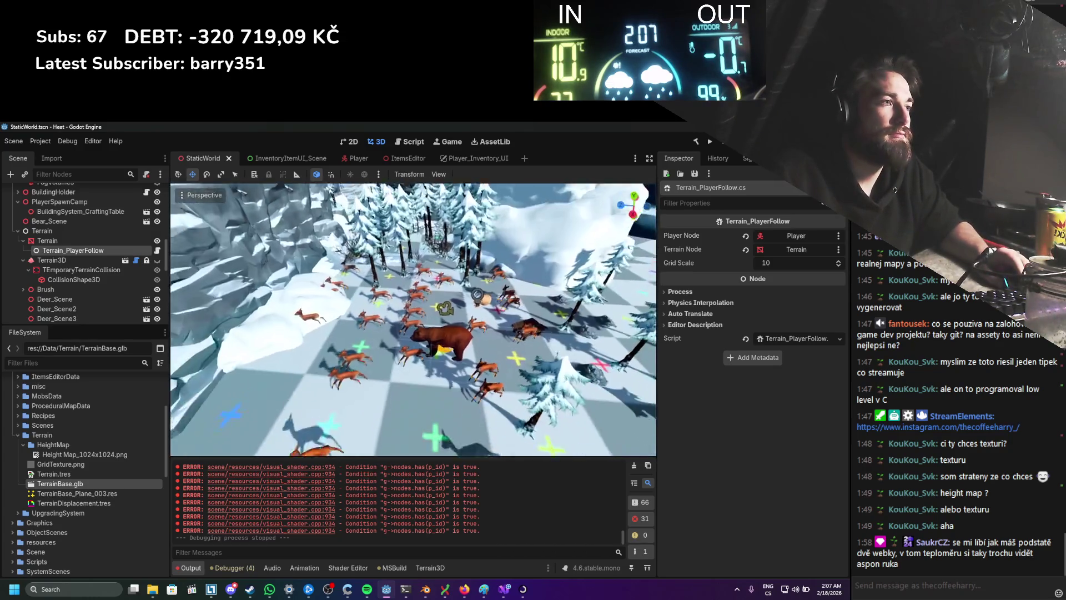
{"action": "scroll", "coordinate": [472, 358], "scroll_direction": "up", "scroll_amount": 3}
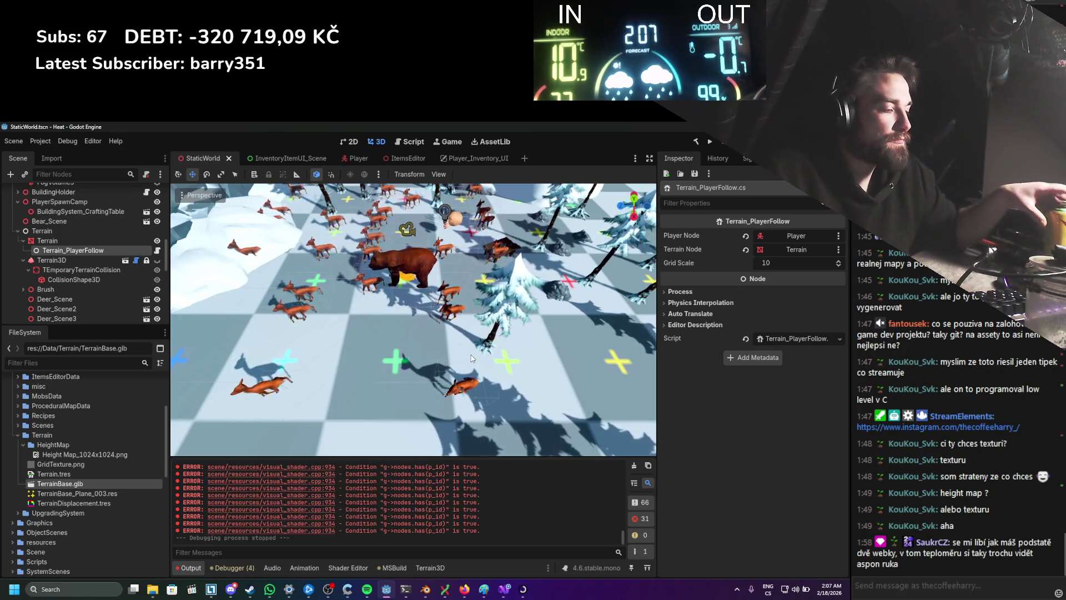
{"action": "scroll", "coordinate": [409, 333], "scroll_direction": "down", "scroll_amount": 3}
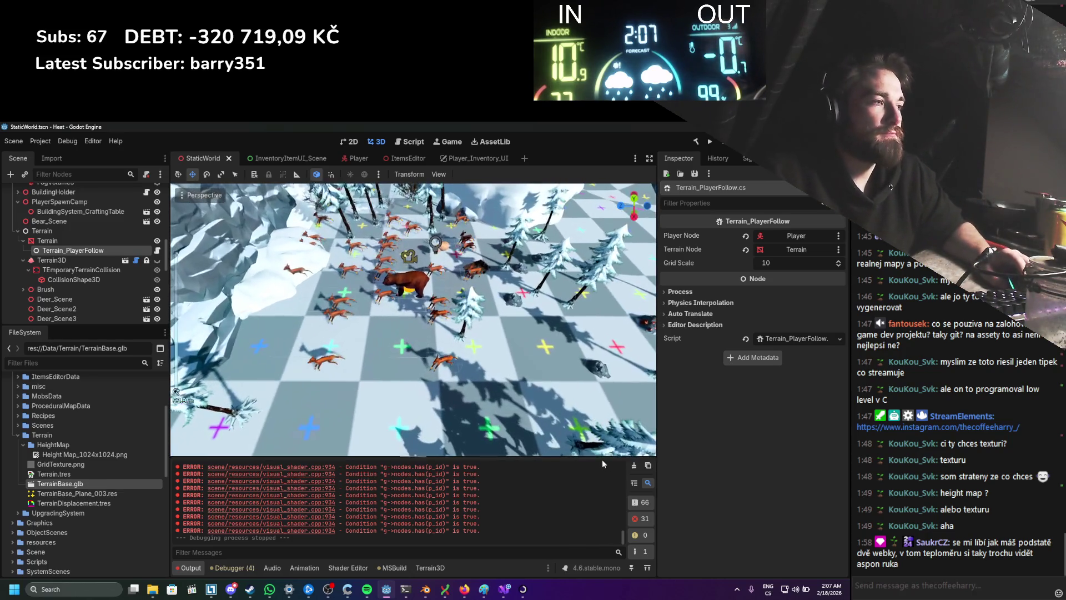
Step: Clear the error messages from the Output log and save the scene again
{"action": "left_click", "coordinate": [633, 466]}
{"action": "scroll", "coordinate": [481, 353], "scroll_direction": "up", "scroll_amount": 5}
{"action": "key", "text": "ctrl+s"}
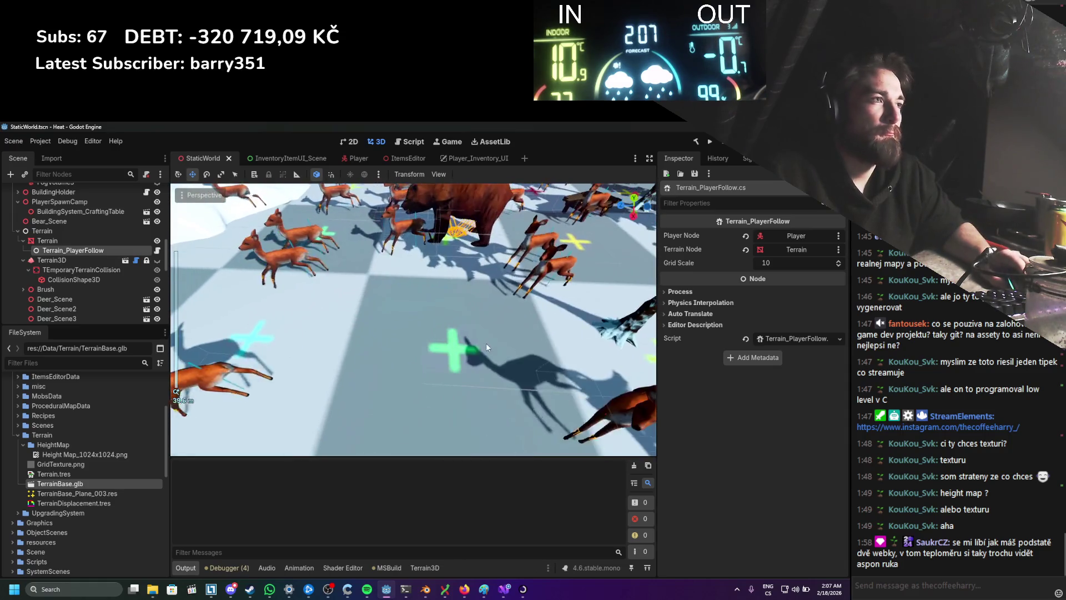
{"action": "scroll", "coordinate": [486, 342], "scroll_direction": "down", "scroll_amount": 5}
{"action": "scroll", "coordinate": [491, 343], "scroll_direction": "up", "scroll_amount": 4}
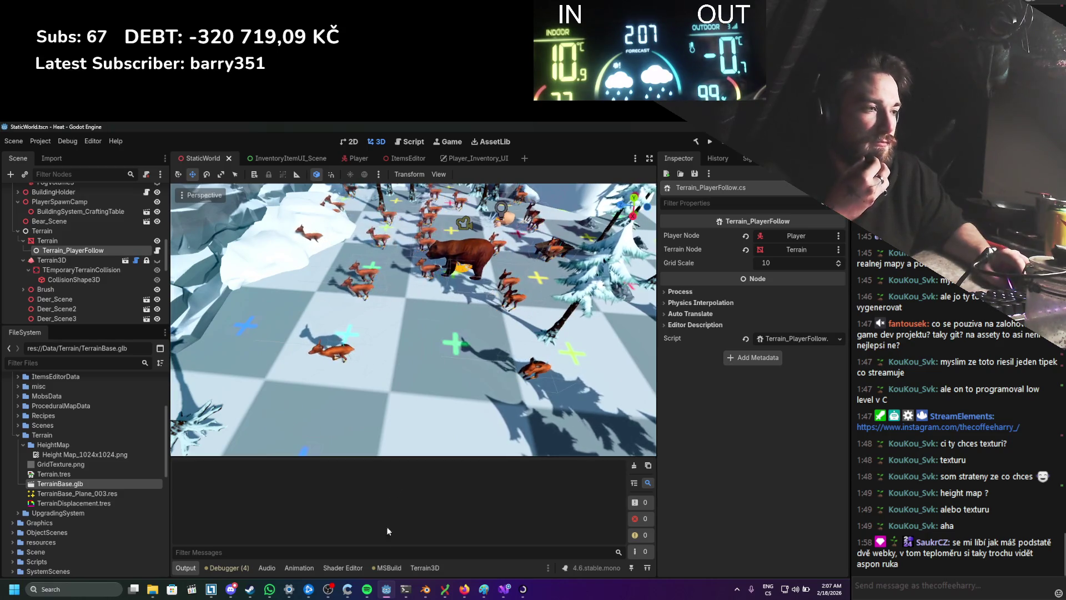
{"action": "left_click", "coordinate": [507, 594]}
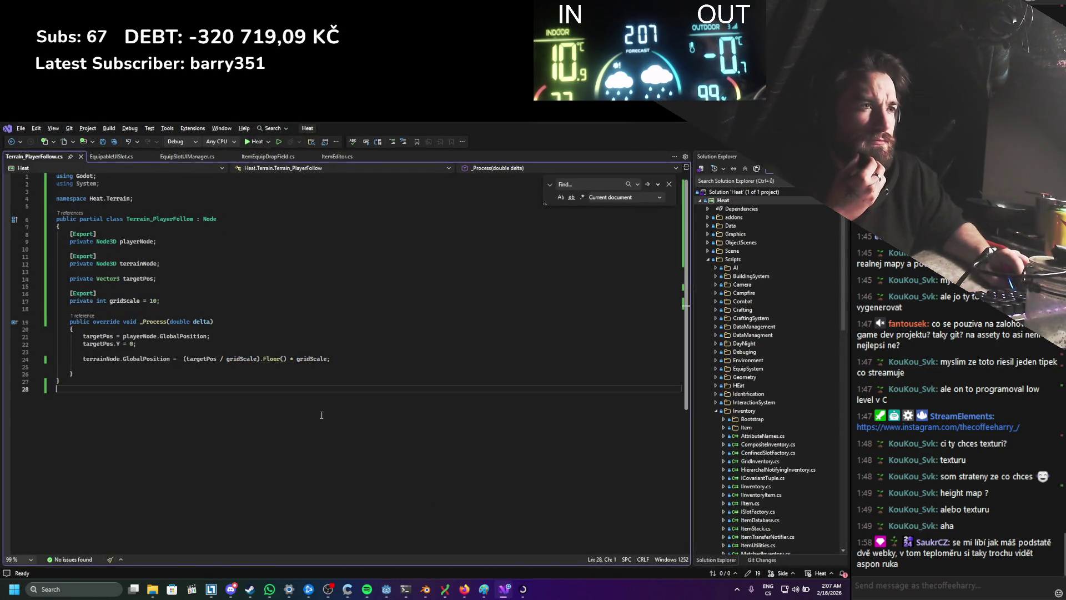
{"action": "key", "text": "alt+Tab"}
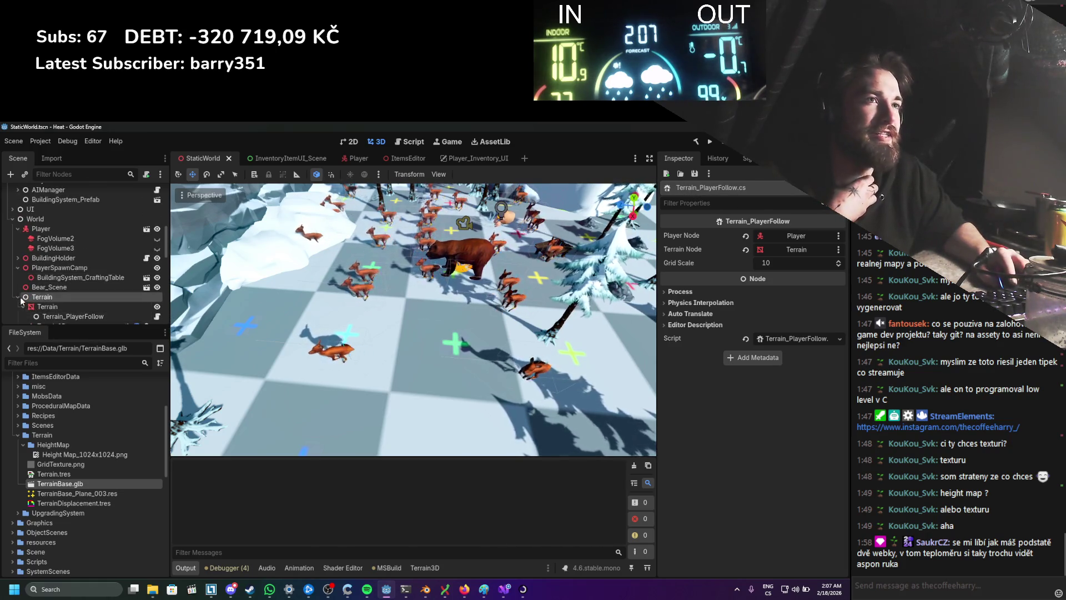
Step: Select Terrain, collapse the Systems and CameraMain branches, and clear the node selection
{"action": "left_click", "coordinate": [43, 230]}
{"action": "scroll", "coordinate": [15, 250], "scroll_direction": "up", "scroll_amount": 2}
{"action": "scroll", "coordinate": [16, 250], "scroll_direction": "up", "scroll_amount": 6}
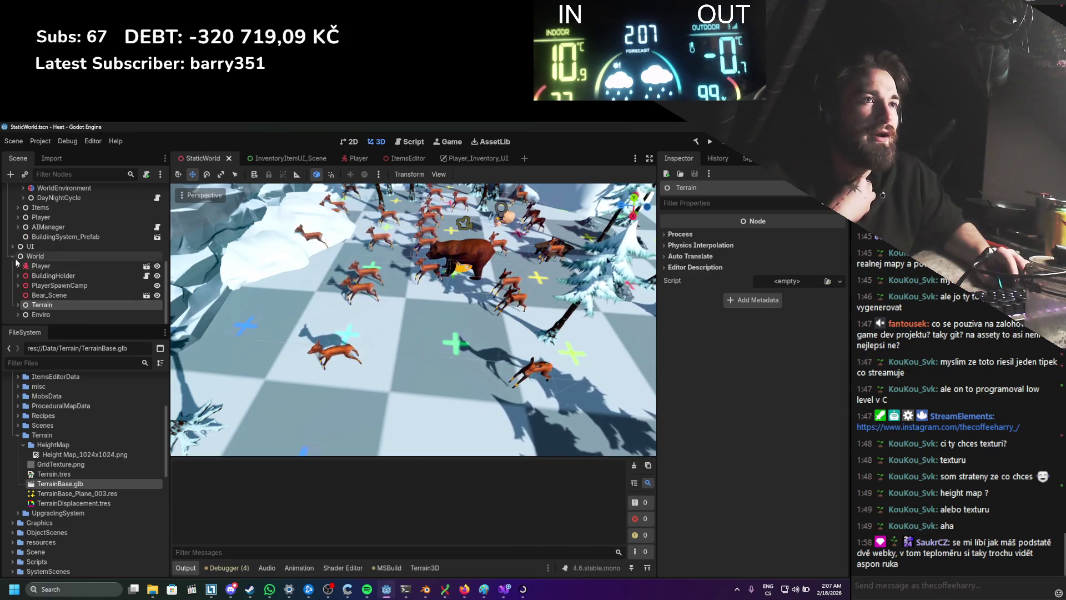
{"action": "left_click", "coordinate": [12, 211]}
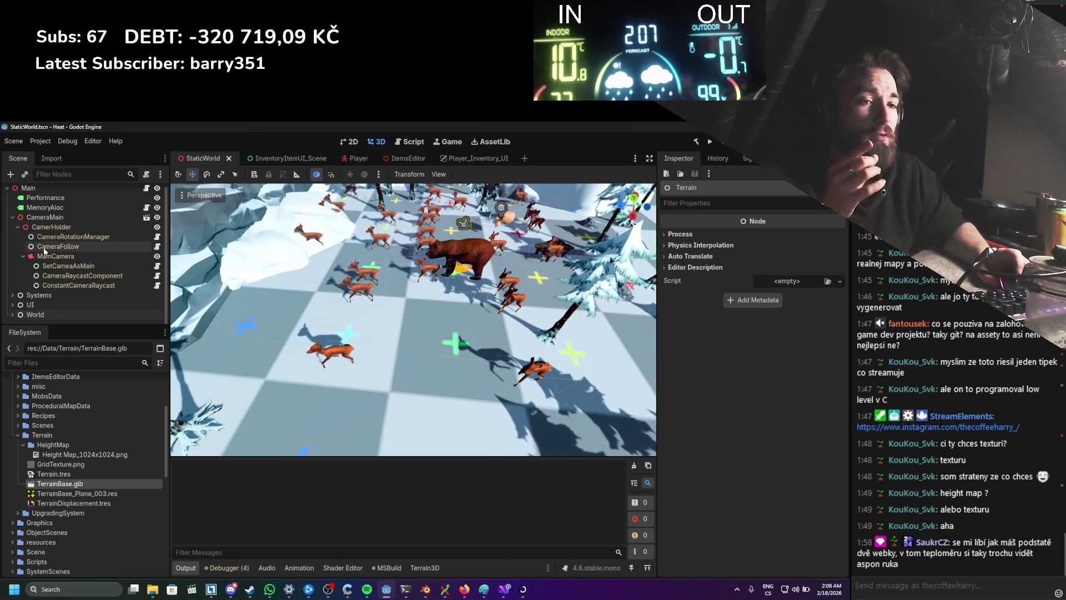
{"action": "scroll", "coordinate": [39, 245], "scroll_direction": "up", "scroll_amount": 1}
{"action": "left_click", "coordinate": [12, 221]}
{"action": "left_click", "coordinate": [41, 278]}
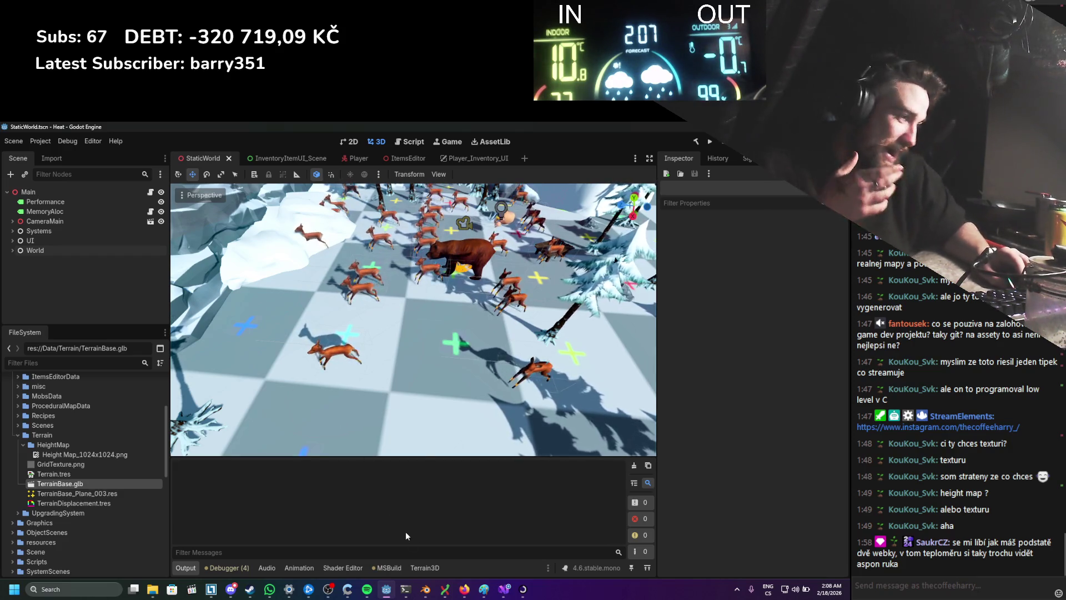
{"action": "left_click", "coordinate": [464, 589]}
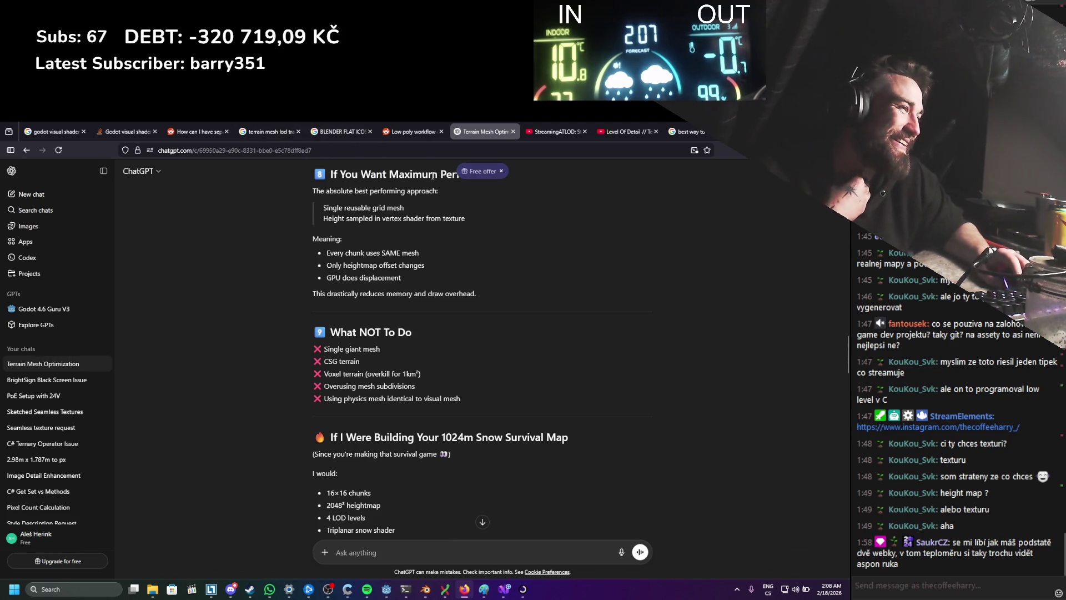
Step: Read through the ChatGPT answer, then close its chat tab and the StreamingATLOD video tab
{"action": "scroll", "coordinate": [315, 322], "scroll_direction": "down", "scroll_amount": 10}
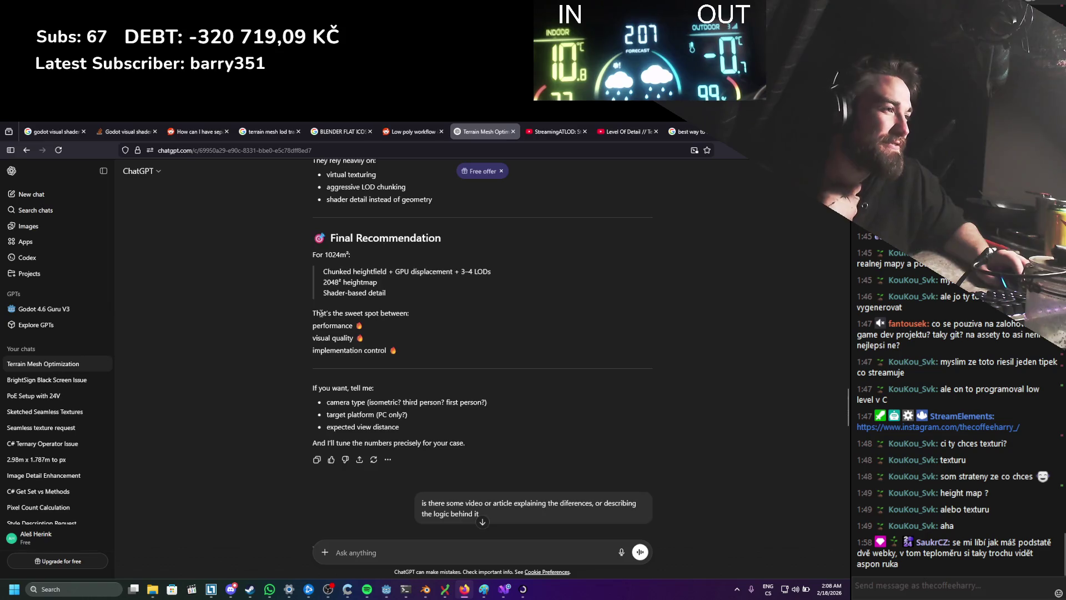
{"action": "scroll", "coordinate": [322, 310], "scroll_direction": "down", "scroll_amount": 8}
{"action": "scroll", "coordinate": [325, 306], "scroll_direction": "up", "scroll_amount": 6}
{"action": "scroll", "coordinate": [361, 306], "scroll_direction": "down", "scroll_amount": 10}
{"action": "scroll", "coordinate": [442, 307], "scroll_direction": "up", "scroll_amount": 3}
{"action": "scroll", "coordinate": [432, 343], "scroll_direction": "down", "scroll_amount": 2}
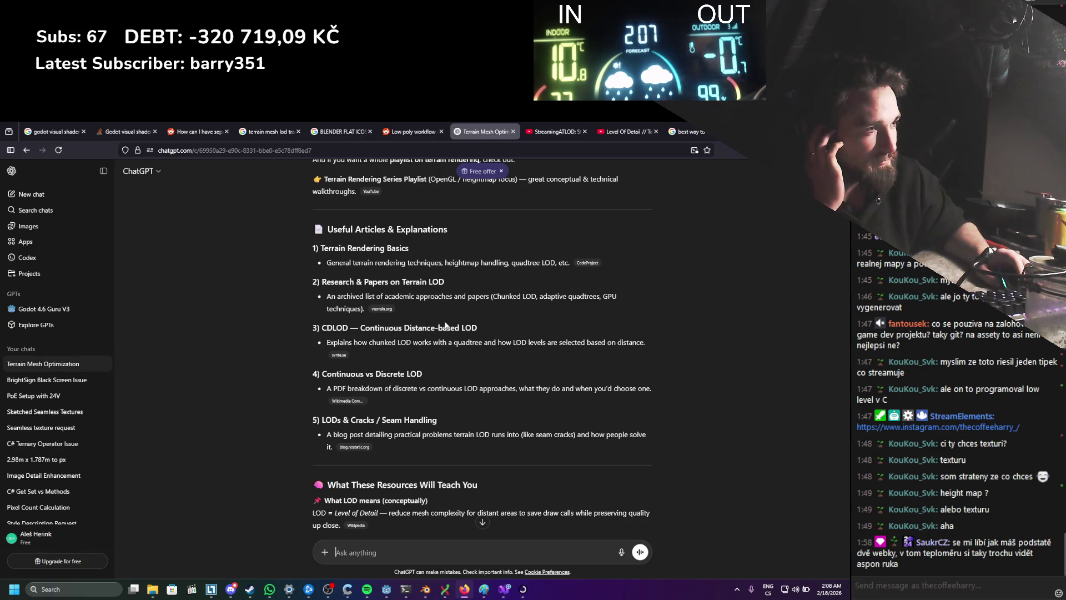
{"action": "scroll", "coordinate": [451, 323], "scroll_direction": "down", "scroll_amount": 3}
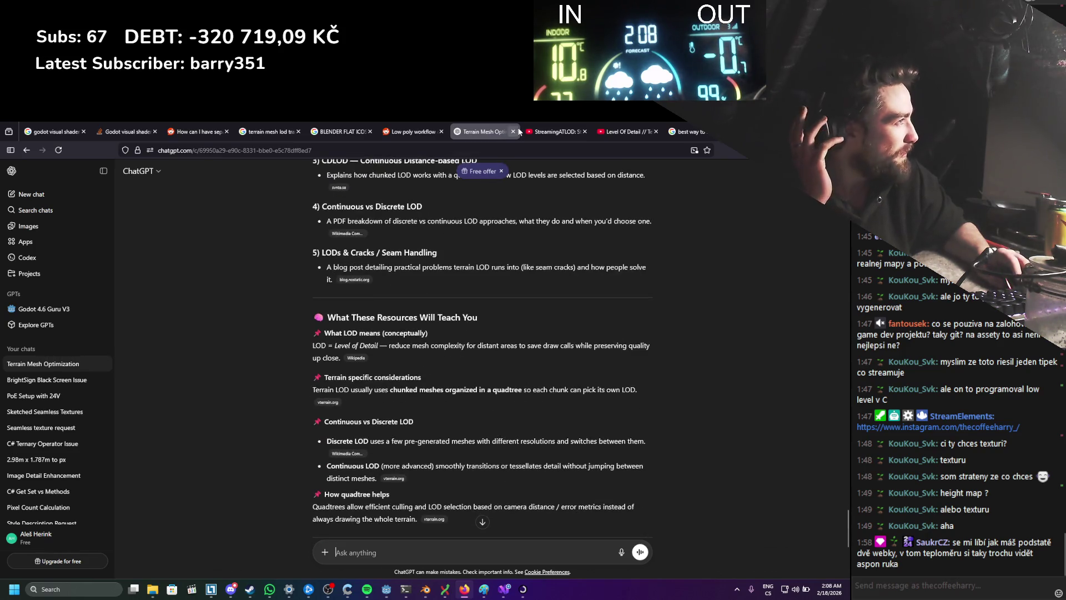
{"action": "left_click", "coordinate": [514, 132]}
{"action": "left_click", "coordinate": [569, 131]}
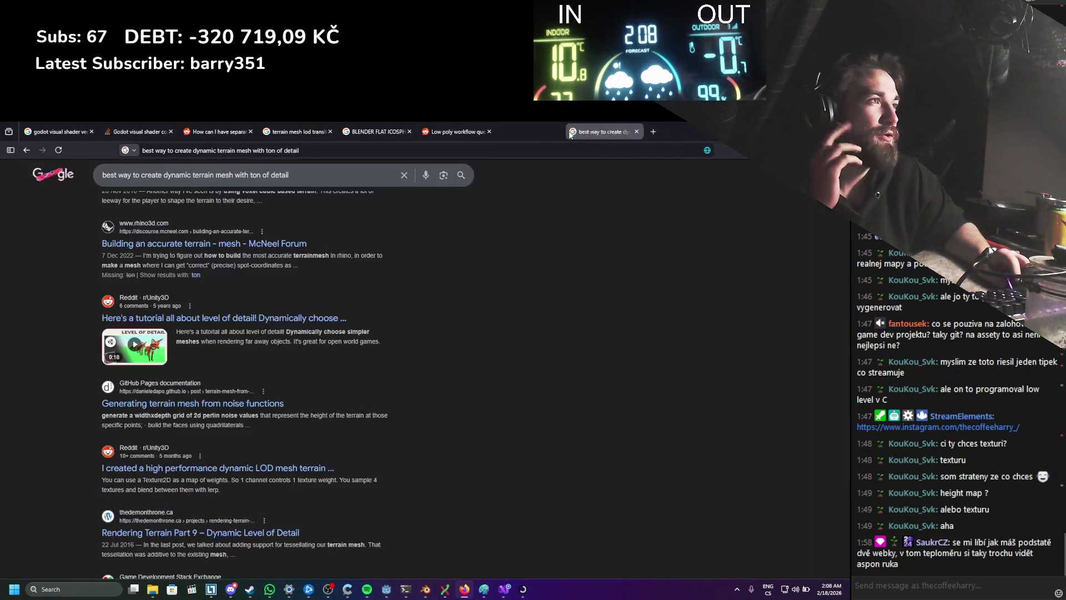
Step: Close the Level Of Detail, dynamic terrain mesh, Low poly workflow and BLENDER FLAT ICOSPHERE tabs
{"action": "left_click", "coordinate": [569, 131]}
{"action": "left_click", "coordinate": [567, 132]}
{"action": "left_click", "coordinate": [569, 131]}
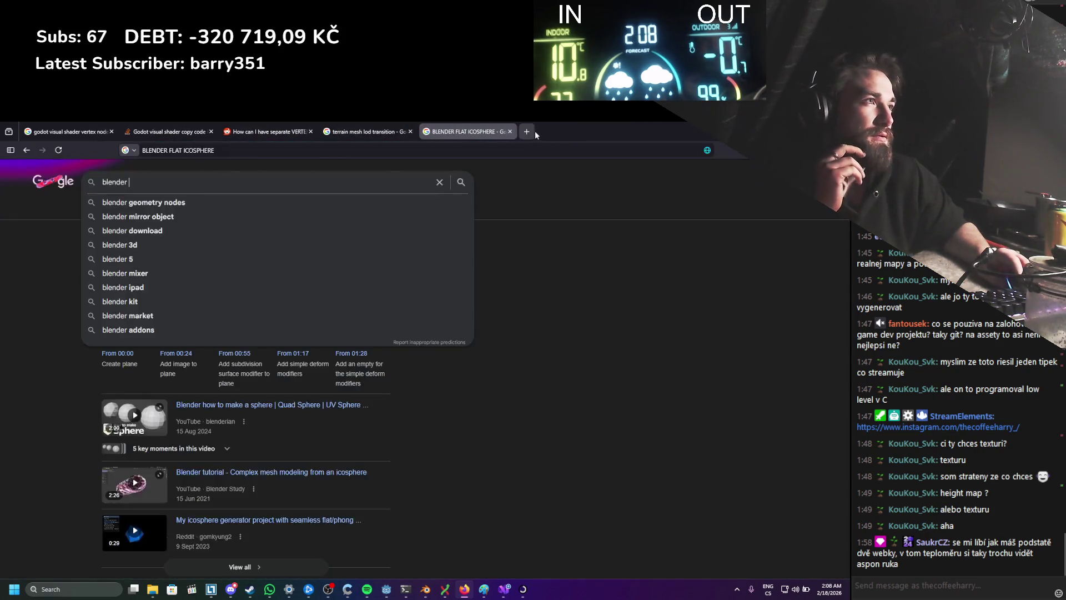
{"action": "left_click", "coordinate": [533, 131]}
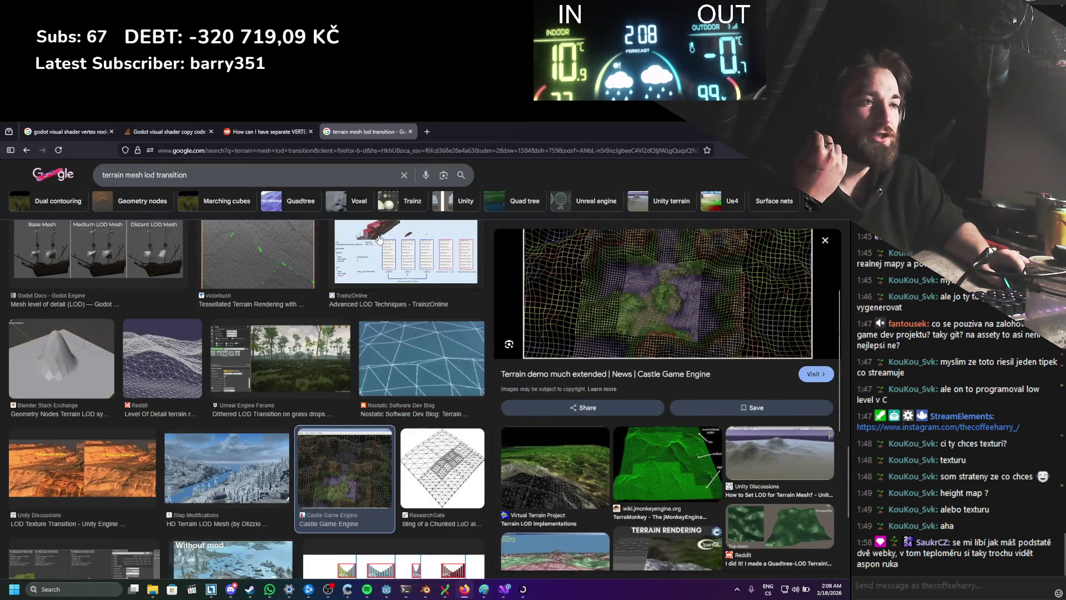
{"action": "scroll", "coordinate": [379, 239], "scroll_direction": "down", "scroll_amount": 3}
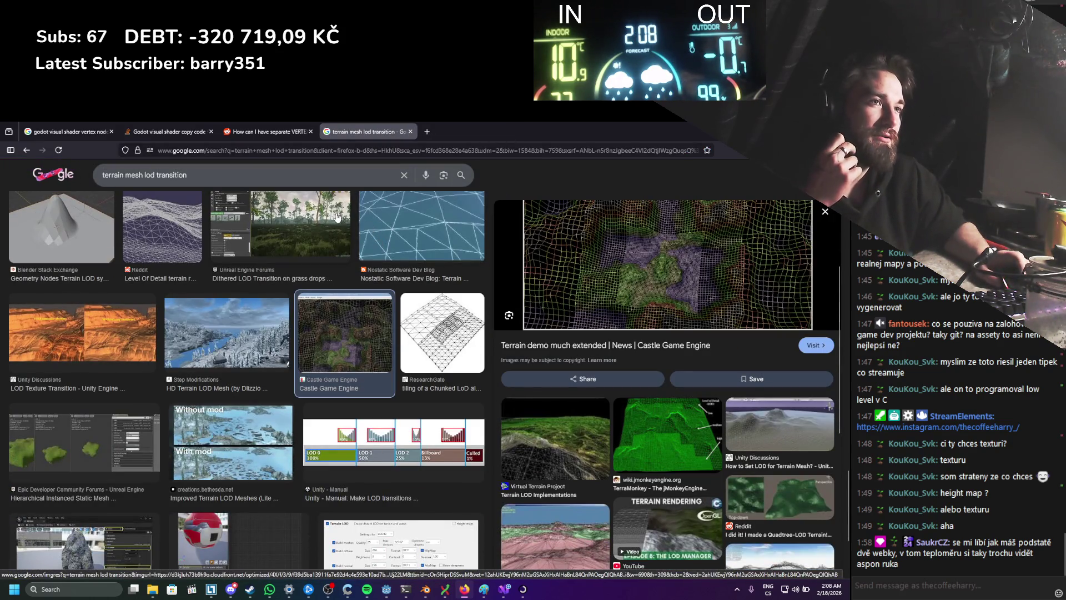
{"action": "scroll", "coordinate": [337, 216], "scroll_direction": "up", "scroll_amount": 1}
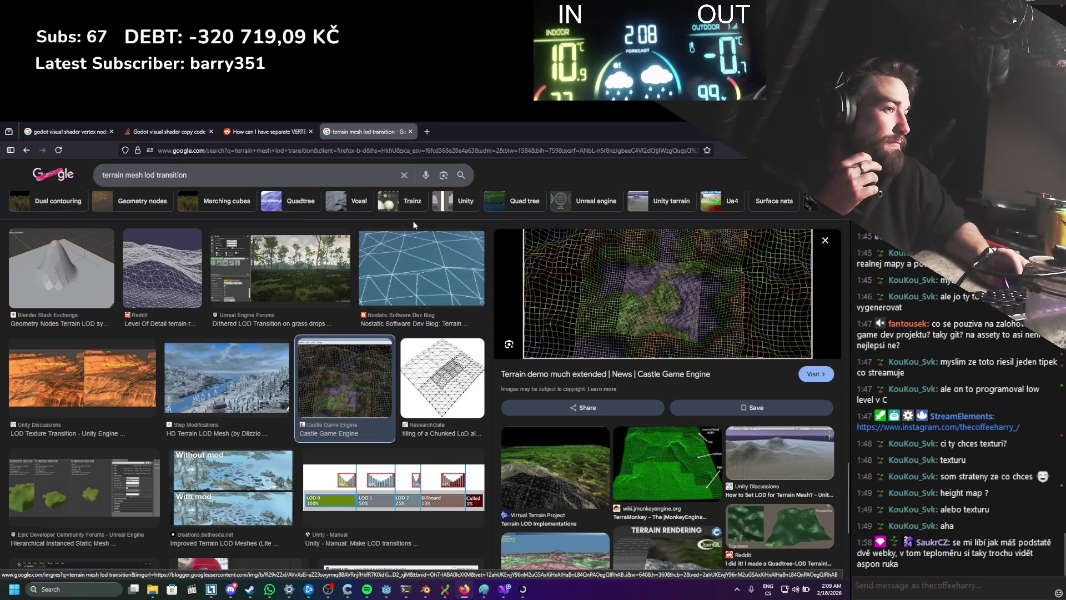
{"action": "scroll", "coordinate": [412, 240], "scroll_direction": "down", "scroll_amount": 3}
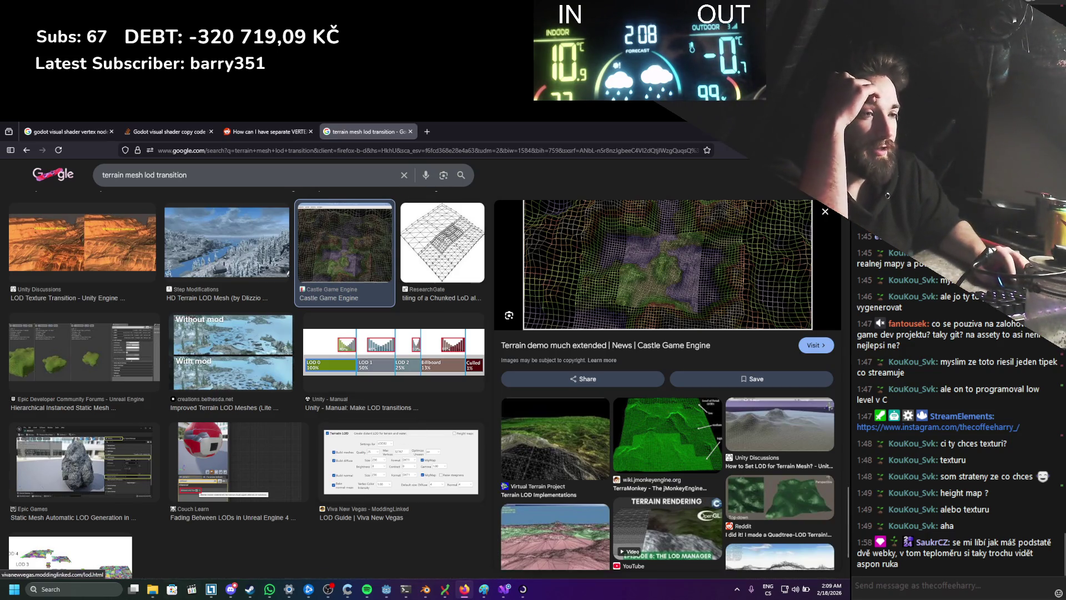
Step: Preview GridTexture.png from the Terrain folder in the image viewer, then close it
{"action": "left_click", "coordinate": [151, 589]}
{"action": "left_click", "coordinate": [340, 247]}
{"action": "double_click", "coordinate": [340, 245]}
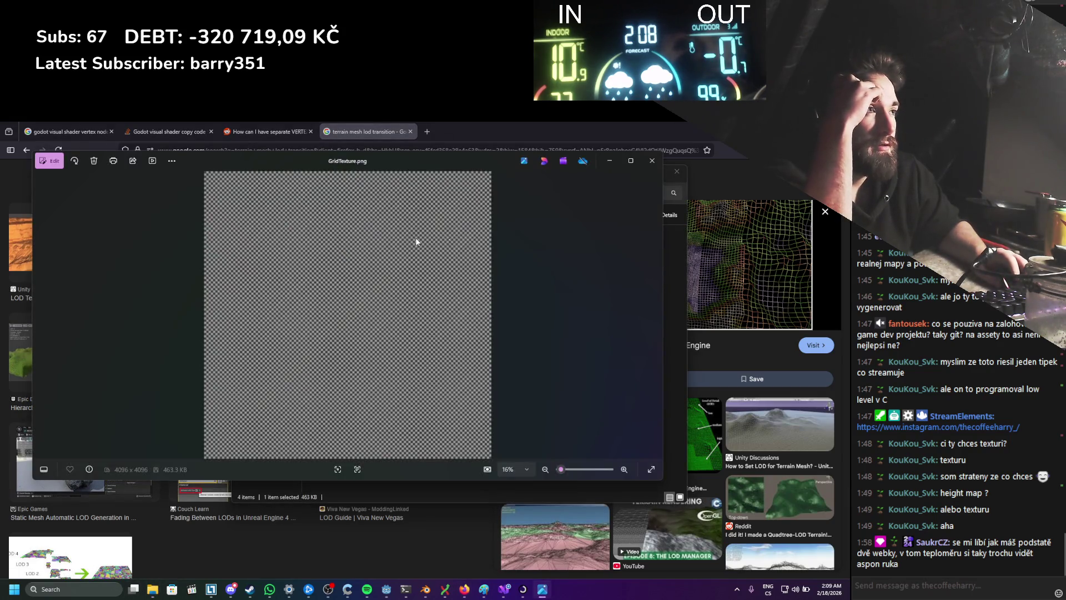
{"action": "left_click", "coordinate": [651, 162]}
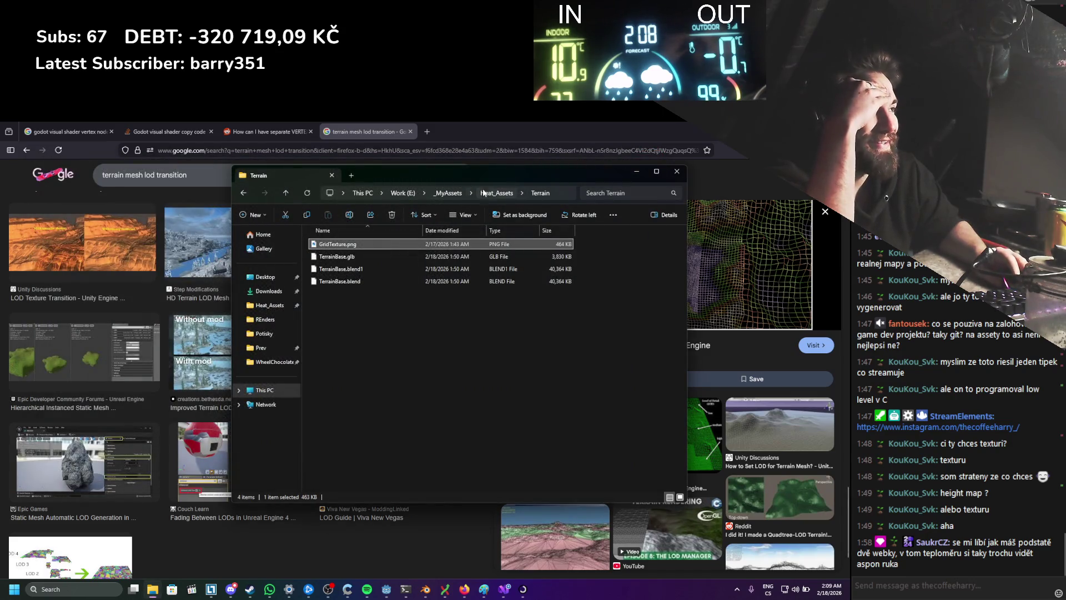
{"action": "left_click", "coordinate": [387, 589]}
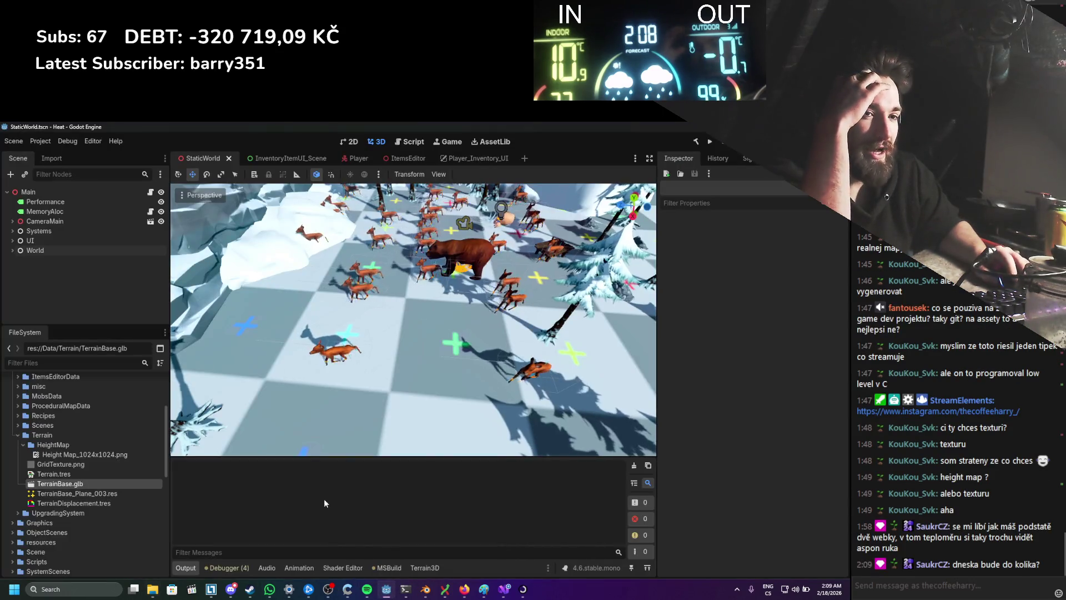
Step: Select Height Map_1024x1024.png and briefly widen the Inspector to view its 1024×1024 Lum8 properties
{"action": "scroll", "coordinate": [294, 422], "scroll_direction": "down", "scroll_amount": 6}
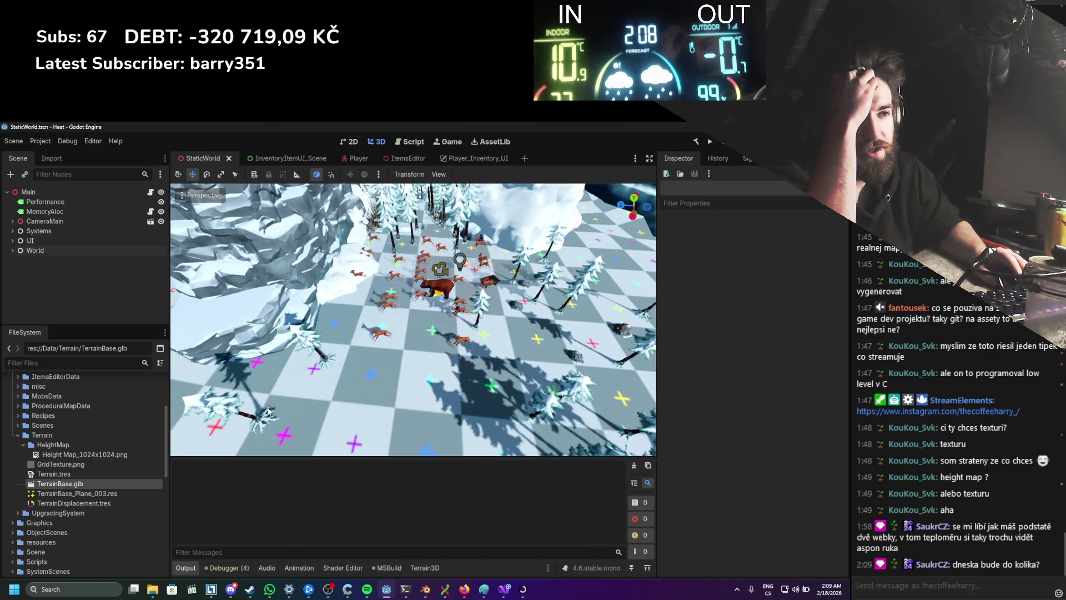
{"action": "left_click", "coordinate": [83, 455]}
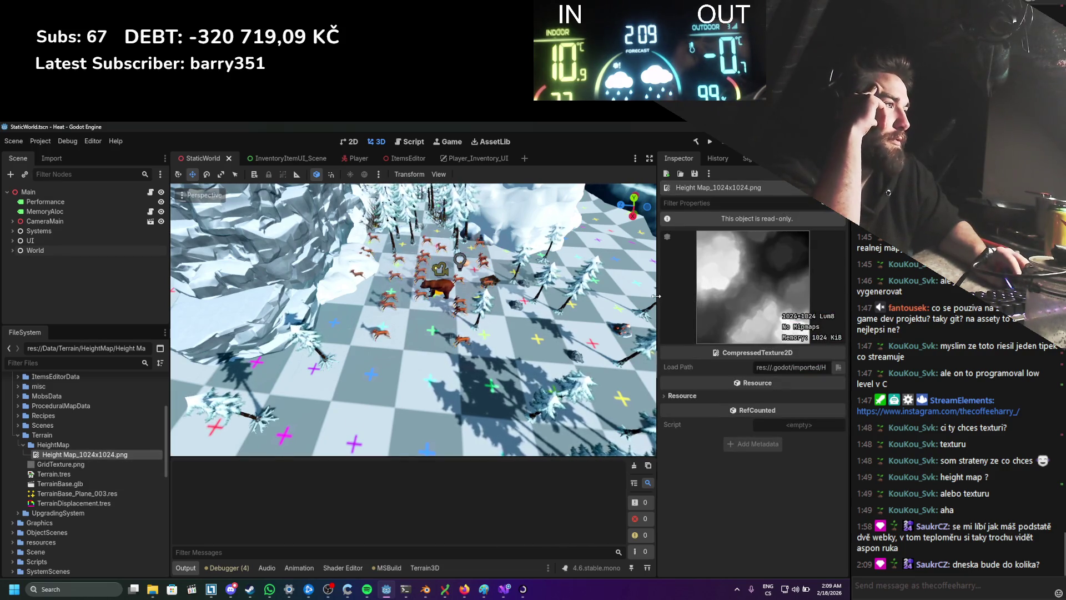
{"action": "left_click_drag", "start_coordinate": [659, 295], "coordinate": [304, 364]}
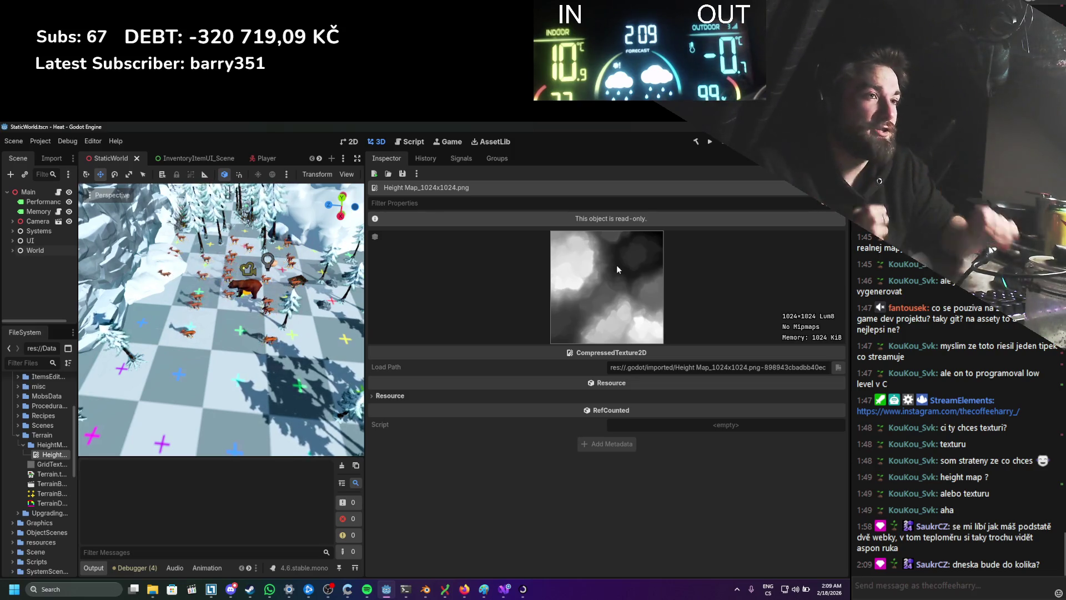
{"action": "mouse_move", "coordinate": [364, 296]}
{"action": "left_mouse_down"}
{"action": "mouse_move", "coordinate": [631, 305]}
{"action": "mouse_move", "coordinate": [535, 317]}
{"action": "left_mouse_up"}
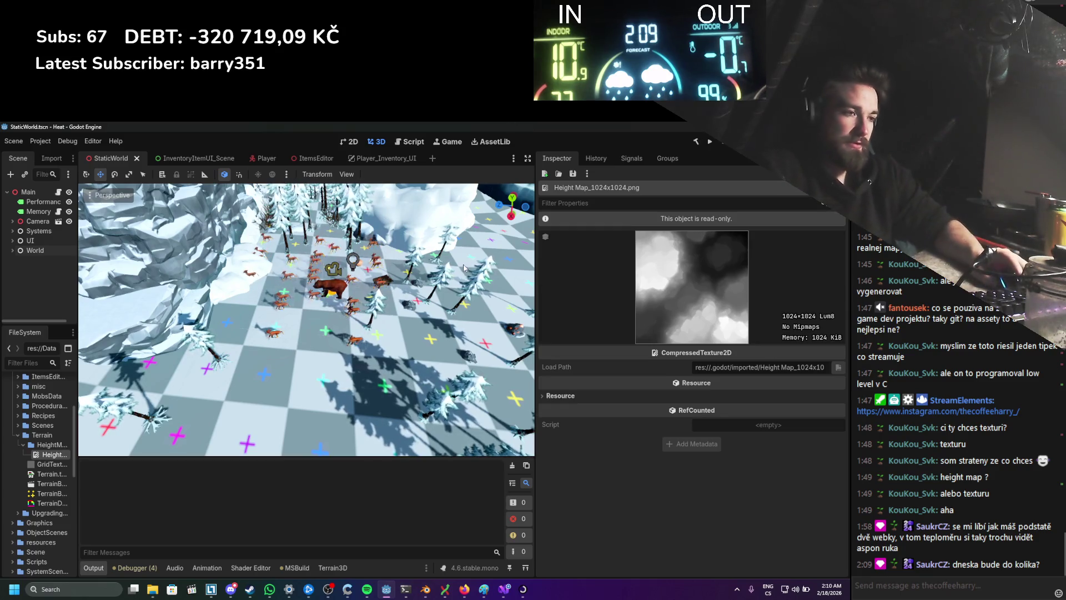
Step: Search 'texture haven' in a new Firefox tab and open the Poly Haven Textures result in the background
{"action": "key", "text": "alt+Tab"}
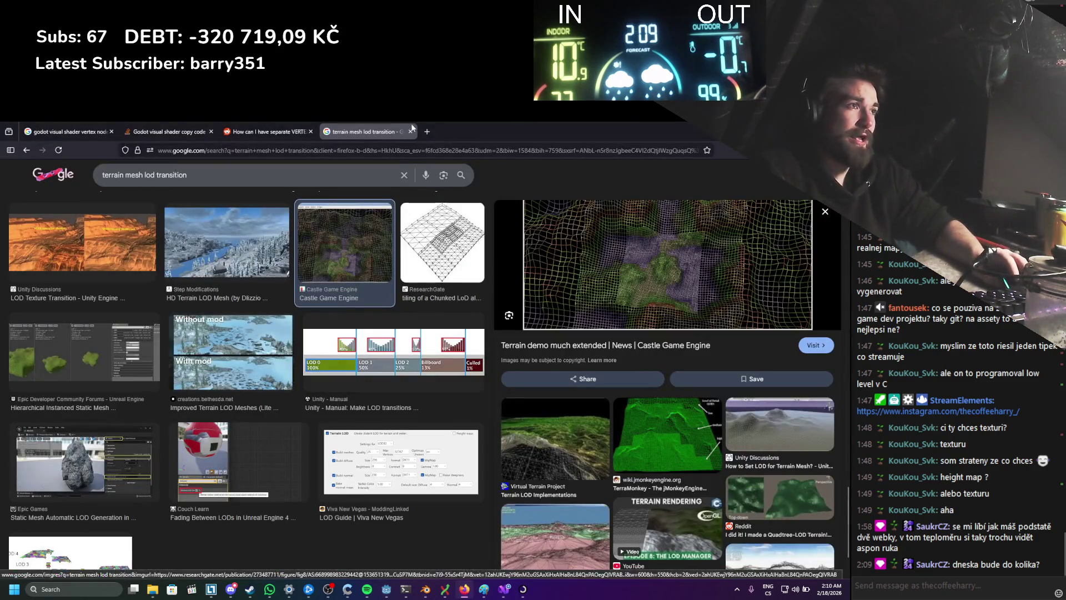
{"action": "key", "text": "ctrl+t"}
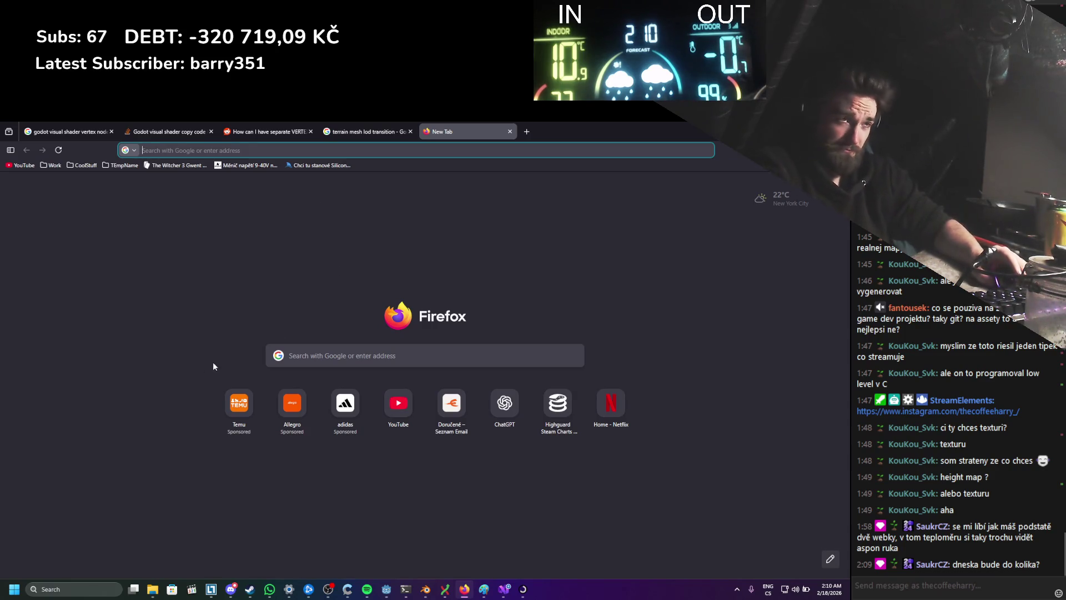
{"action": "type", "text": "texture have"}
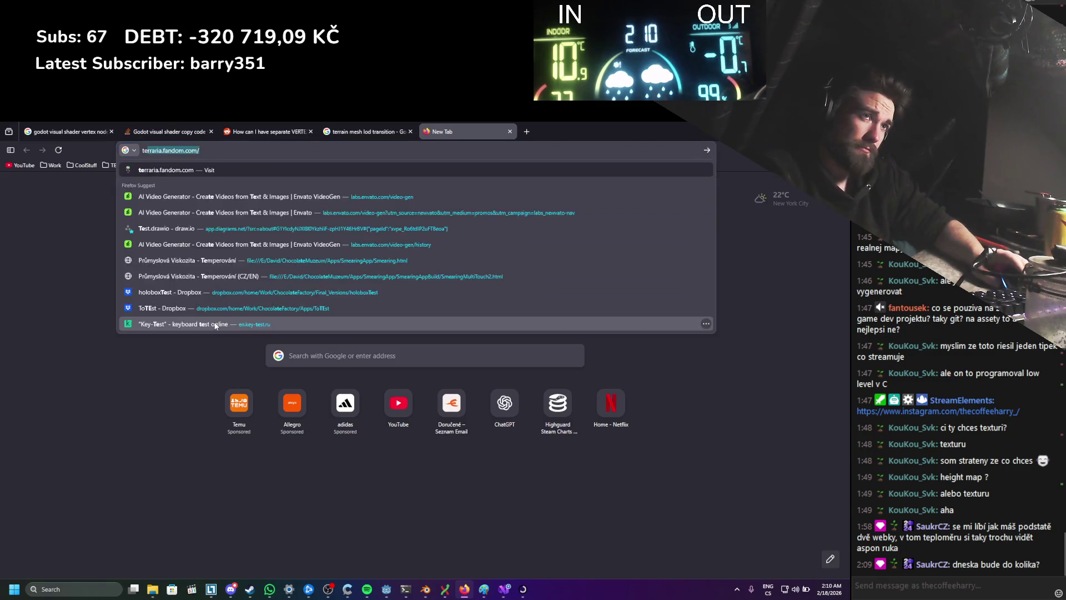
{"action": "type", "text": "n"}
{"action": "key", "text": "Return"}
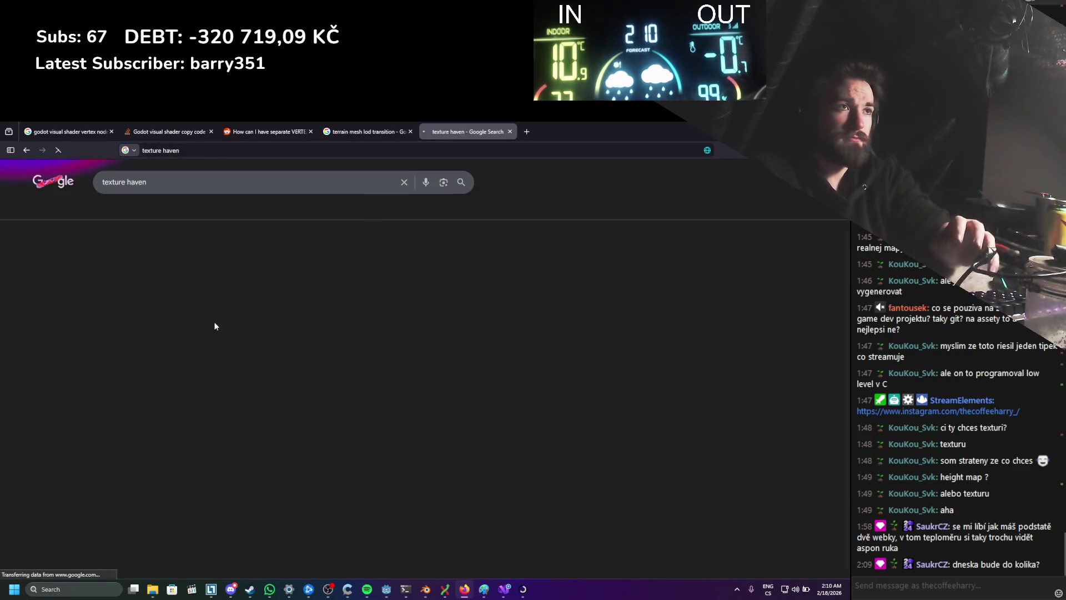
{"action": "middle_click", "coordinate": [196, 244]}
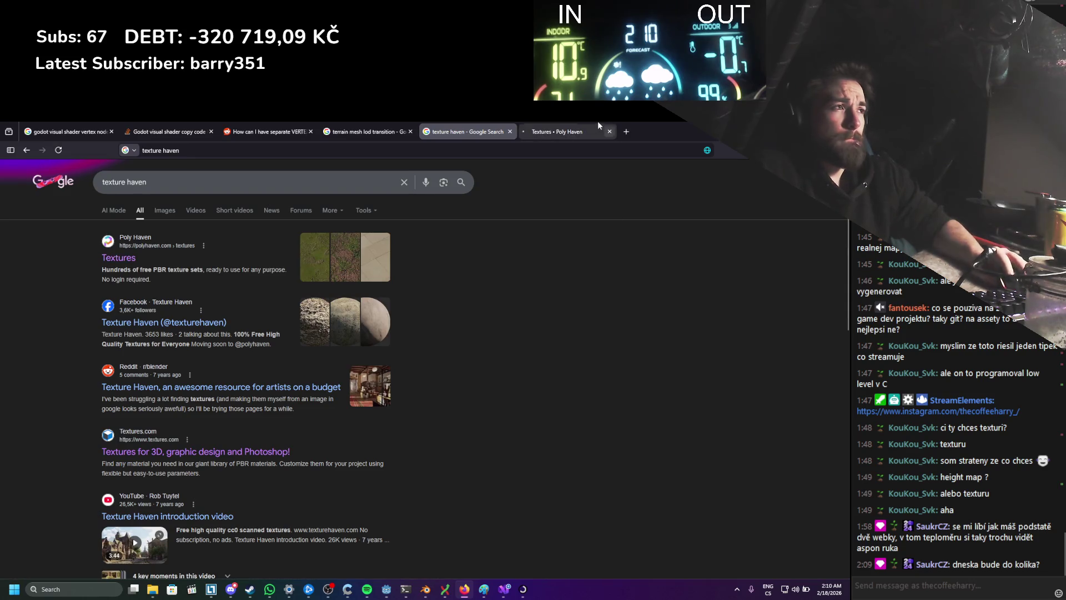
Step: On the Poly Haven textures page, dismiss the cookie notice and filter to Terrain textures
{"action": "left_click", "coordinate": [589, 131]}
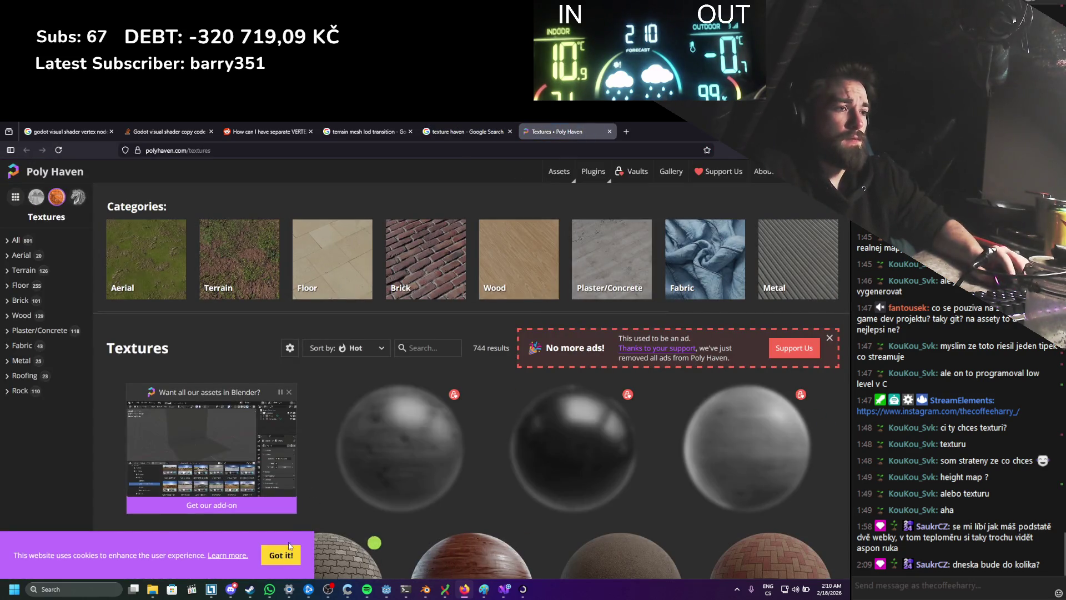
{"action": "left_click", "coordinate": [285, 552]}
{"action": "scroll", "coordinate": [292, 549], "scroll_direction": "down", "scroll_amount": 3}
{"action": "scroll", "coordinate": [309, 325], "scroll_direction": "up", "scroll_amount": 5}
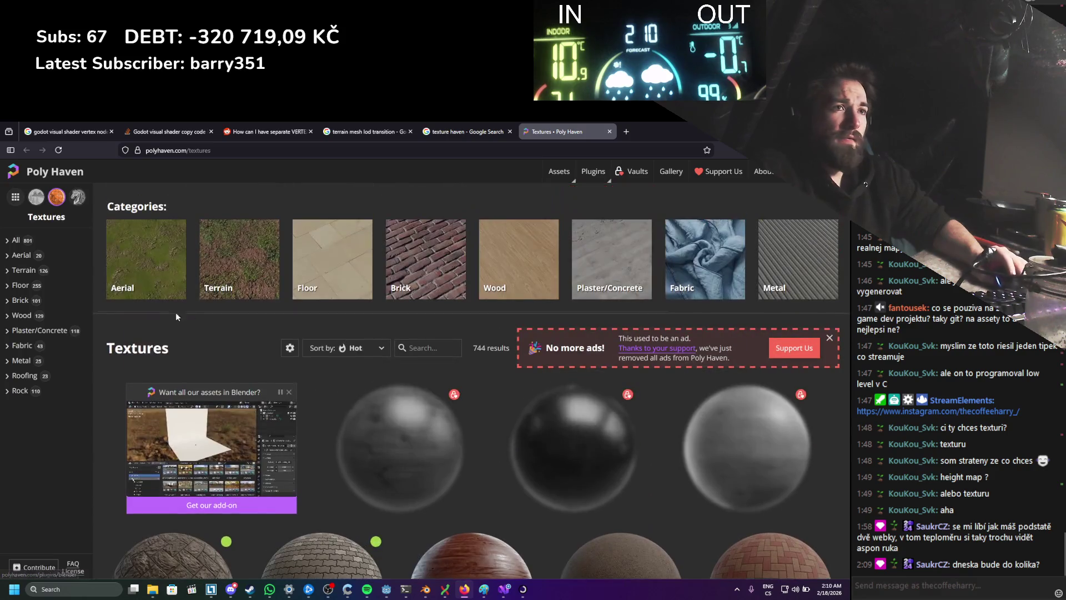
{"action": "left_click", "coordinate": [33, 270]}
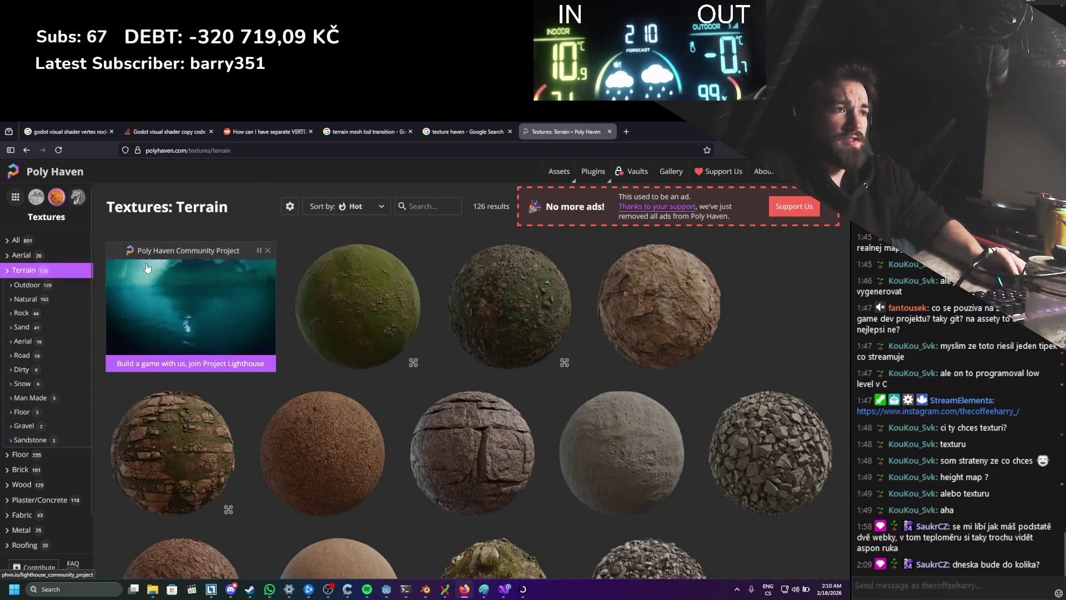
{"action": "scroll", "coordinate": [439, 336], "scroll_direction": "down", "scroll_amount": 2}
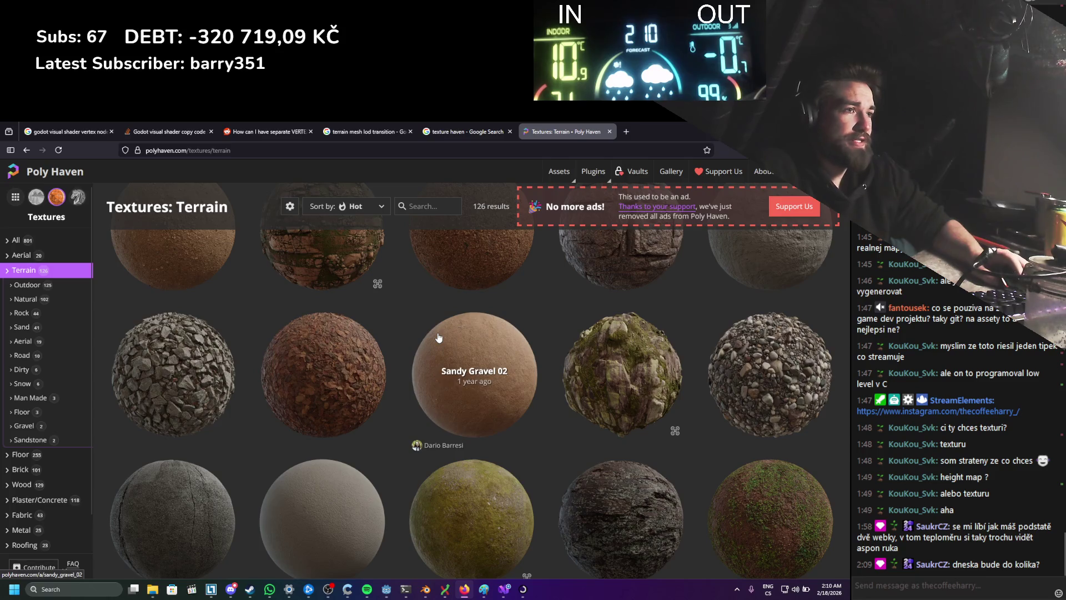
{"action": "scroll", "coordinate": [434, 332], "scroll_direction": "down", "scroll_amount": 3}
{"action": "scroll", "coordinate": [435, 332], "scroll_direction": "down", "scroll_amount": 3}
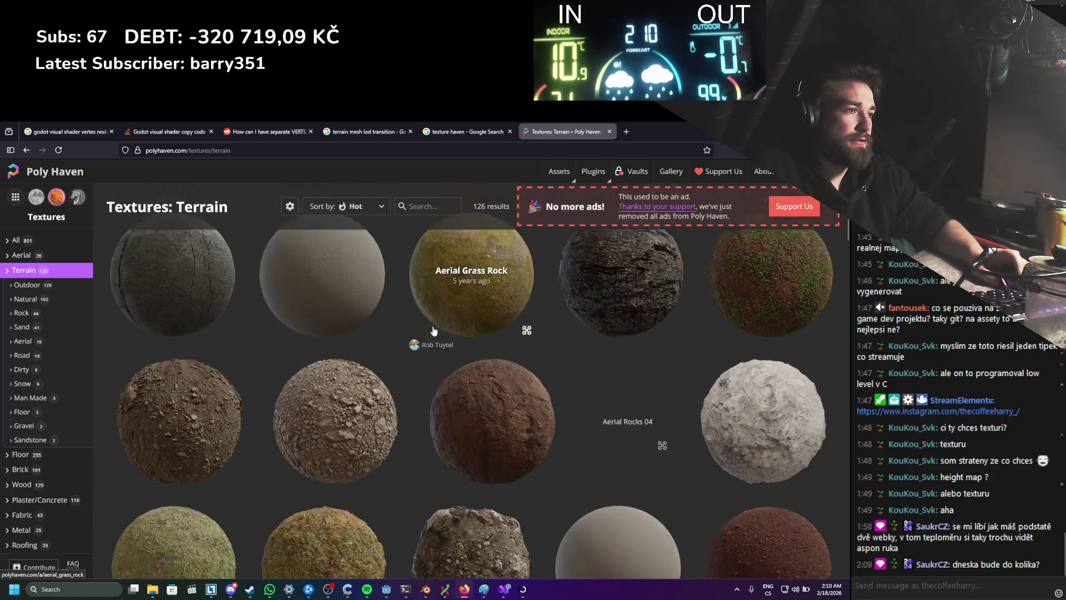
{"action": "scroll", "coordinate": [434, 332], "scroll_direction": "down", "scroll_amount": 3}
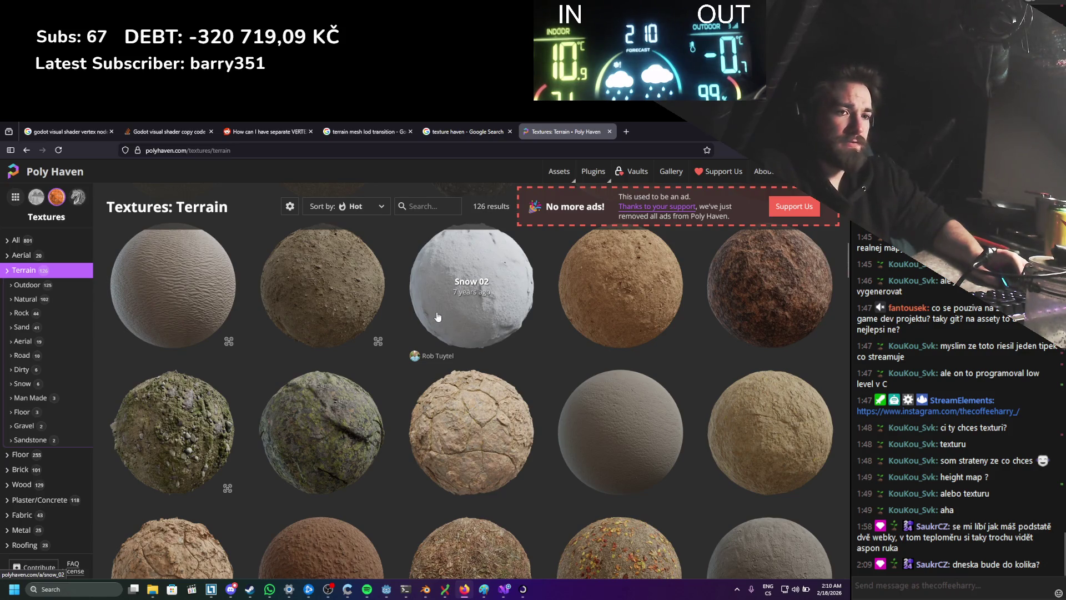
Step: Download the Snow 02 texture set at 1K and show the zip in its Downloads folder
{"action": "left_click", "coordinate": [446, 306]}
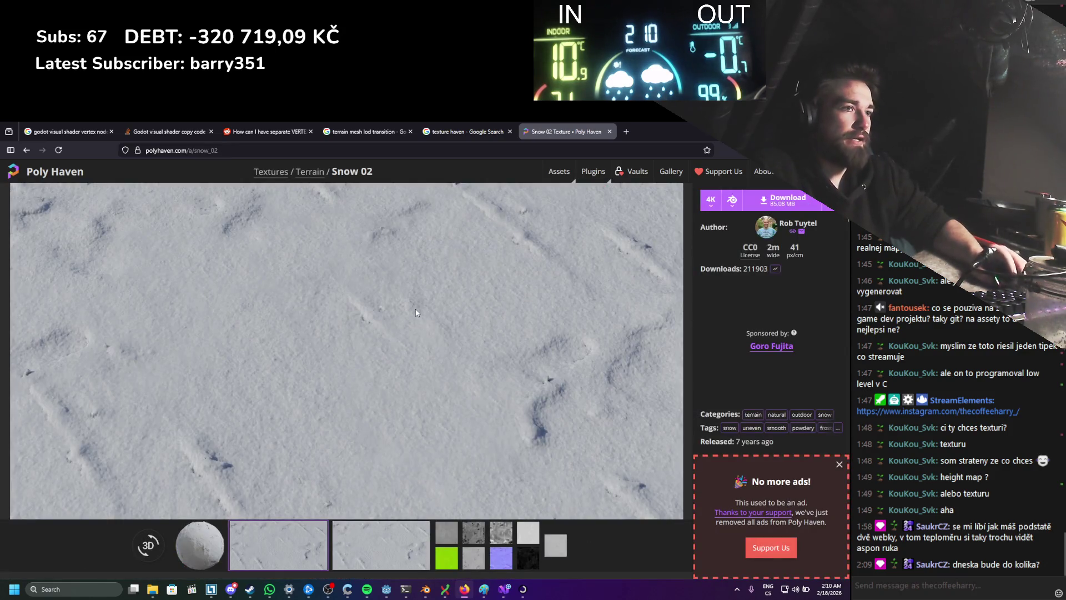
{"action": "scroll", "coordinate": [416, 311], "scroll_direction": "down", "scroll_amount": 10}
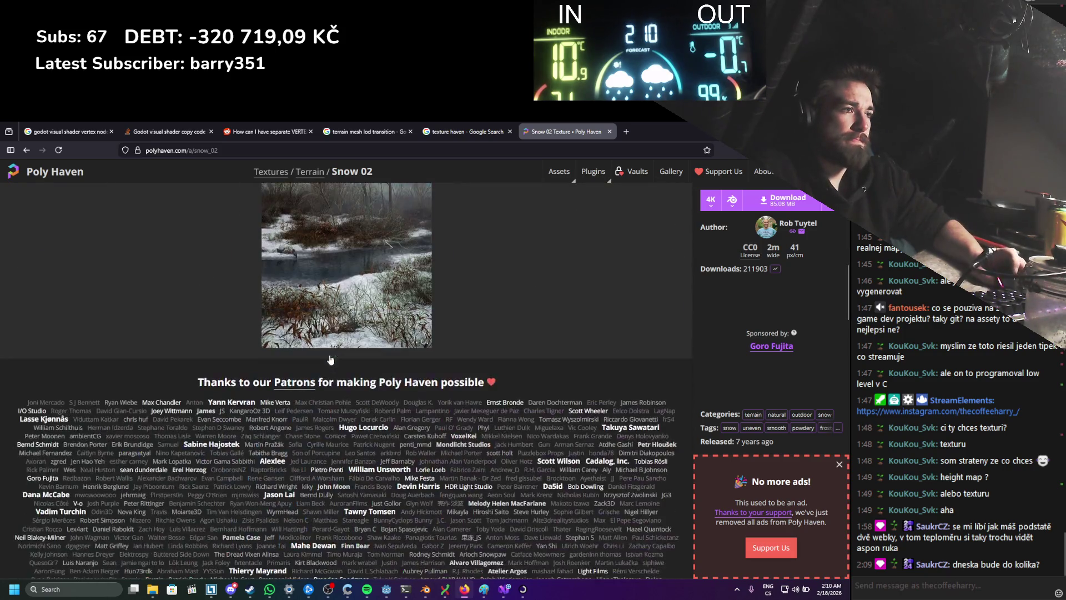
{"action": "scroll", "coordinate": [331, 360], "scroll_direction": "up", "scroll_amount": 3}
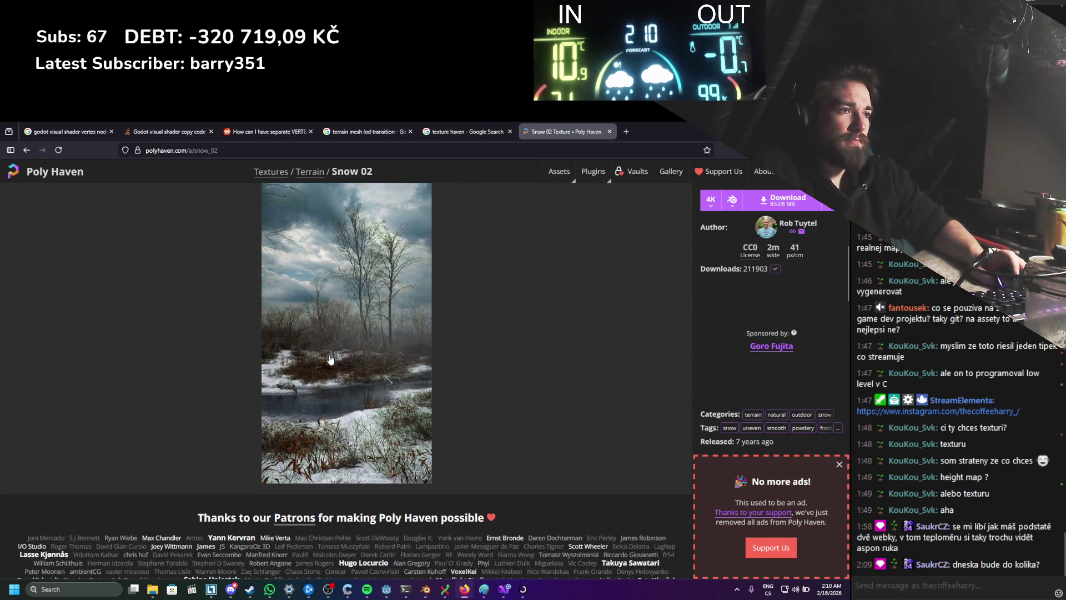
{"action": "scroll", "coordinate": [403, 362], "scroll_direction": "up", "scroll_amount": 10}
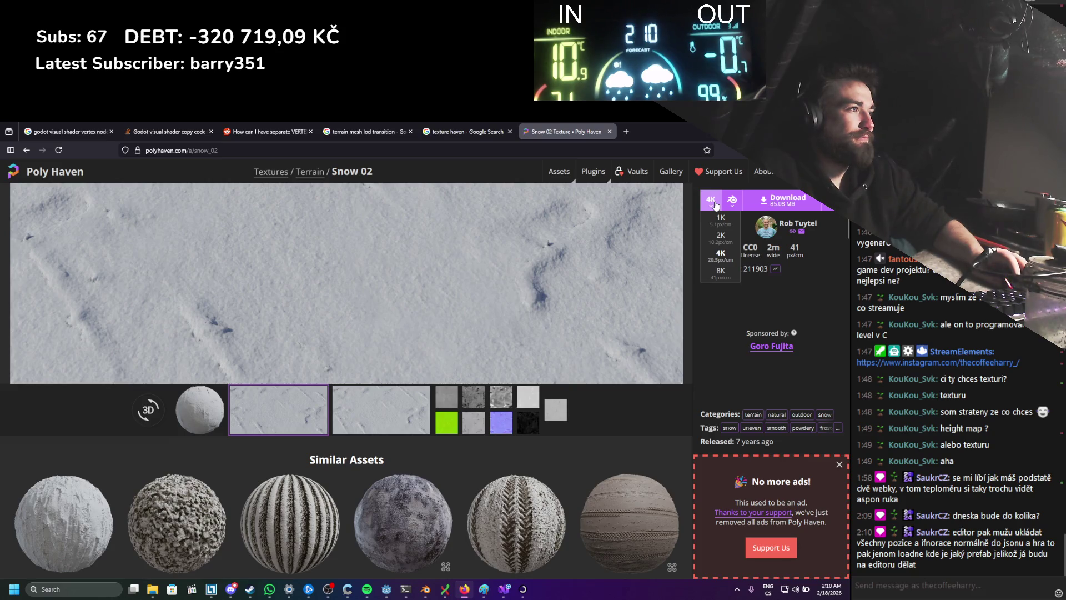
{"action": "left_click", "coordinate": [720, 219]}
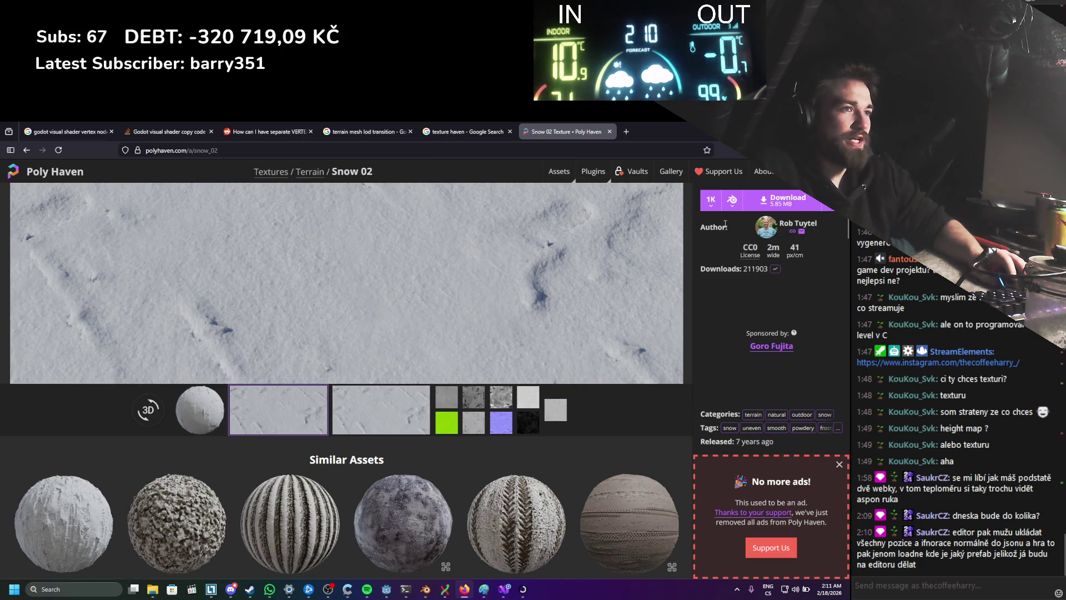
{"action": "left_click", "coordinate": [784, 200]}
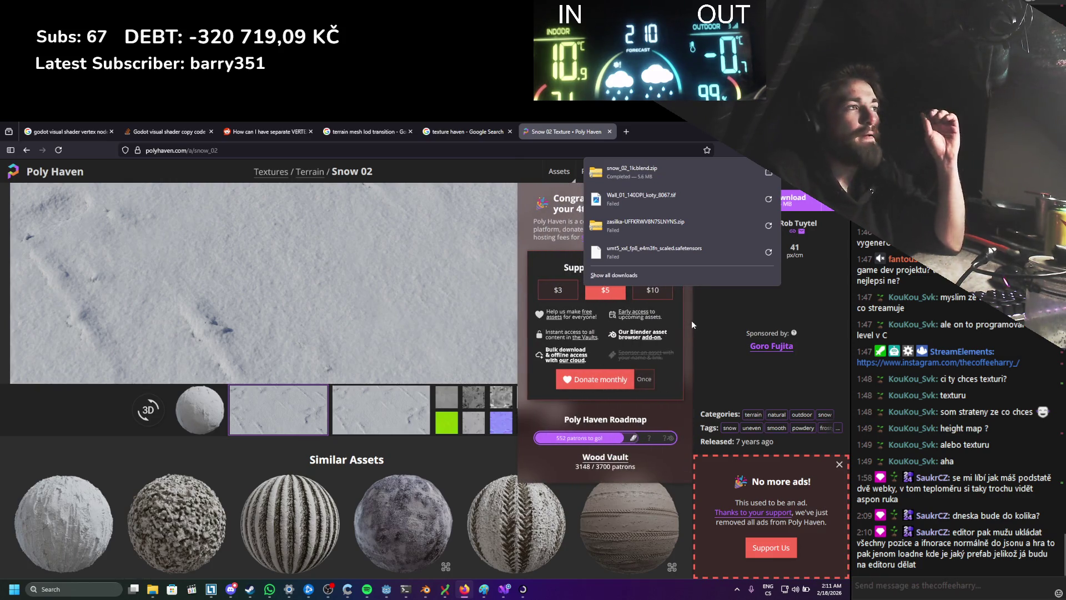
{"action": "left_click", "coordinate": [769, 172]}
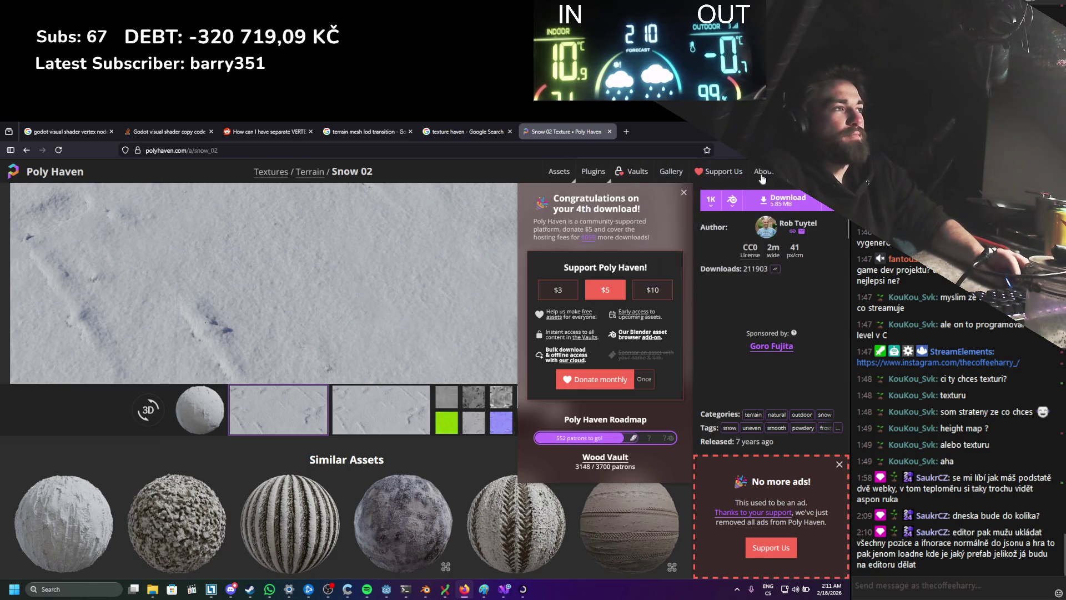
{"action": "right_click", "coordinate": [402, 316]}
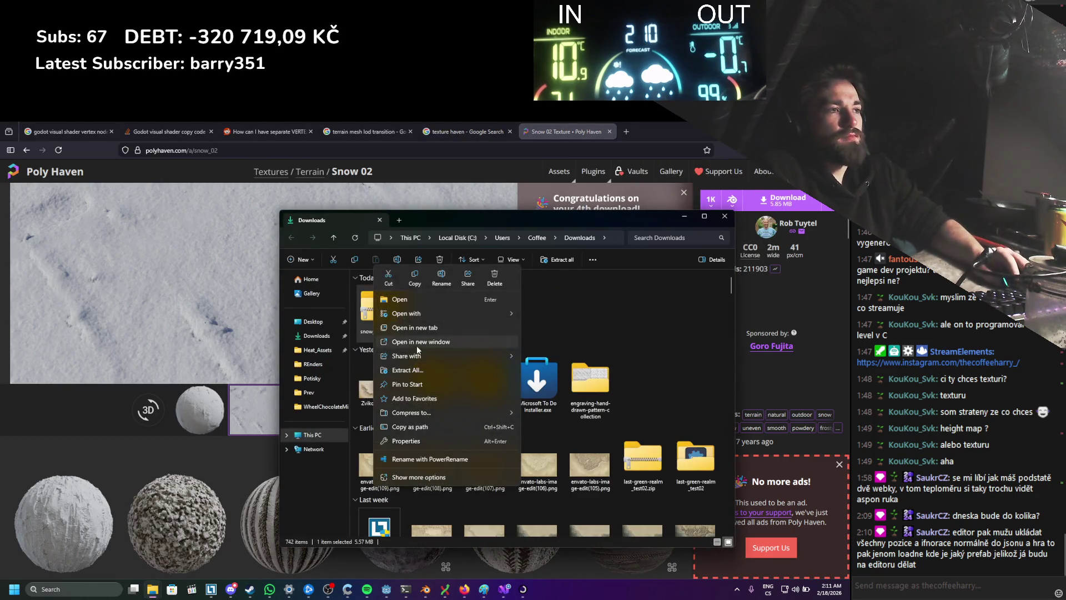
Step: Extract the snow_02_1k.blend.zip archive and open its textures folder
{"action": "left_click", "coordinate": [421, 371]}
{"action": "left_click", "coordinate": [502, 443]}
{"action": "double_click", "coordinate": [397, 324]}
Step: Preview the snow displacement and diffuse maps, then return to the Godot editor
{"action": "double_click", "coordinate": [431, 325]}
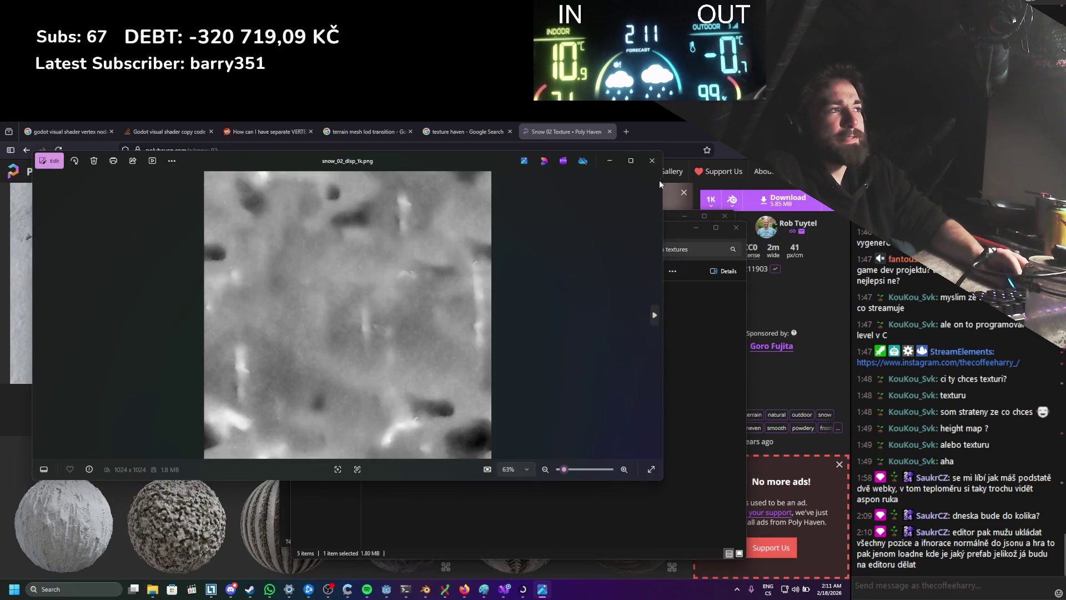
{"action": "left_click", "coordinate": [653, 161]}
{"action": "double_click", "coordinate": [461, 312]}
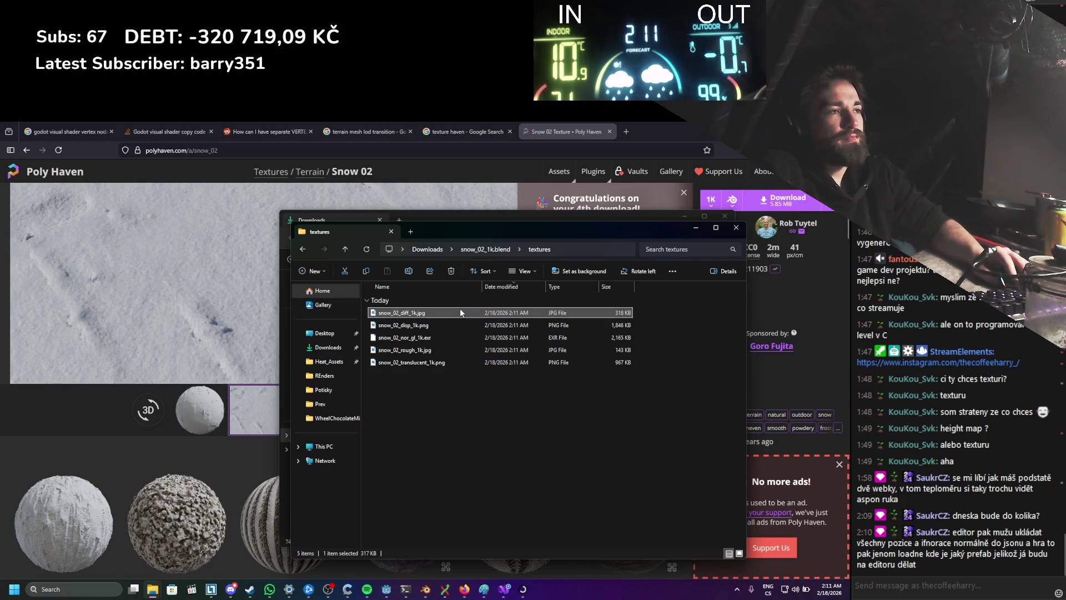
{"action": "left_click", "coordinate": [652, 171]}
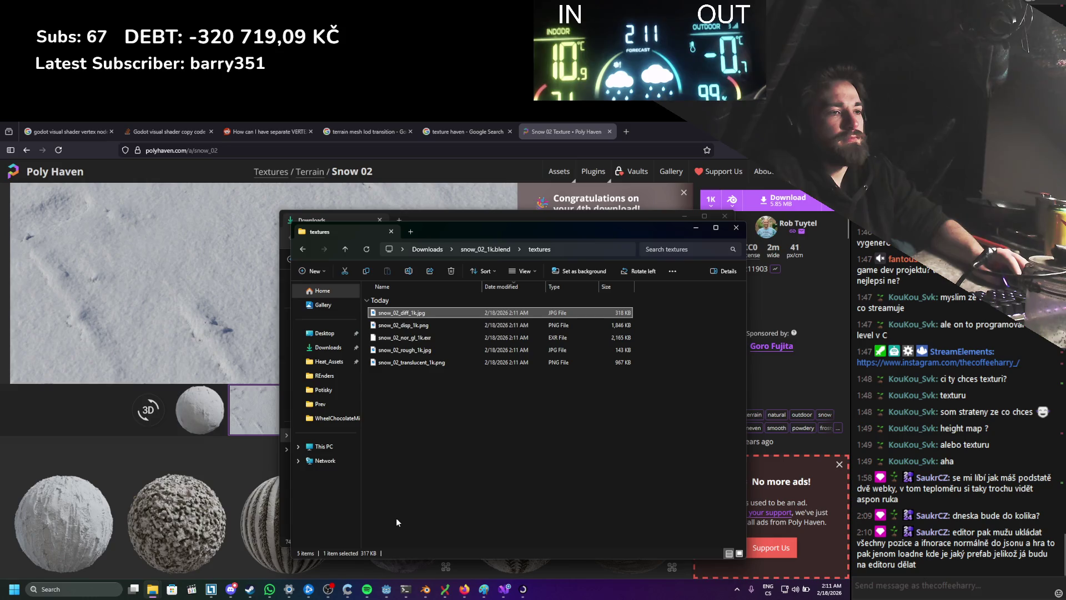
{"action": "left_click", "coordinate": [387, 589]}
{"action": "scroll", "coordinate": [326, 343], "scroll_direction": "up", "scroll_amount": 3}
{"action": "scroll", "coordinate": [328, 341], "scroll_direction": "up", "scroll_amount": 5}
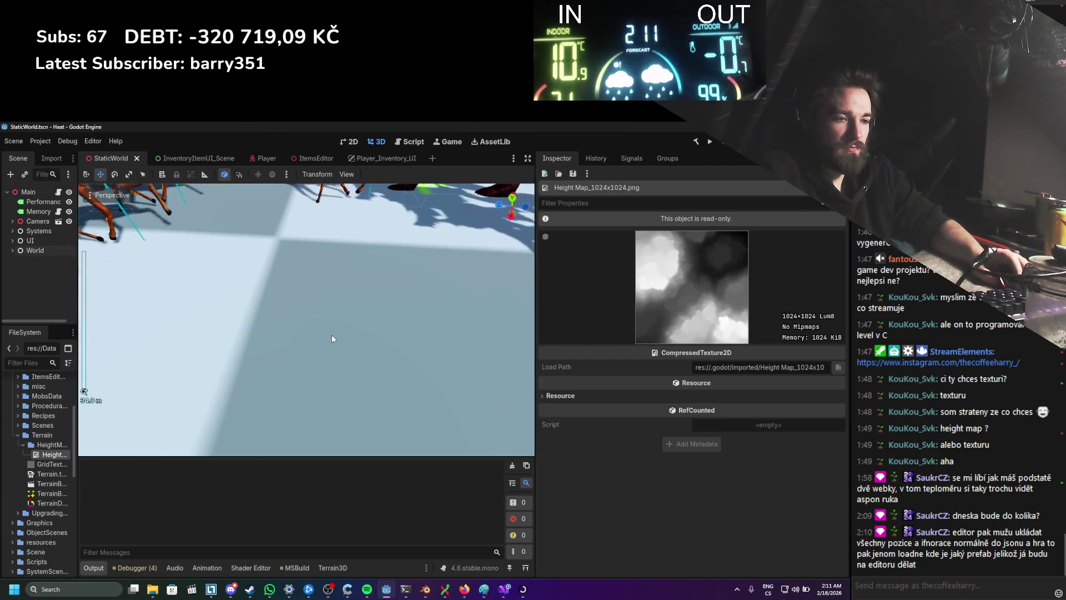
{"action": "scroll", "coordinate": [332, 338], "scroll_direction": "down", "scroll_amount": 3}
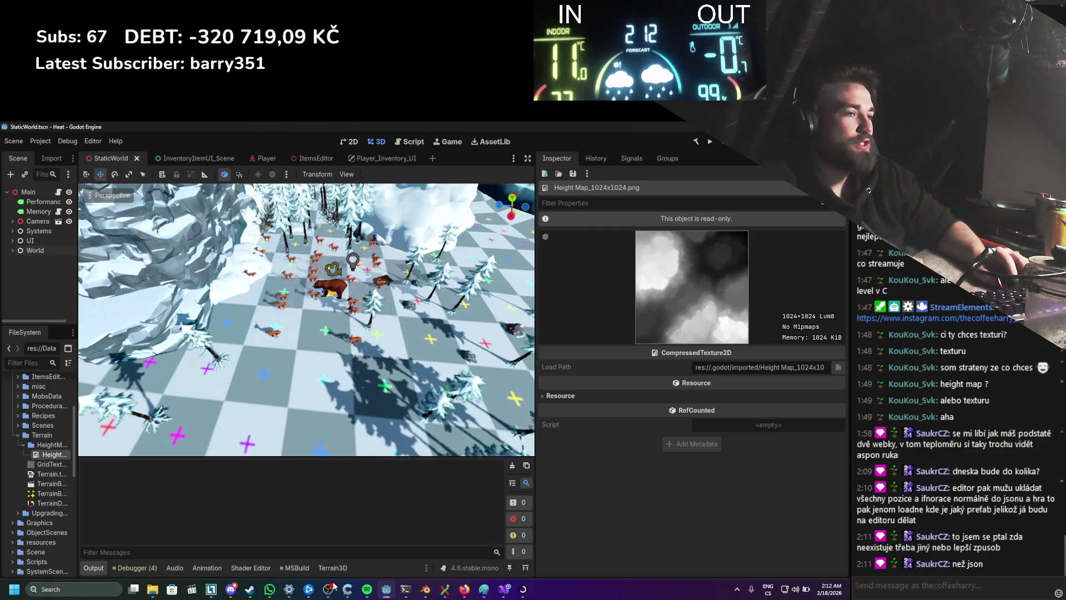
{"action": "left_click", "coordinate": [485, 588]}
Step: Extend the 7 stroke into a Z in the sketch, then minimize Paint to reveal Godot
{"action": "scroll", "coordinate": [398, 364], "scroll_direction": "down", "scroll_amount": 3}
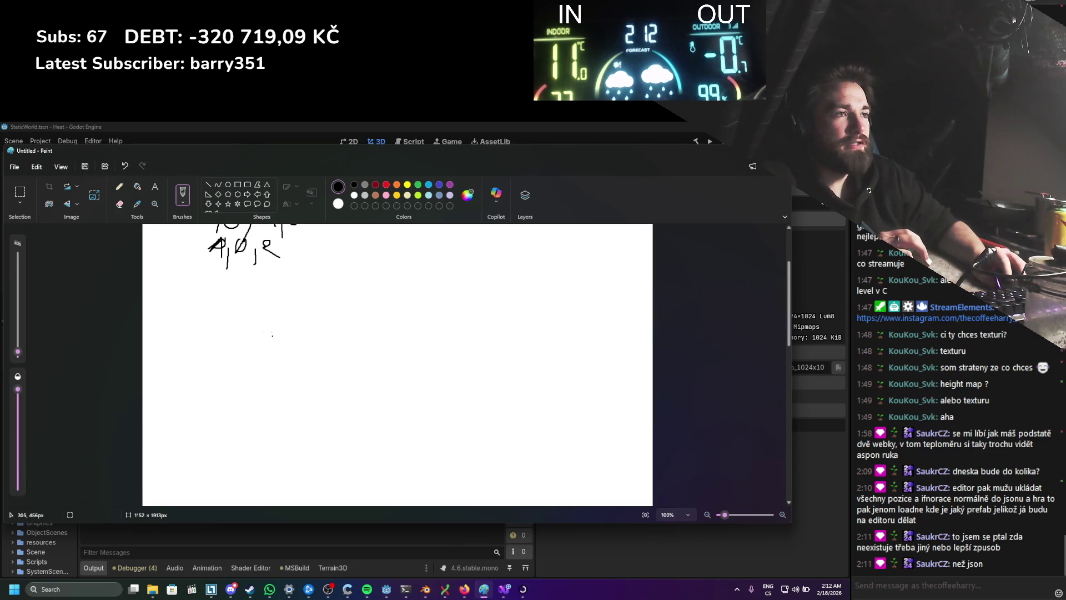
{"action": "left_click_drag", "start_coordinate": [301, 395], "coordinate": [453, 407]}
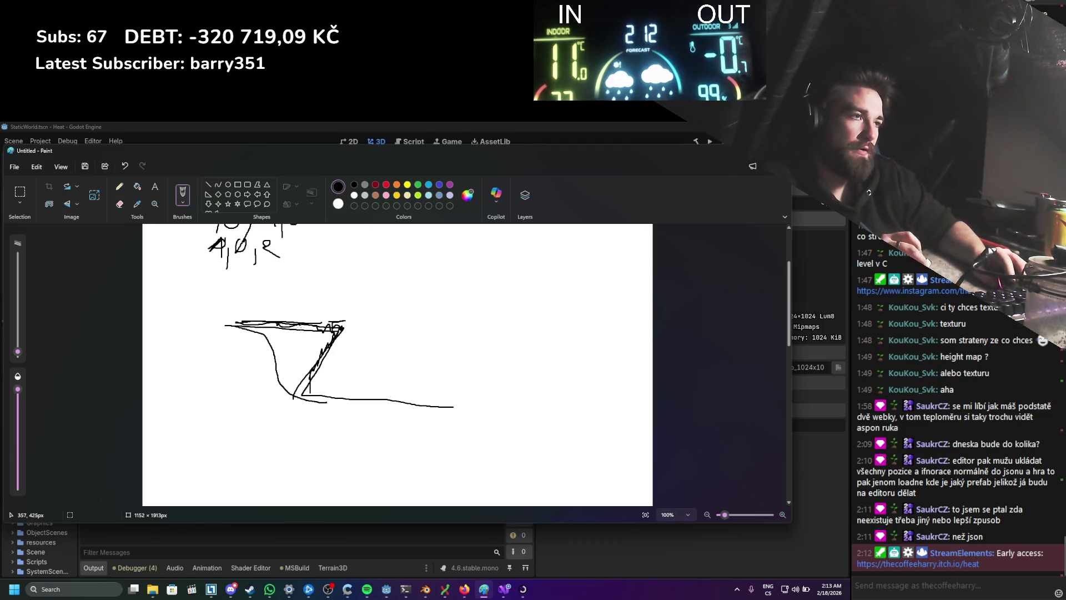
{"action": "left_click", "coordinate": [735, 151]}
{"action": "scroll", "coordinate": [420, 315], "scroll_direction": "up", "scroll_amount": 3}
{"action": "scroll", "coordinate": [420, 315], "scroll_direction": "down", "scroll_amount": 3}
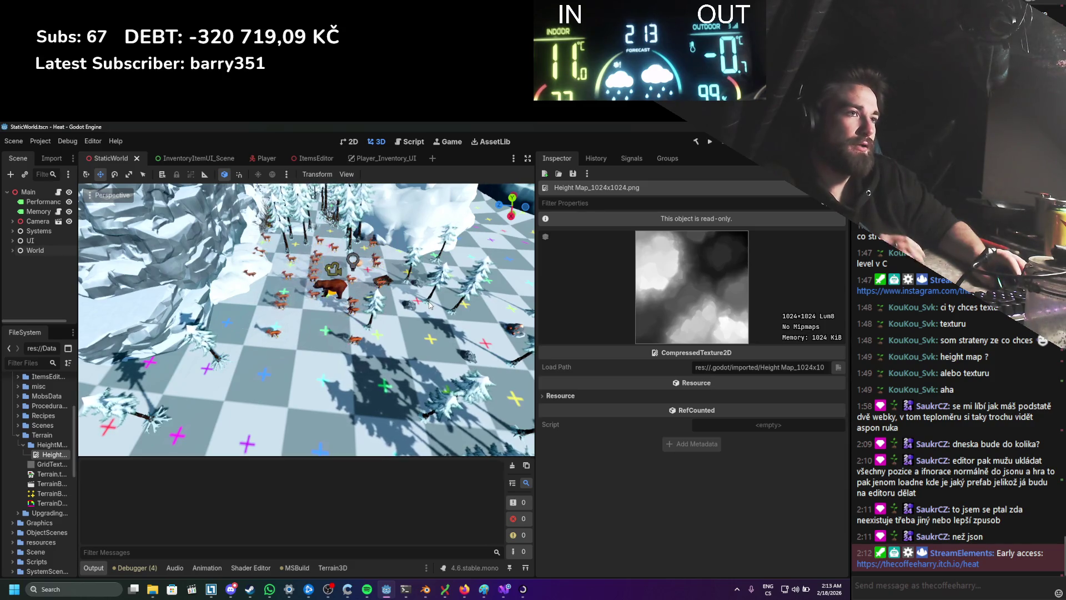
Step: Open the Shader Editor and switch the visual shader graph from Vertex to Fragment
{"action": "scroll", "coordinate": [365, 328], "scroll_direction": "up", "scroll_amount": 2}
{"action": "scroll", "coordinate": [365, 327], "scroll_direction": "down", "scroll_amount": 2}
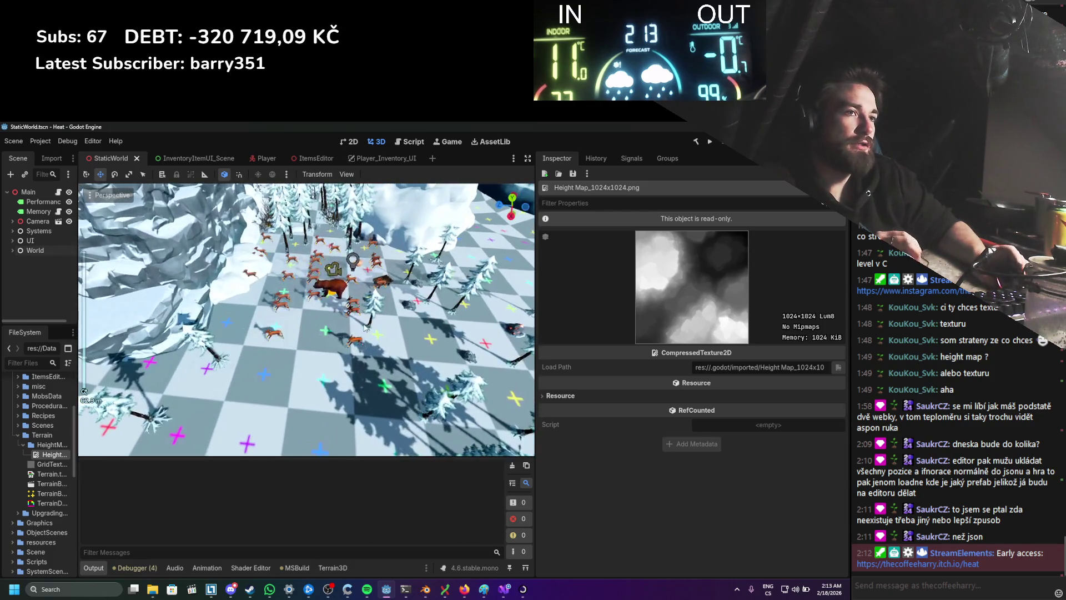
{"action": "left_click", "coordinate": [256, 568]}
{"action": "left_click", "coordinate": [187, 405]}
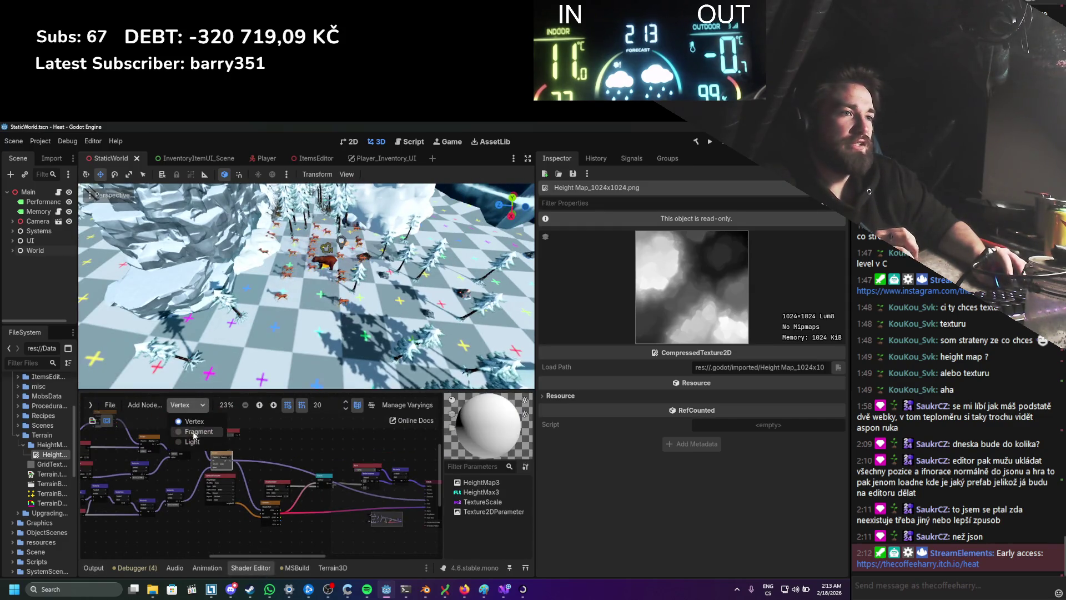
{"action": "left_click", "coordinate": [186, 427]}
{"action": "left_click_drag", "start_coordinate": [280, 471], "coordinate": [186, 493]}
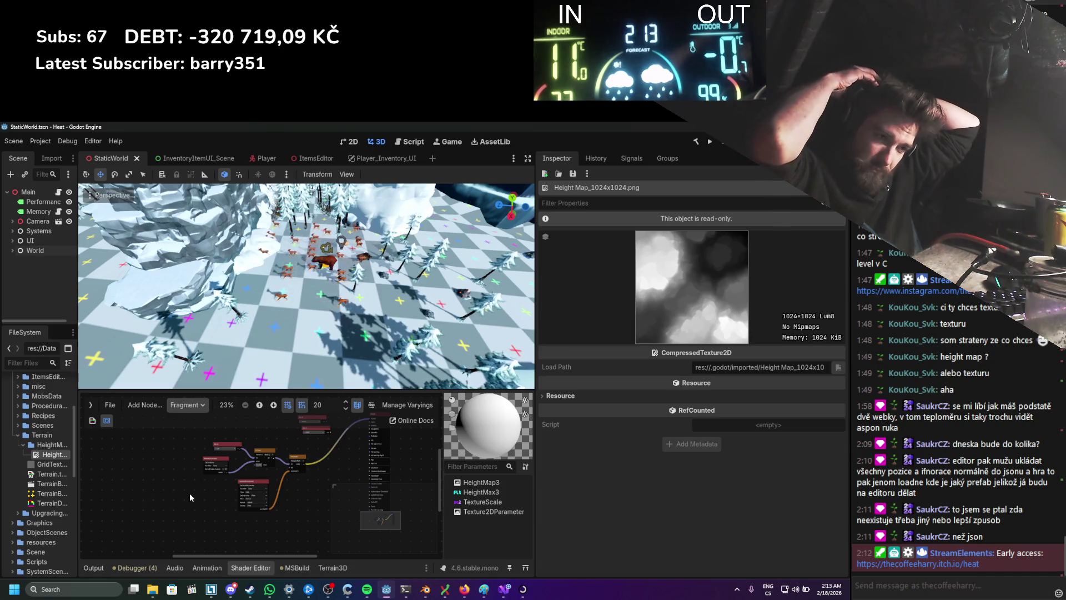
Step: Orbit the 3D view around the deer field and scroll around the fragment graph
{"action": "scroll", "coordinate": [313, 297], "scroll_direction": "up", "scroll_amount": 5}
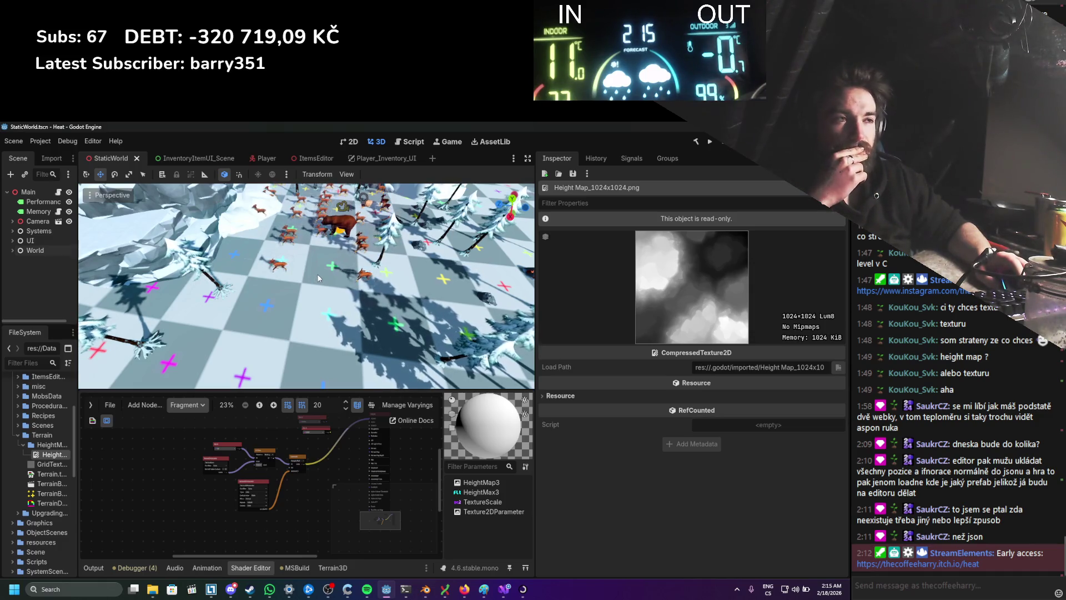
{"action": "scroll", "coordinate": [318, 277], "scroll_direction": "down", "scroll_amount": 2}
{"action": "scroll", "coordinate": [320, 277], "scroll_direction": "up", "scroll_amount": 4}
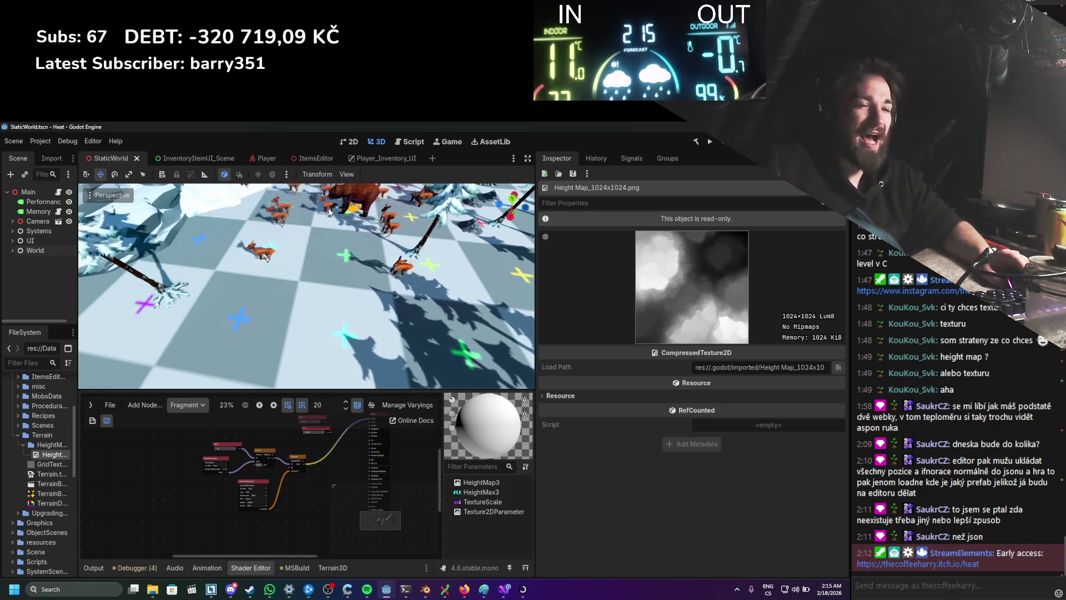
{"action": "scroll", "coordinate": [307, 251], "scroll_direction": "down", "scroll_amount": 5}
{"action": "left_click_drag", "start_coordinate": [299, 259], "coordinate": [316, 227]}
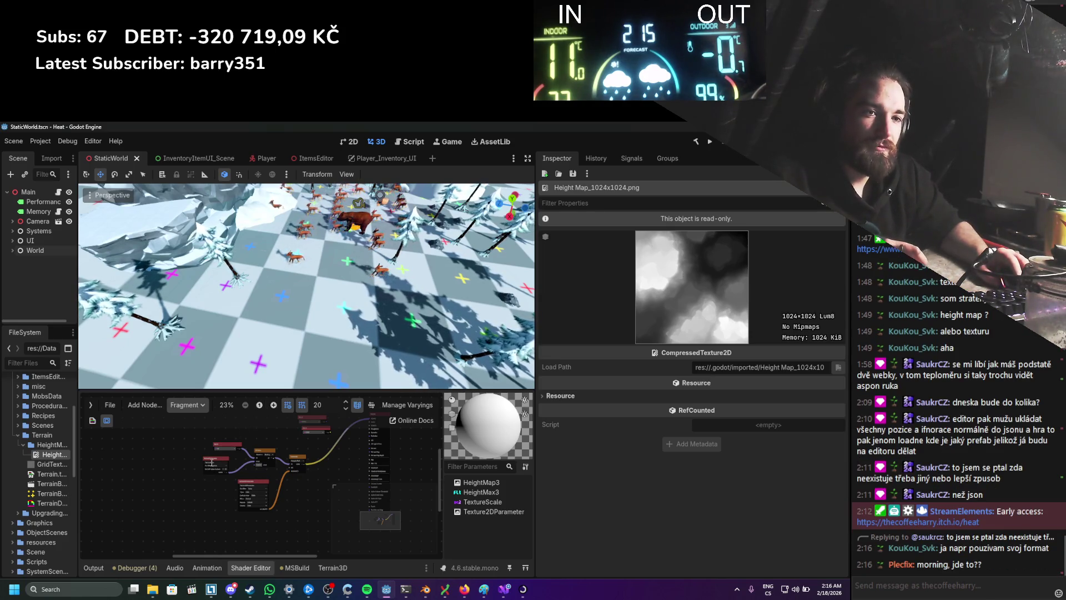
{"action": "scroll", "coordinate": [239, 465], "scroll_direction": "up", "scroll_amount": 1}
{"action": "mouse_move", "coordinate": [276, 460]}
{"action": "left_mouse_down"}
{"action": "mouse_move", "coordinate": [298, 477]}
{"action": "mouse_move", "coordinate": [325, 527]}
{"action": "mouse_move", "coordinate": [298, 491]}
{"action": "left_mouse_up"}
{"action": "scroll", "coordinate": [298, 485], "scroll_direction": "left", "scroll_amount": 3}
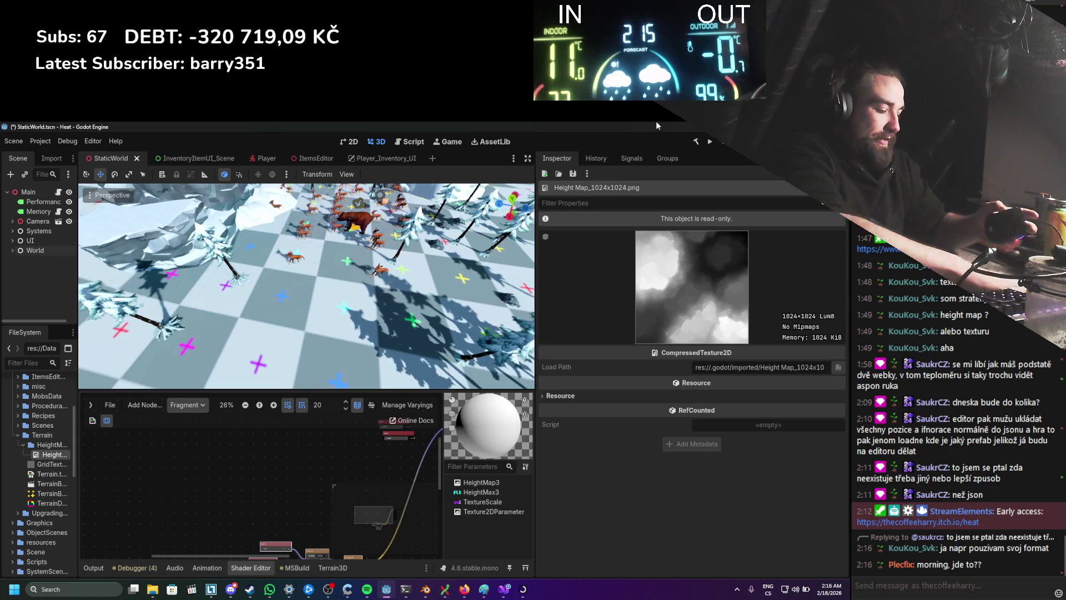
{"action": "scroll", "coordinate": [229, 456], "scroll_direction": "right", "scroll_amount": 2}
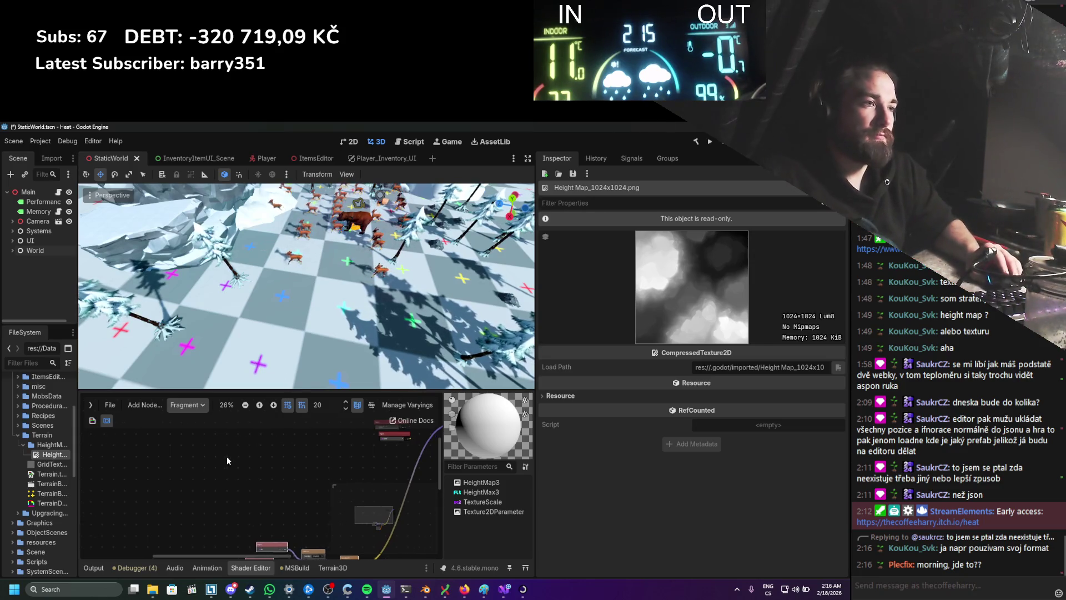
Step: Add a Texture2D node to the fragment graph via an 'xture' search and position it
{"action": "right_click", "coordinate": [230, 466]}
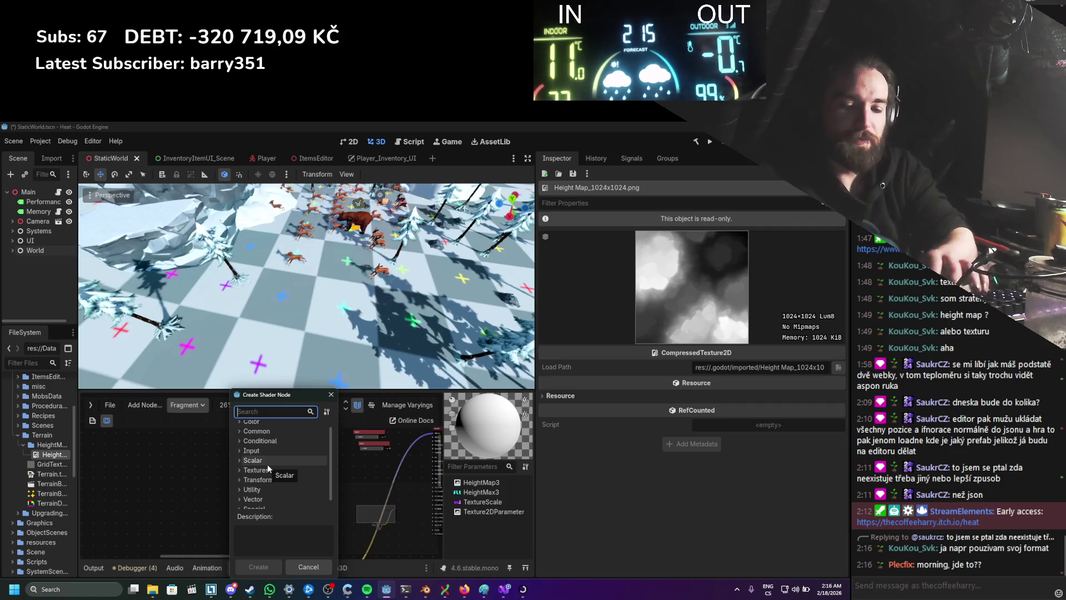
{"action": "type", "text": "texture"}
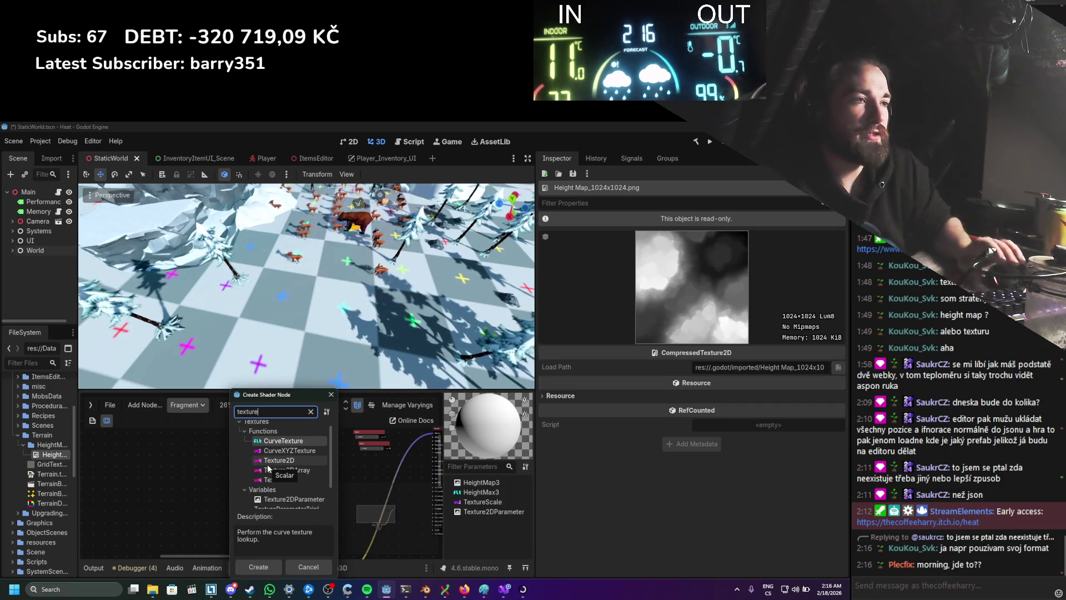
{"action": "double_click", "coordinate": [296, 459]}
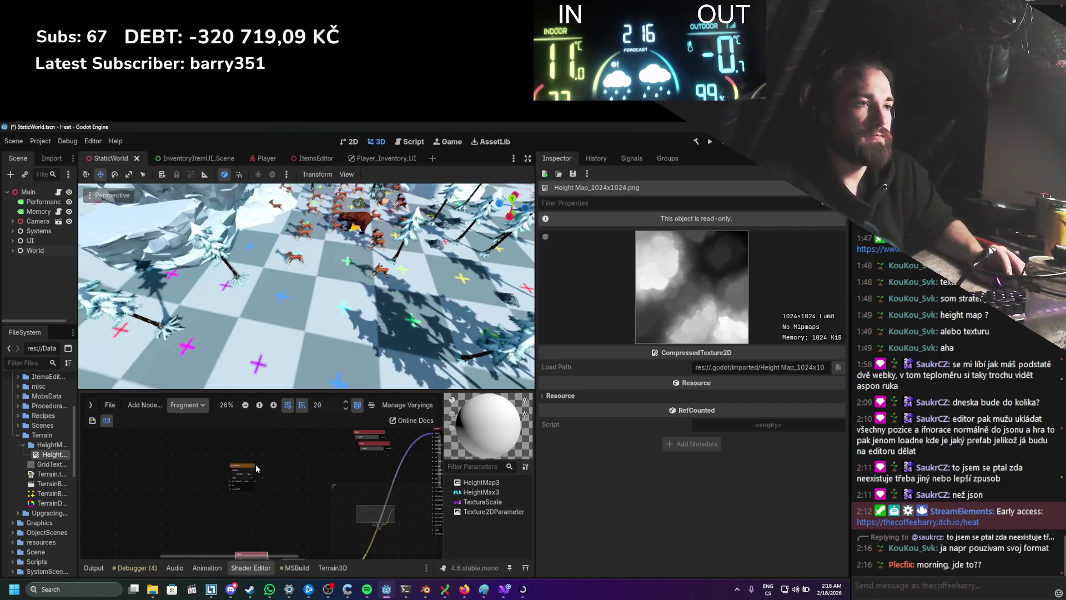
{"action": "scroll", "coordinate": [247, 482], "scroll_direction": "up", "scroll_amount": 1}
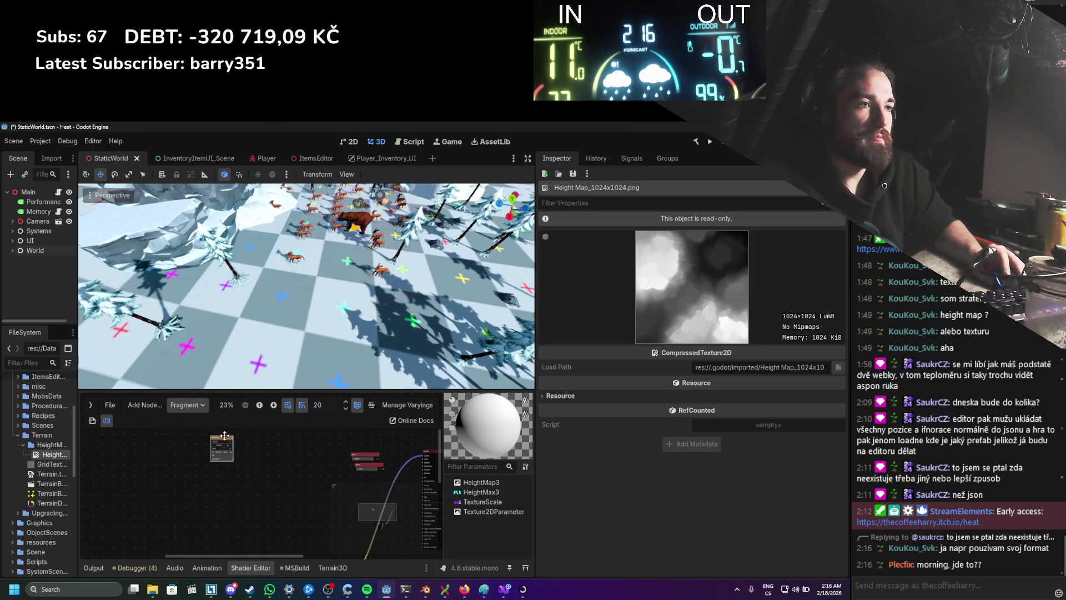
{"action": "scroll", "coordinate": [226, 489], "scroll_direction": "down", "scroll_amount": 1}
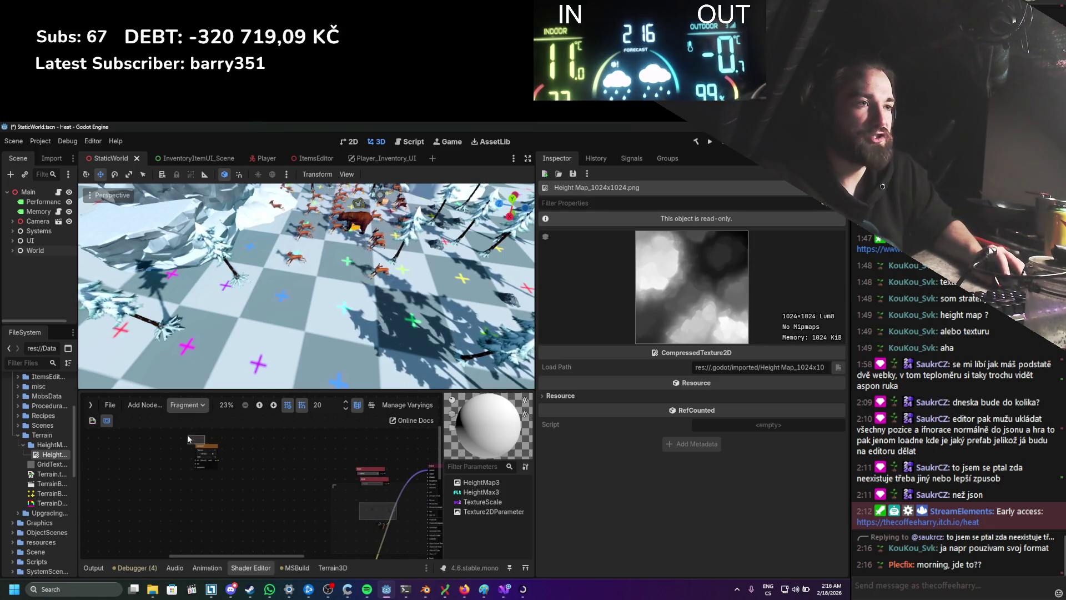
{"action": "mouse_move", "coordinate": [201, 444]}
{"action": "left_mouse_down"}
{"action": "mouse_move", "coordinate": [193, 440]}
{"action": "mouse_move", "coordinate": [222, 493]}
{"action": "left_mouse_up"}
Step: Paste copies of the texture nodes to build a stack and move them into place
{"action": "key", "text": "ctrl+v"}
{"action": "scroll", "coordinate": [246, 491], "scroll_direction": "down", "scroll_amount": 1}
{"action": "scroll", "coordinate": [245, 499], "scroll_direction": "down", "scroll_amount": 1}
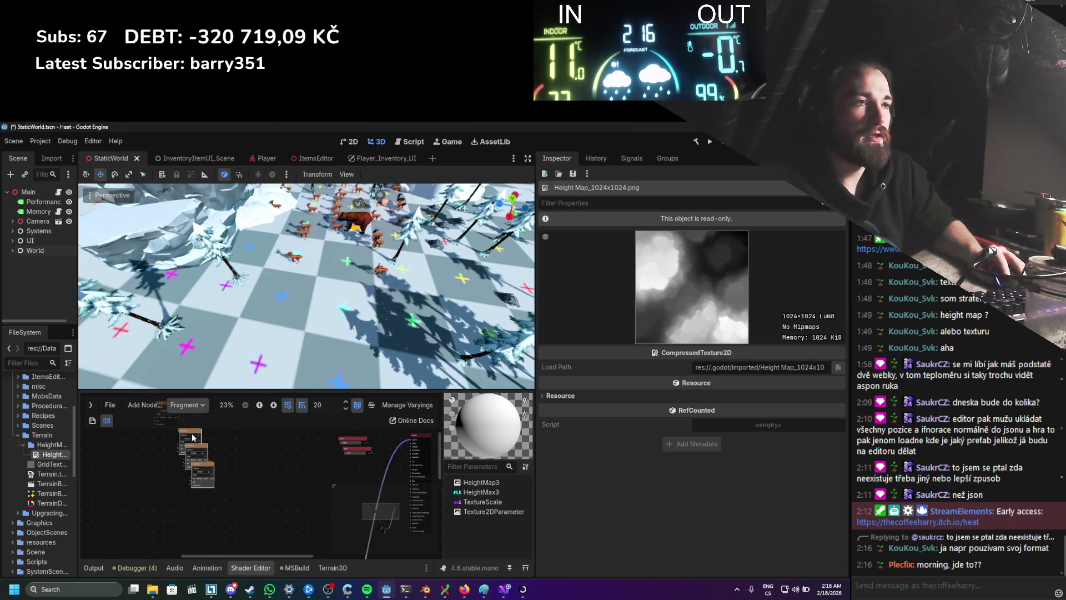
{"action": "key", "text": "ctrl+v"}
{"action": "left_click_drag", "start_coordinate": [234, 483], "coordinate": [282, 528]}
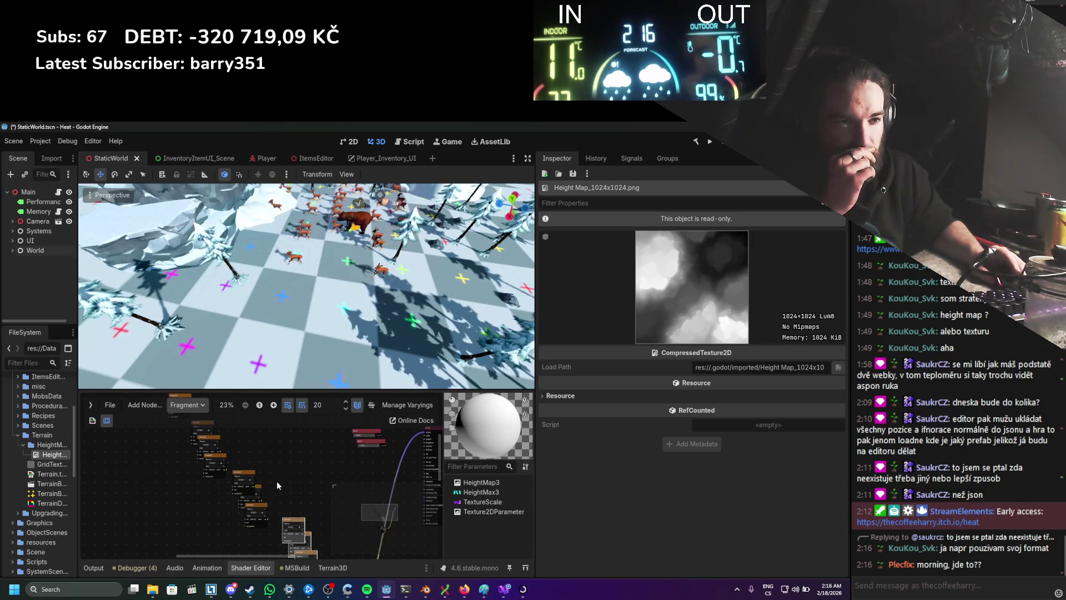
{"action": "scroll", "coordinate": [183, 488], "scroll_direction": "up", "scroll_amount": 2}
Step: Add a Texture2DParameter node via a 'texture2' search and wire it into a texture node's sampler2D input
{"action": "right_click", "coordinate": [215, 470]}
{"action": "left_click", "coordinate": [217, 474]}
{"action": "type", "text": "tex"}
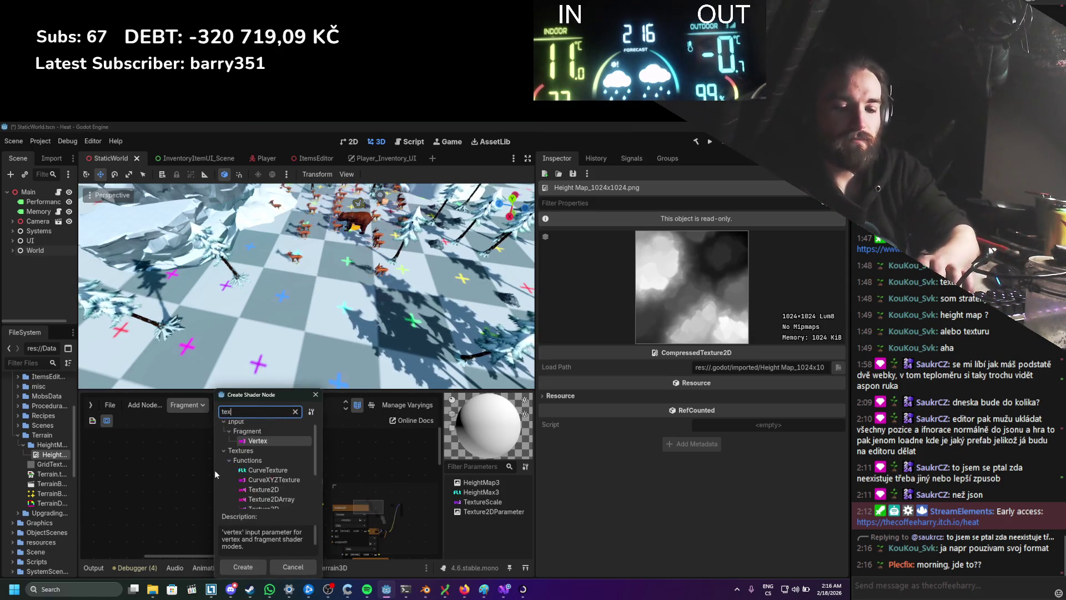
{"action": "type", "text": "ture2"}
{"action": "key", "text": "Down"}
{"action": "key", "text": "Down"}
{"action": "key", "text": "Down"}
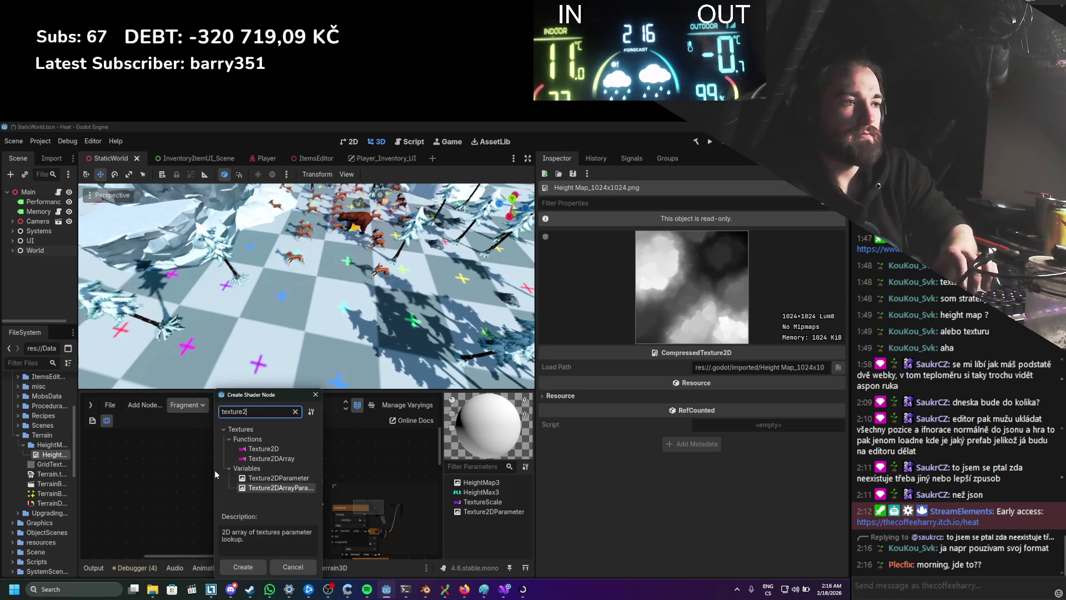
{"action": "key", "text": "Return"}
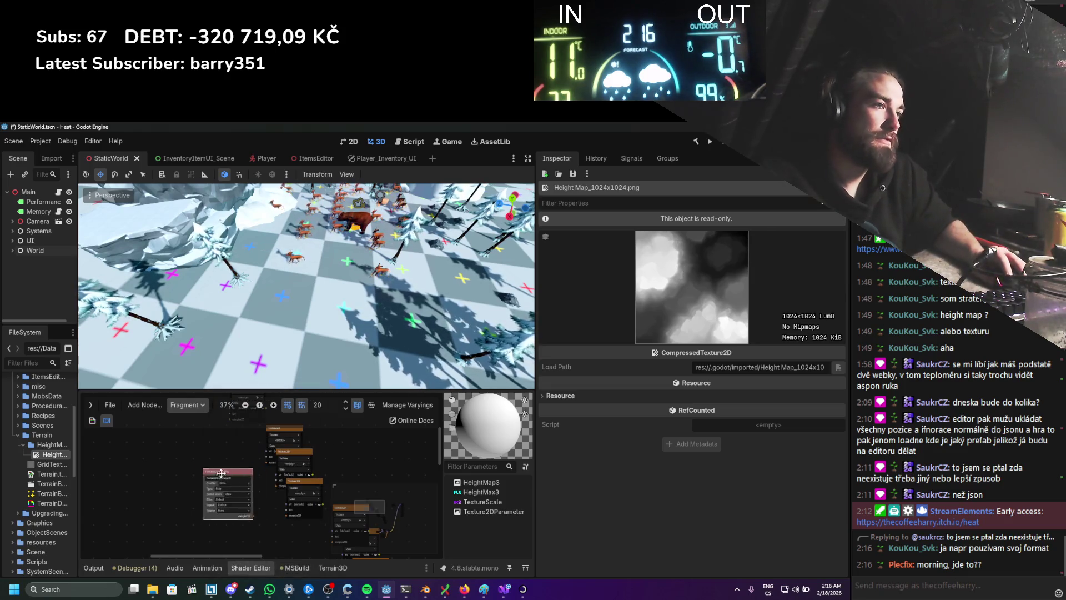
{"action": "left_click_drag", "start_coordinate": [233, 481], "coordinate": [138, 466]}
{"action": "left_click_drag", "start_coordinate": [249, 470], "coordinate": [262, 471]}
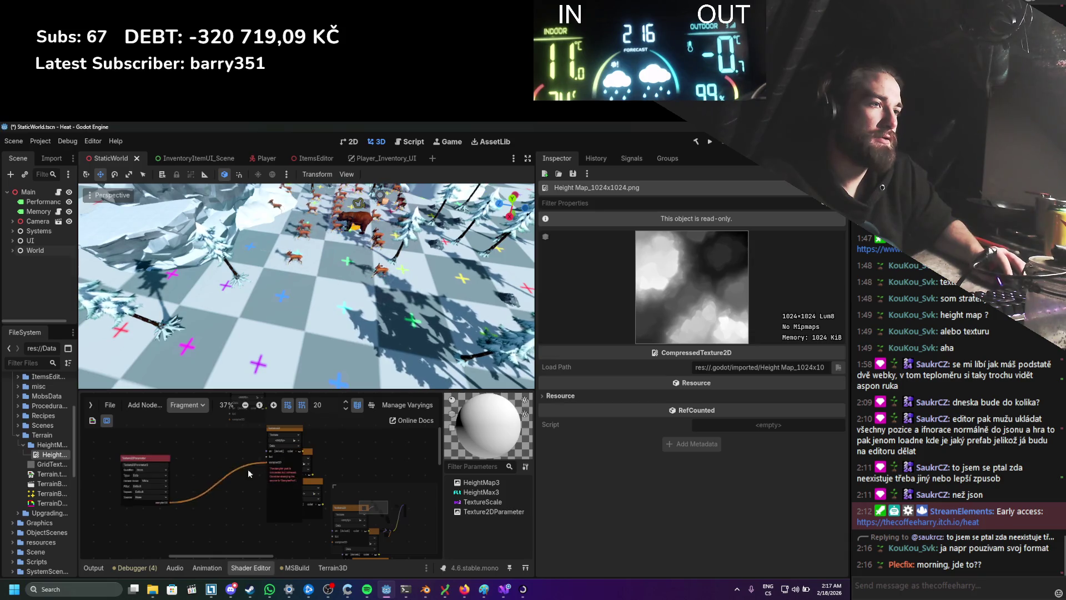
Step: Set the texture node's source to SamplerPort
{"action": "scroll", "coordinate": [221, 482], "scroll_direction": "up", "scroll_amount": 2}
{"action": "scroll", "coordinate": [221, 482], "scroll_direction": "up", "scroll_amount": 1}
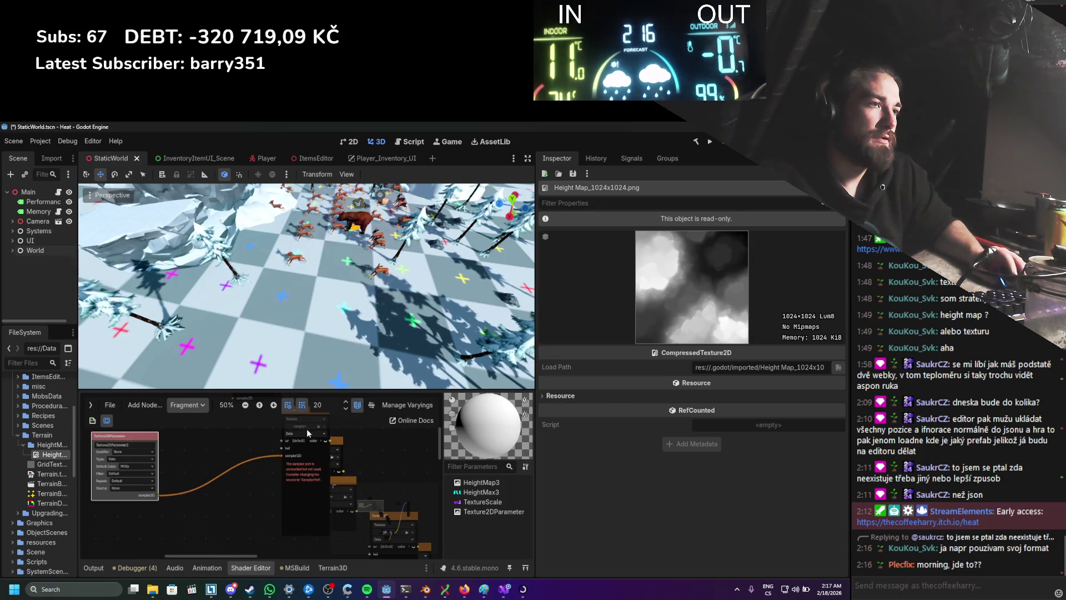
{"action": "scroll", "coordinate": [282, 452], "scroll_direction": "up", "scroll_amount": 1}
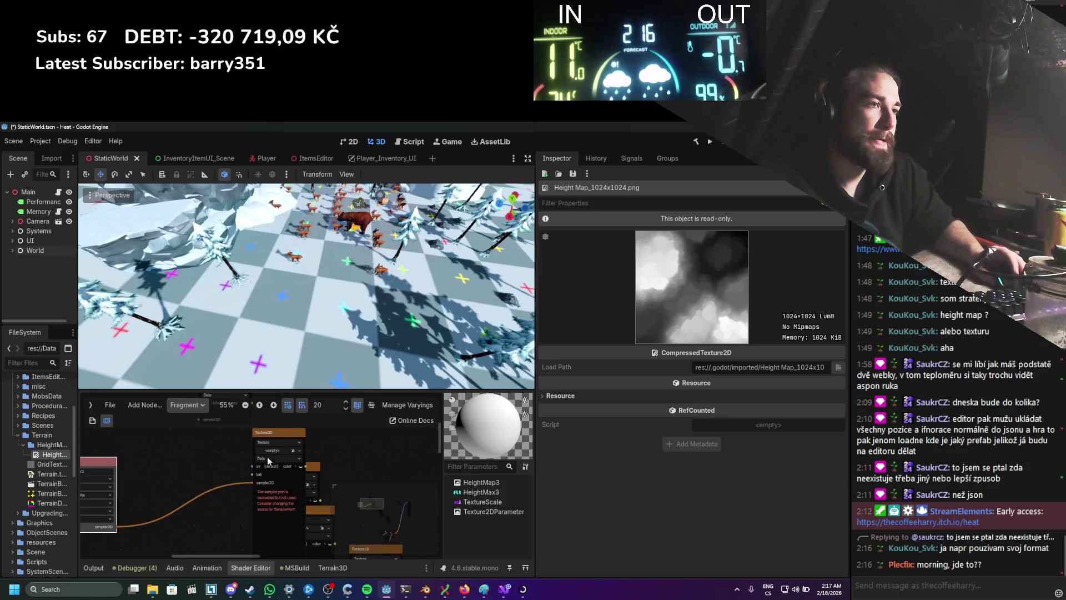
{"action": "left_click", "coordinate": [280, 441]}
{"action": "left_click", "coordinate": [294, 505]}
{"action": "scroll", "coordinate": [199, 456], "scroll_direction": "down", "scroll_amount": 4}
{"action": "scroll", "coordinate": [228, 468], "scroll_direction": "down", "scroll_amount": 2}
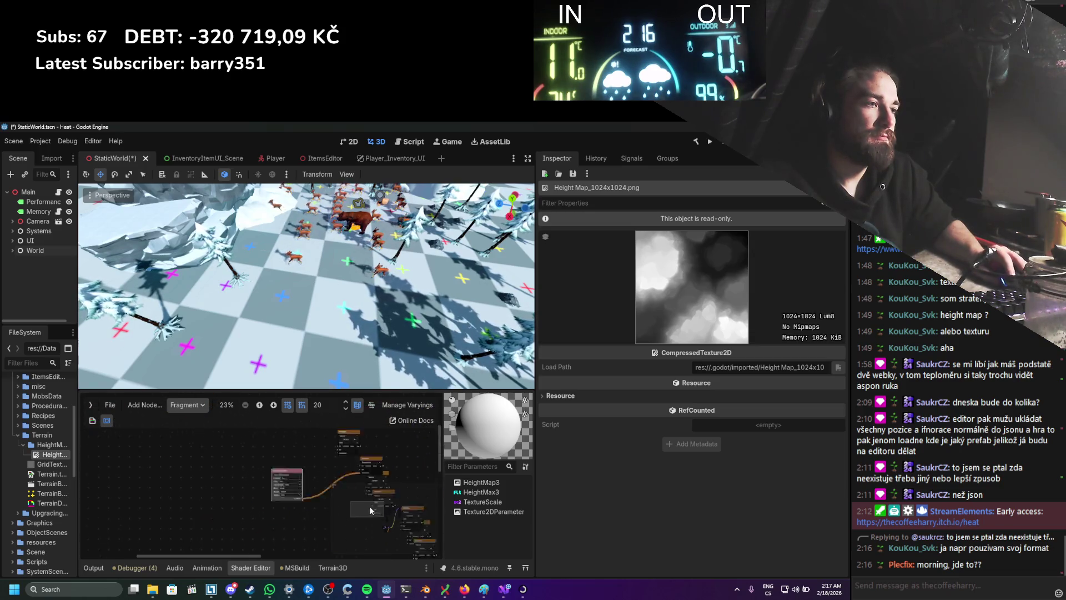
{"action": "scroll", "coordinate": [274, 516], "scroll_direction": "right", "scroll_amount": 2}
Step: Delete a group of extra nodes, paste a texture node, and connect the parameter to its sampler2D
{"action": "mouse_move", "coordinate": [304, 535]}
{"action": "left_mouse_down"}
{"action": "mouse_move", "coordinate": [178, 422]}
{"action": "mouse_move", "coordinate": [185, 437]}
{"action": "left_mouse_up"}
{"action": "key", "text": "Delete"}
{"action": "scroll", "coordinate": [208, 463], "scroll_direction": "up", "scroll_amount": 2}
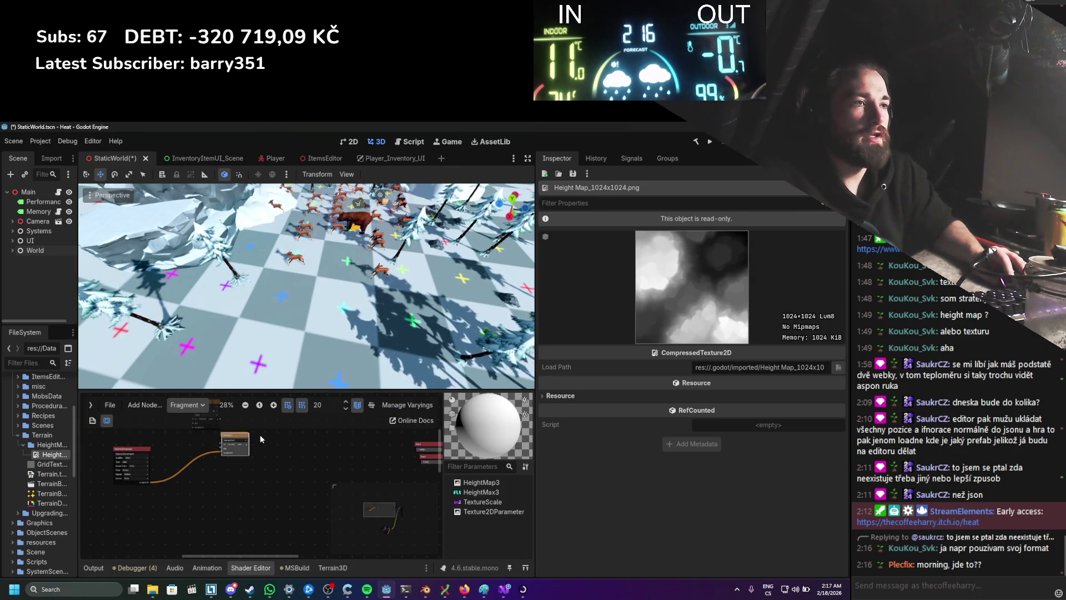
{"action": "key", "text": "ctrl+v"}
{"action": "key", "text": "ctrl+v"}
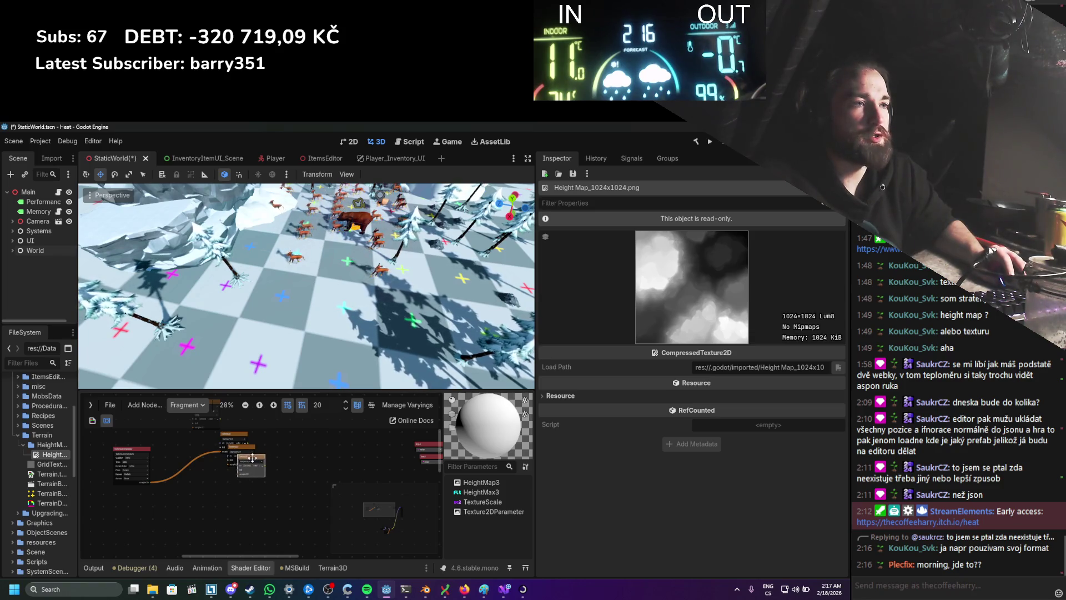
{"action": "scroll", "coordinate": [178, 478], "scroll_direction": "up", "scroll_amount": 1}
{"action": "scroll", "coordinate": [222, 476], "scroll_direction": "up", "scroll_amount": 1}
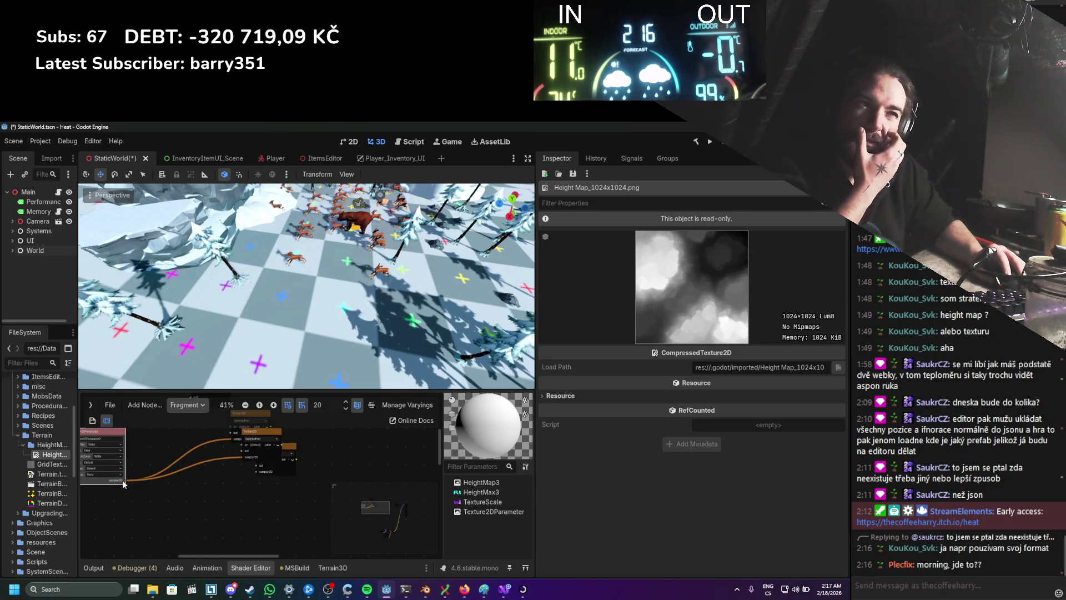
{"action": "mouse_move", "coordinate": [133, 479]}
{"action": "left_mouse_down"}
{"action": "mouse_move", "coordinate": [258, 476]}
{"action": "mouse_move", "coordinate": [273, 466]}
{"action": "mouse_move", "coordinate": [260, 451]}
{"action": "mouse_move", "coordinate": [250, 485]}
{"action": "left_mouse_up"}
Step: Duplicate the Texture2DParameter node and wire the copy into another texture node's sampler
{"action": "scroll", "coordinate": [210, 491], "scroll_direction": "up", "scroll_amount": 1}
{"action": "scroll", "coordinate": [210, 492], "scroll_direction": "left", "scroll_amount": 2}
{"action": "mouse_move", "coordinate": [154, 448]}
{"action": "left_mouse_down"}
{"action": "mouse_move", "coordinate": [154, 431]}
{"action": "mouse_move", "coordinate": [153, 489]}
{"action": "left_mouse_up"}
{"action": "key", "text": "ctrl+d"}
{"action": "scroll", "coordinate": [152, 489], "scroll_direction": "down", "scroll_amount": 3}
{"action": "key", "text": "ctrl+d"}
{"action": "mouse_move", "coordinate": [163, 450]}
{"action": "left_mouse_down"}
{"action": "mouse_move", "coordinate": [162, 502]}
{"action": "mouse_move", "coordinate": [276, 447]}
{"action": "left_mouse_up"}
{"action": "scroll", "coordinate": [223, 490], "scroll_direction": "up", "scroll_amount": 1}
{"action": "scroll", "coordinate": [188, 507], "scroll_direction": "down", "scroll_amount": 3}
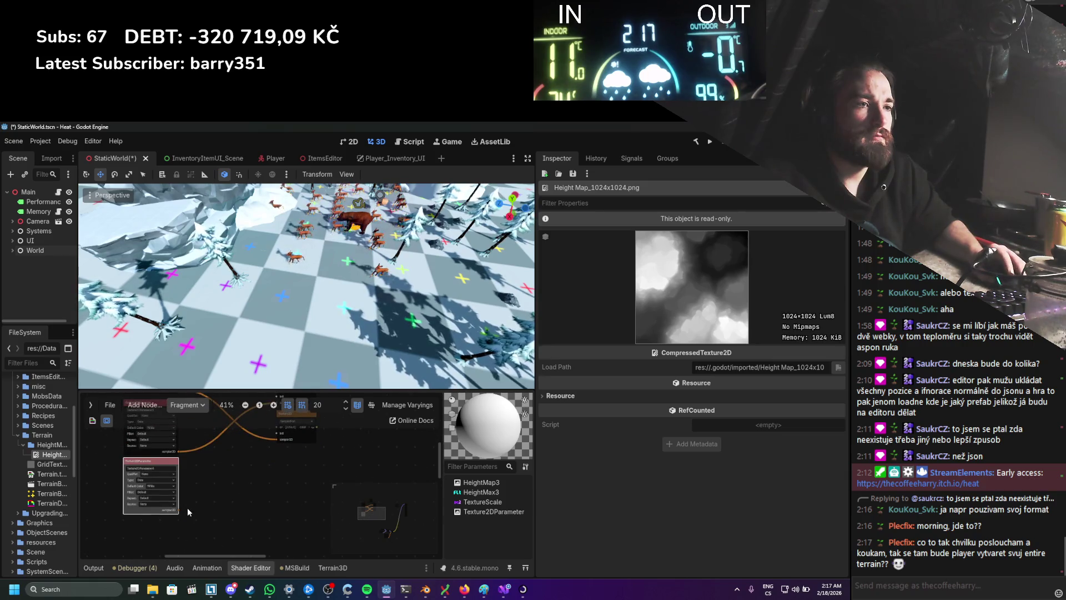
{"action": "left_click_drag", "start_coordinate": [188, 506], "coordinate": [277, 440]}
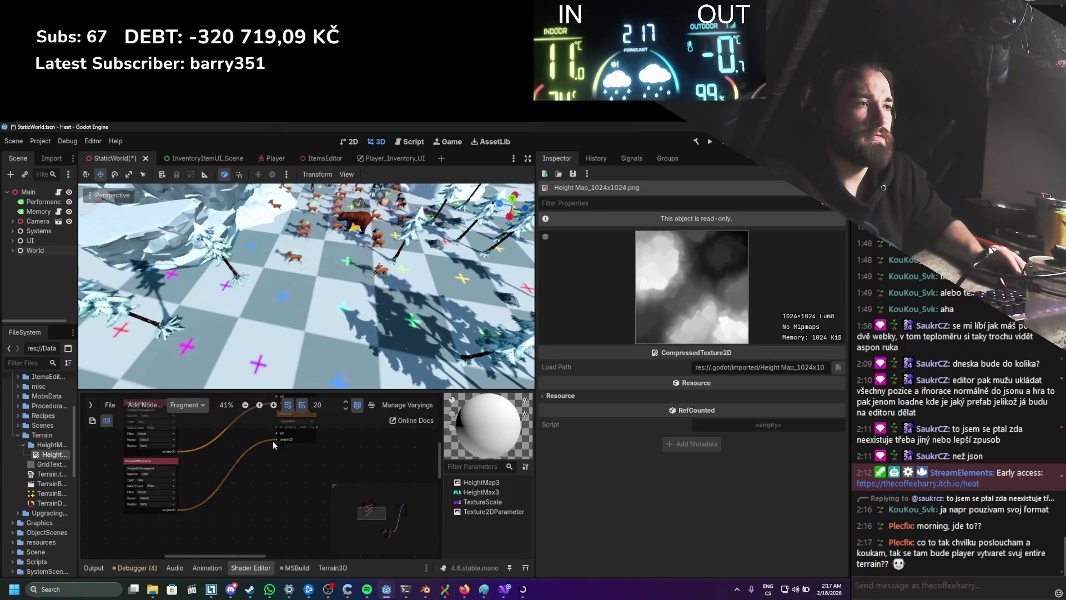
{"action": "scroll", "coordinate": [249, 520], "scroll_direction": "up", "scroll_amount": 3}
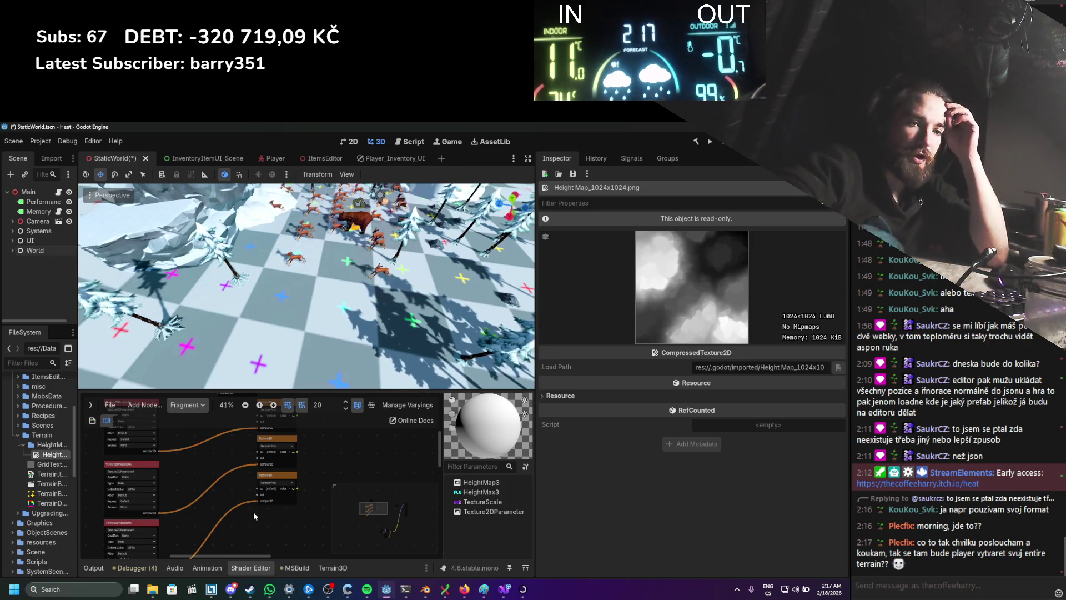